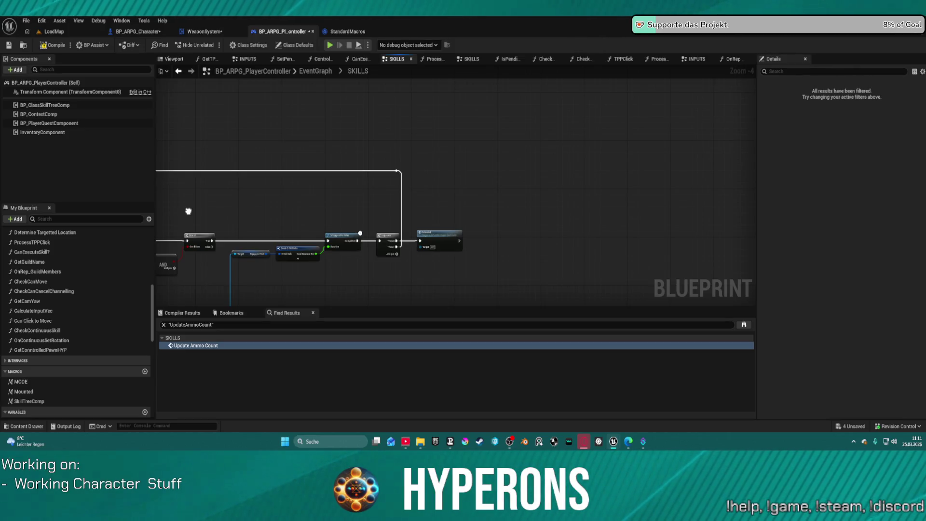
Step: Reconnect the loop wire to the Retriggerable Delay's Completed output
scroll(303, 202, up, 1)
scroll(500, 229, up, 3)
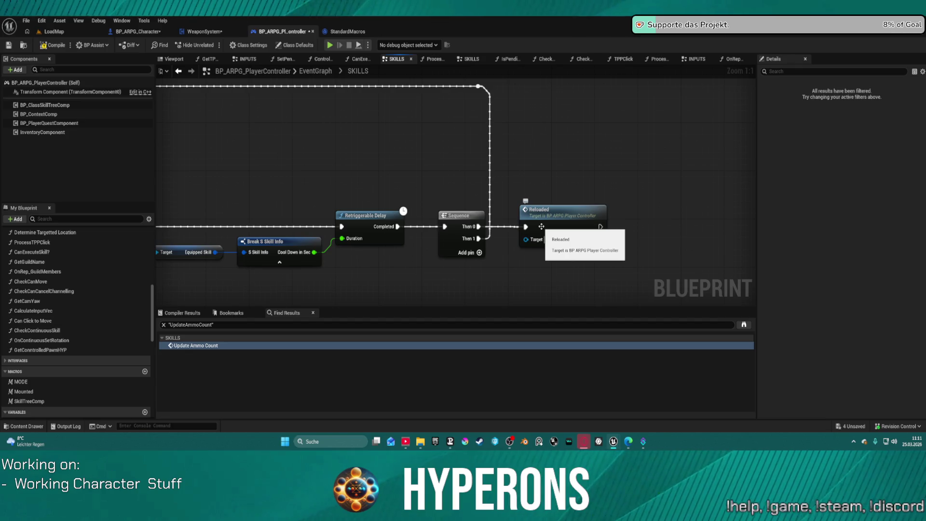
mouse_move(479, 238)
mouse_down()
mouse_move(471, 212)
mouse_move(405, 213)
mouse_move(399, 227)
mouse_up()
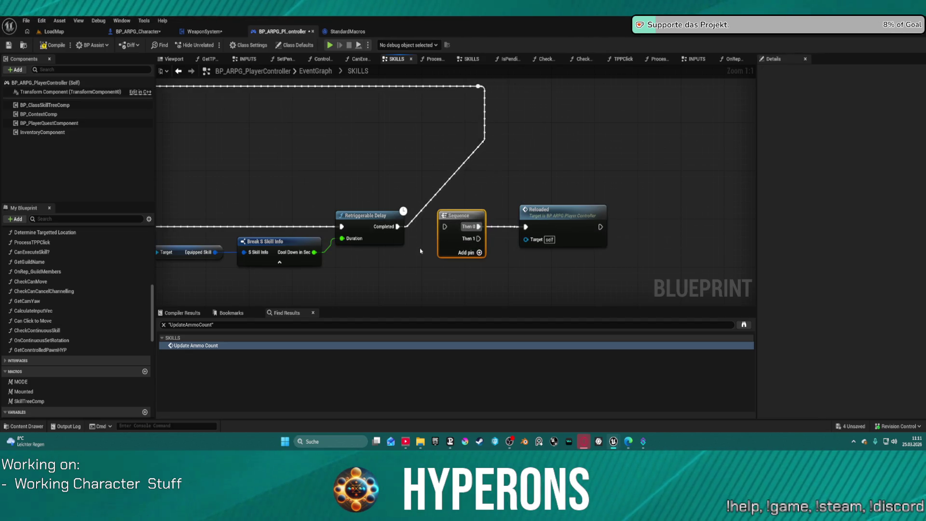
Step: Delete the Debug Key U toggle nodes from the graph
scroll(425, 271, down, 12)
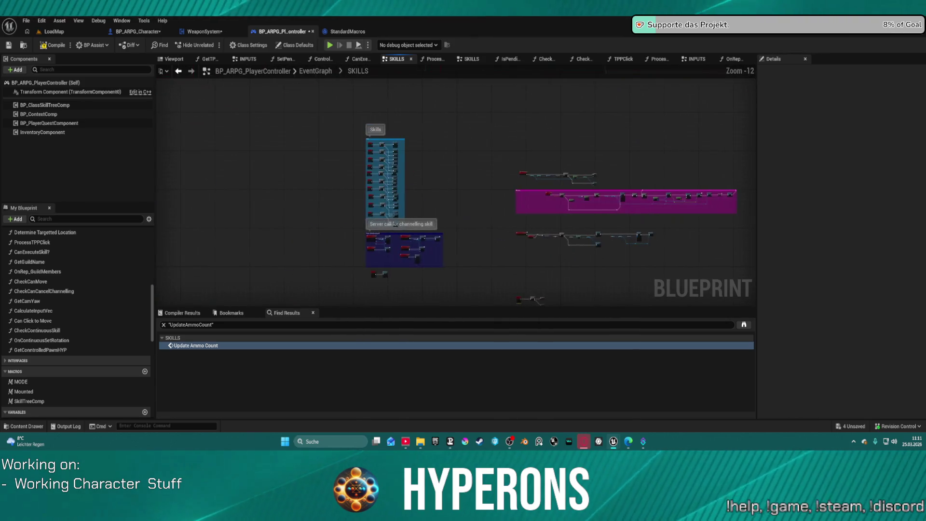
scroll(352, 179, up, 6)
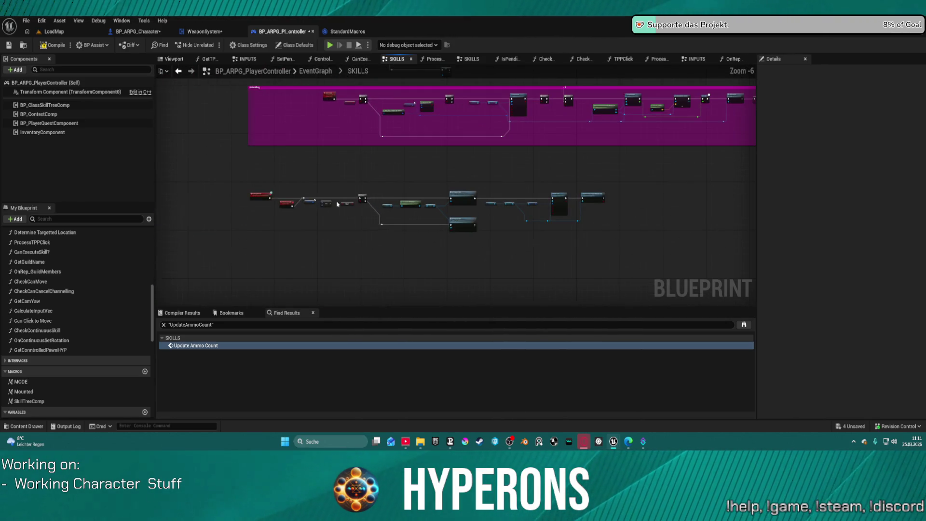
scroll(275, 240, up, 5)
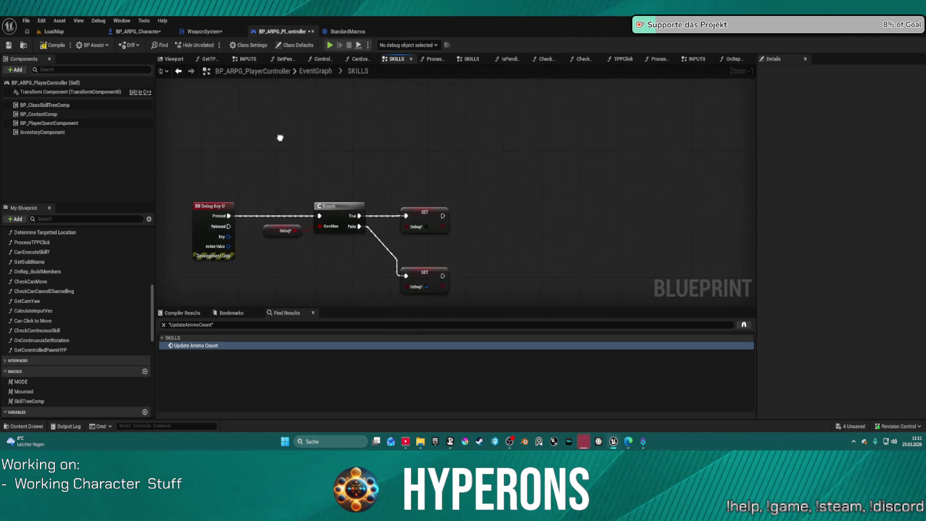
mouse_move(198, 123)
mouse_down()
mouse_move(490, 256)
mouse_move(491, 273)
mouse_up()
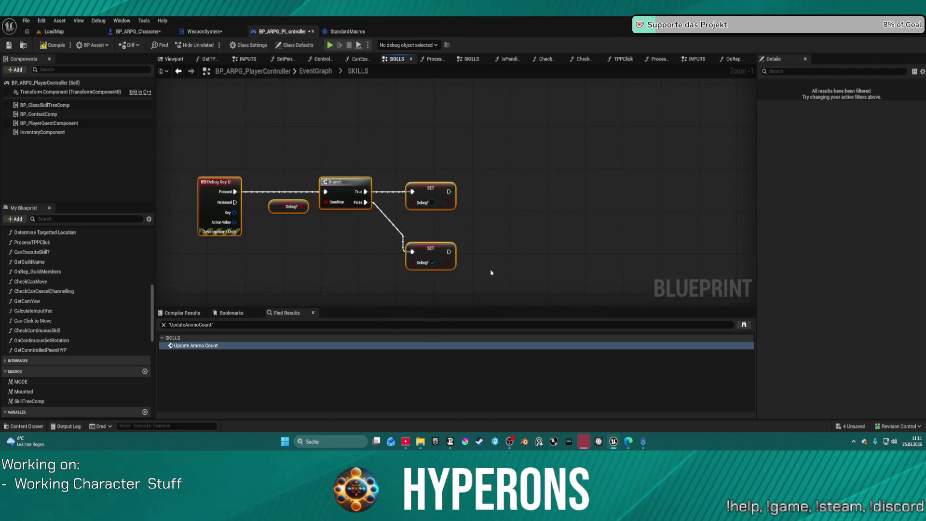
key(Delete)
Step: Review the Event UpdateAmmo chain and Check Ammo nodes, then switch to BP_ARPG_Character's WEAPONS graph
scroll(403, 178, down, 2)
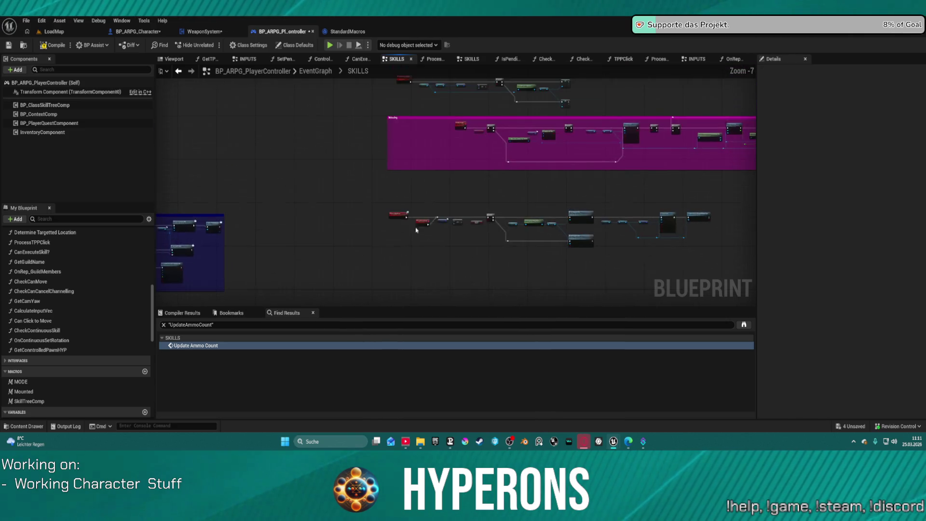
drag(420, 188, 317, 209)
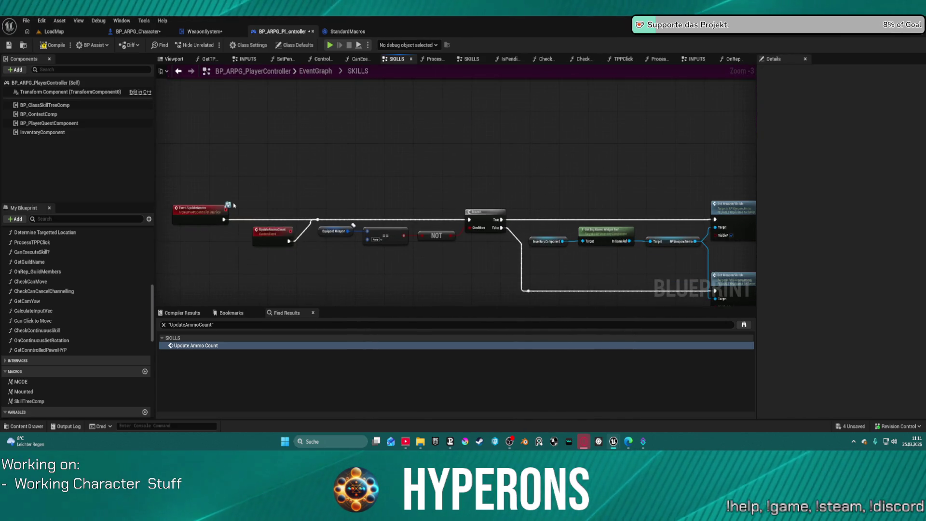
mouse_move(479, 198)
mouse_down()
mouse_move(335, 178)
mouse_move(82, 184)
mouse_up()
drag(453, 241, 391, 243)
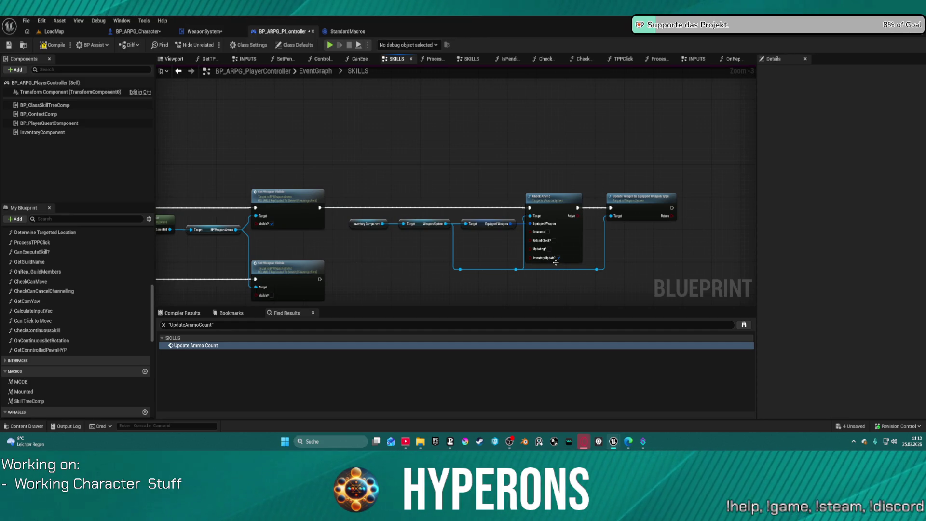
right_click(574, 254)
click(408, 136)
scroll(527, 182, down, 2)
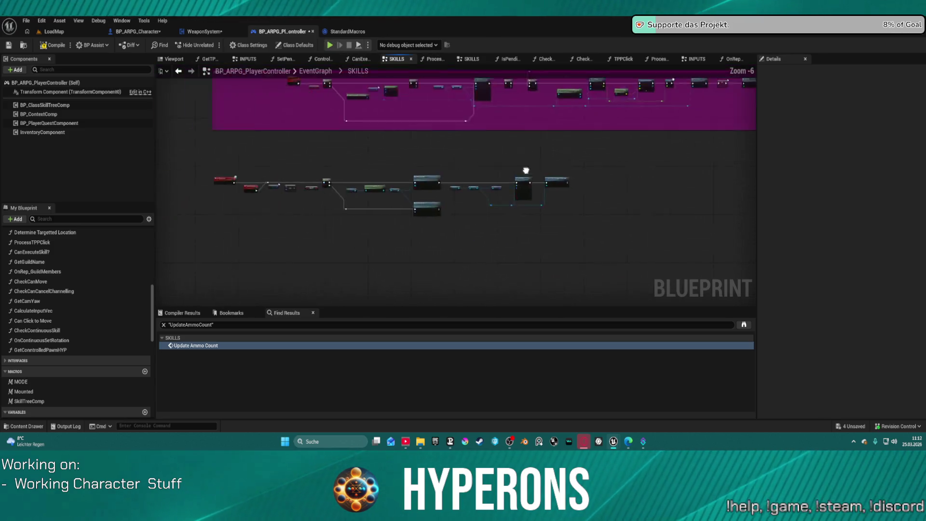
scroll(559, 173, up, 5)
scroll(527, 162, down, 4)
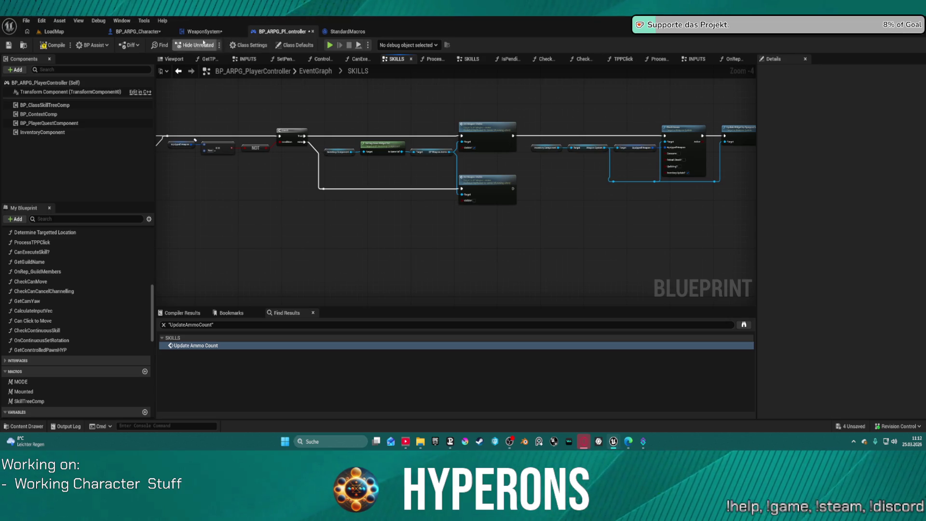
click(148, 31)
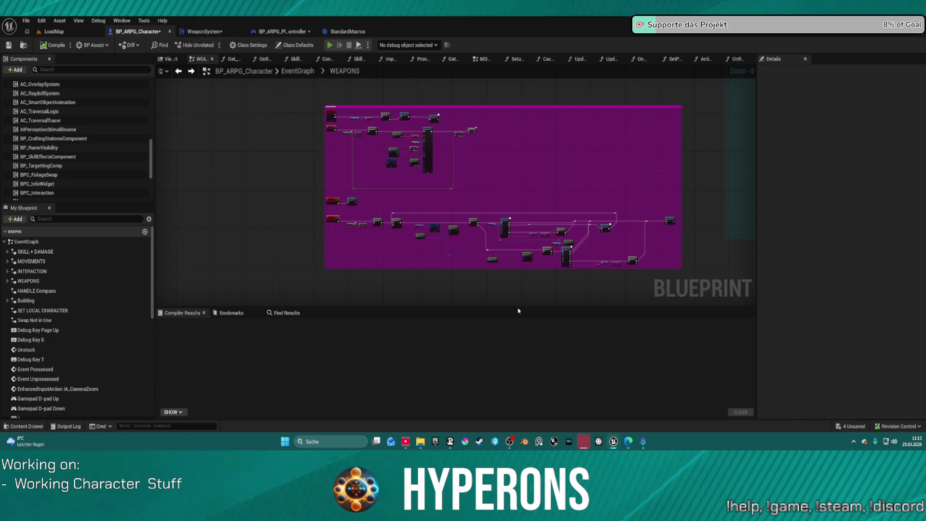
Step: Cancel the Play-in-Editor attempt blocked by compile errors and compile BP_ARPG_Character instead
key(alt+p)
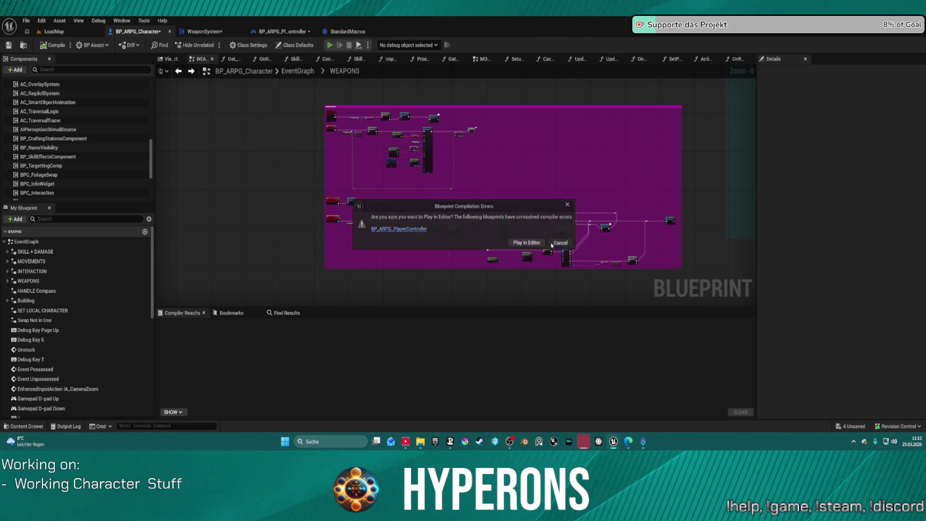
click(559, 244)
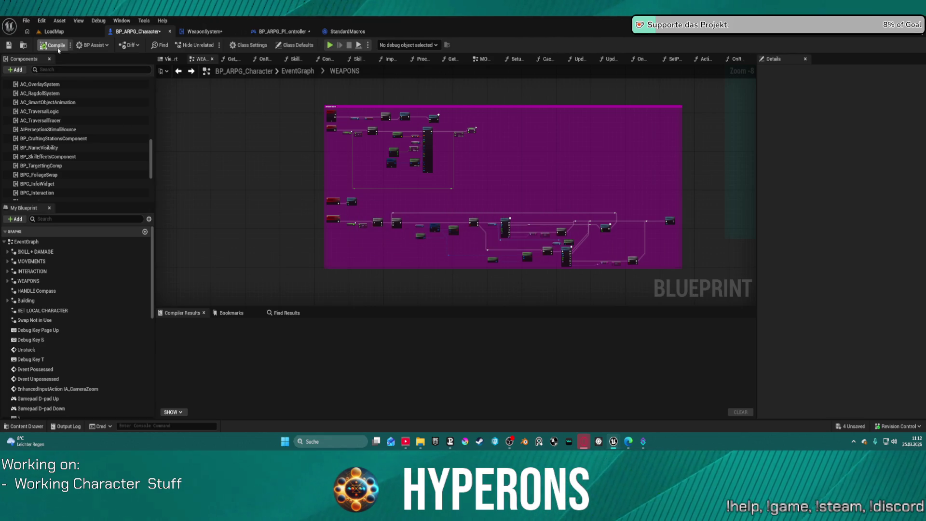
key(F7)
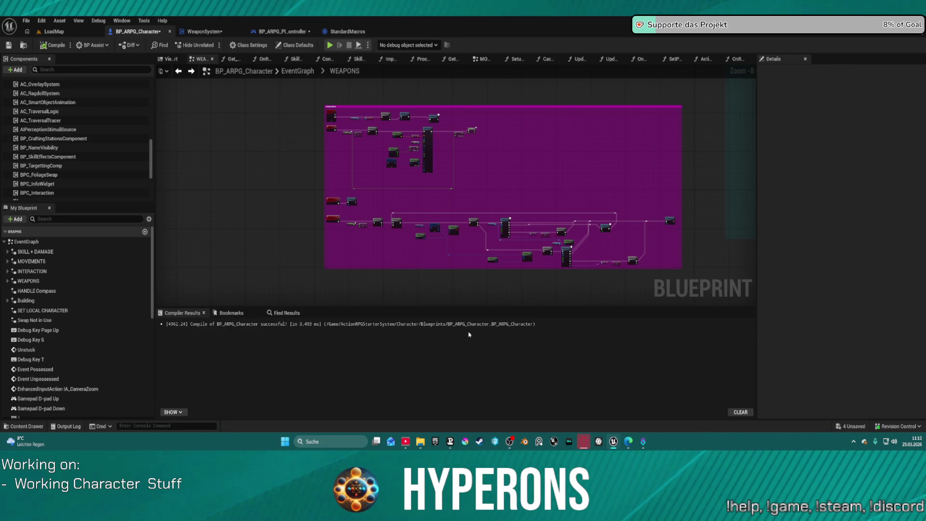
click(282, 31)
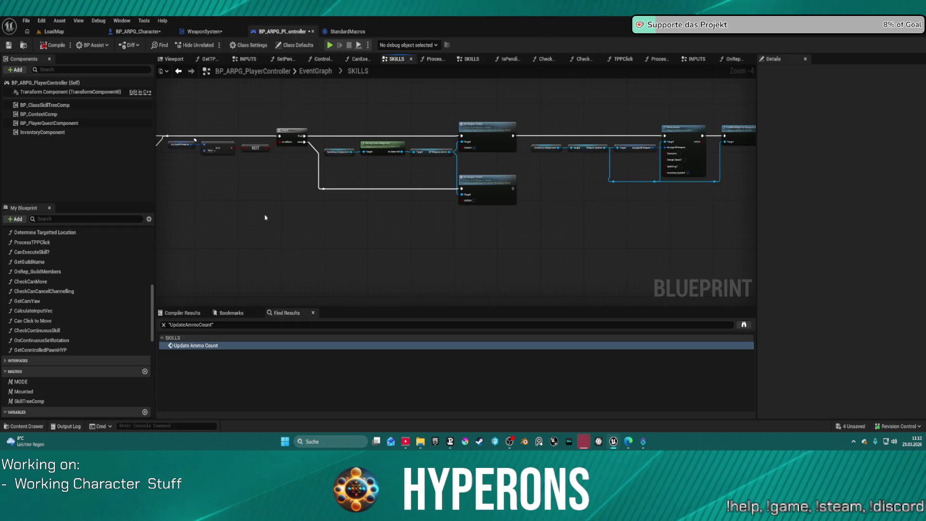
Step: From the compiler errors, delete the broken Reload input group and the No Ammo node
click(185, 315)
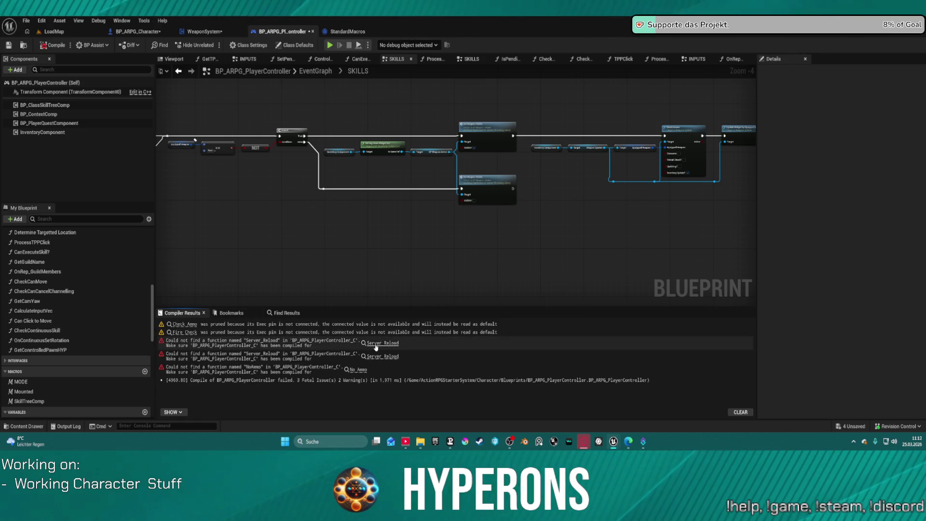
click(375, 347)
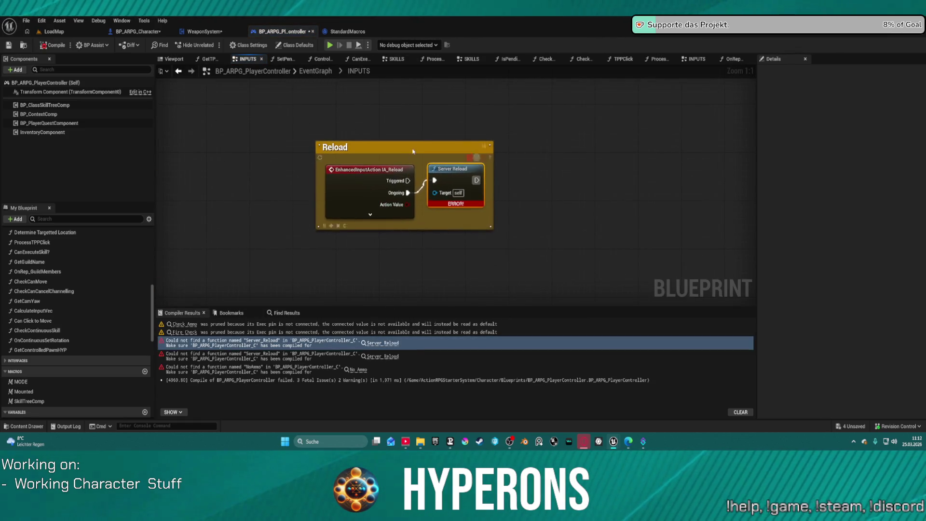
drag(336, 156, 464, 263)
key(Delete)
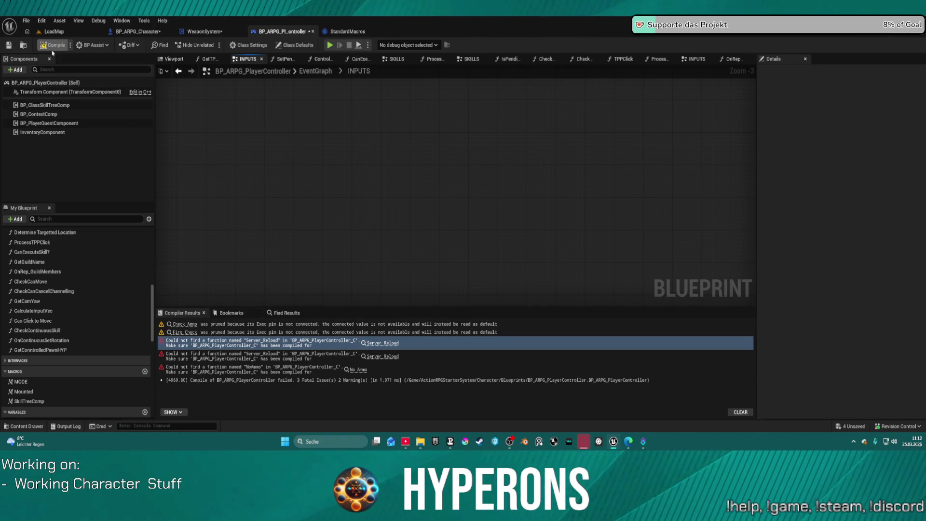
click(357, 356)
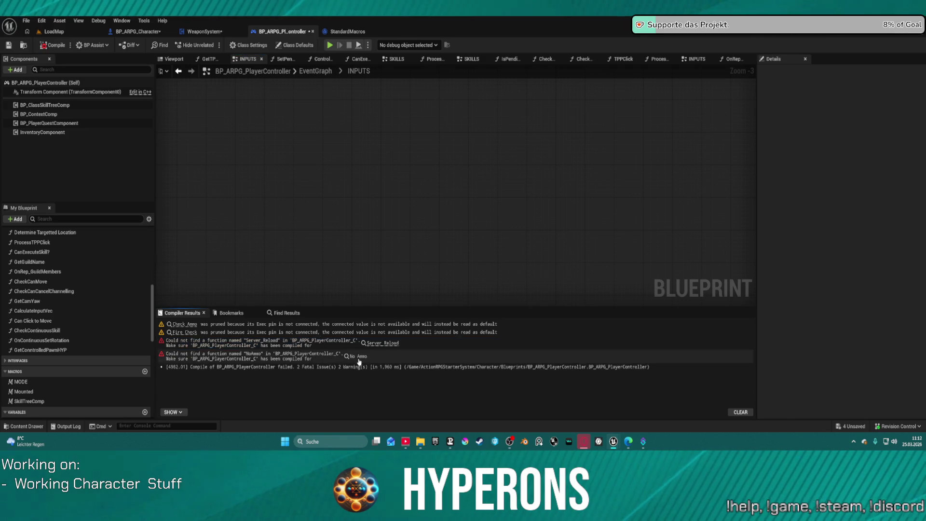
drag(439, 144, 463, 189)
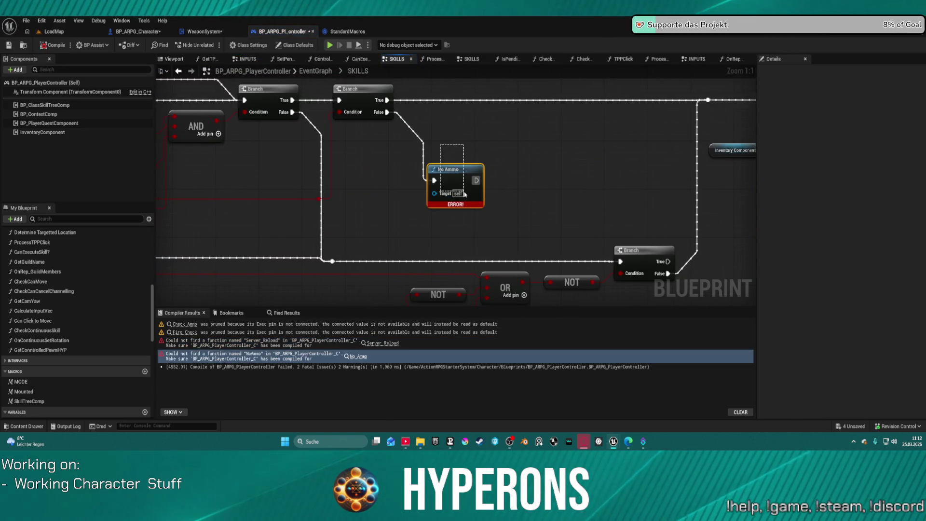
key(Delete)
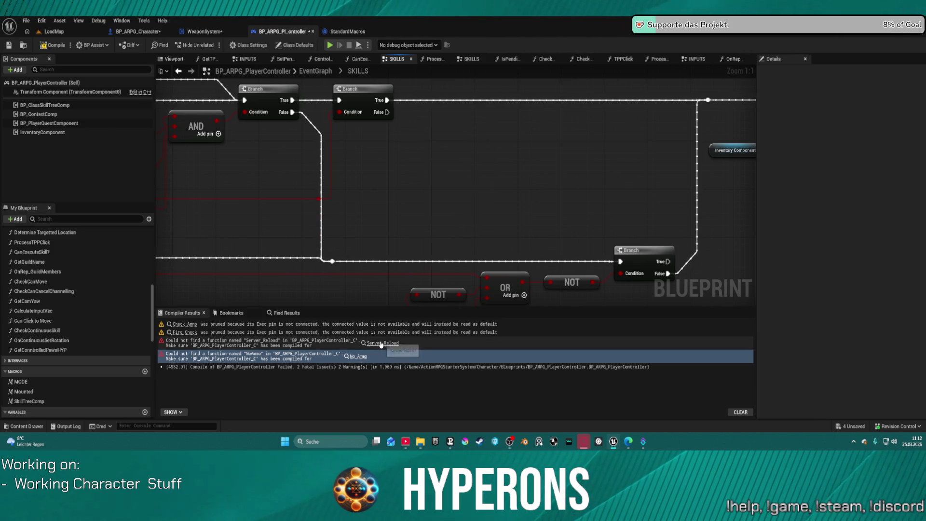
Step: Delete the IA_Reload event and Server Reload call, then locate the Check Ammo and Fire Check warnings
click(377, 343)
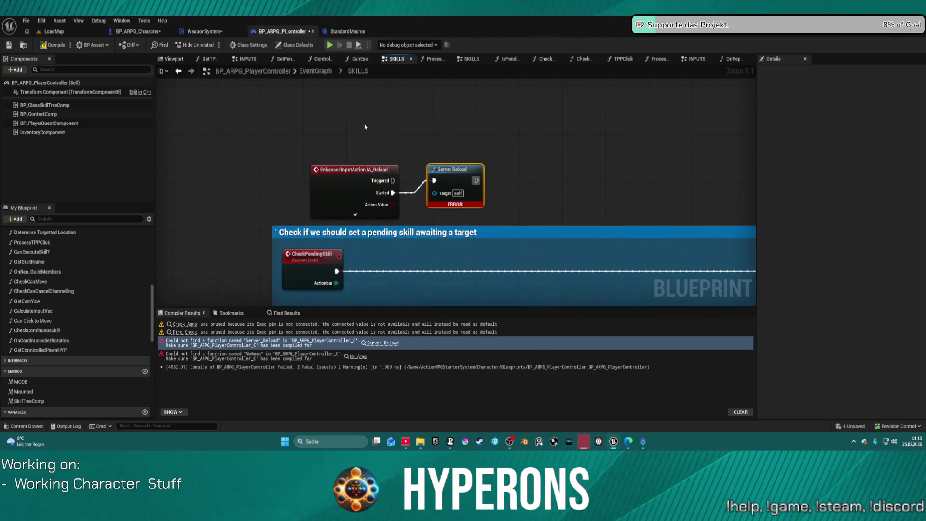
drag(326, 162, 473, 197)
key(Delete)
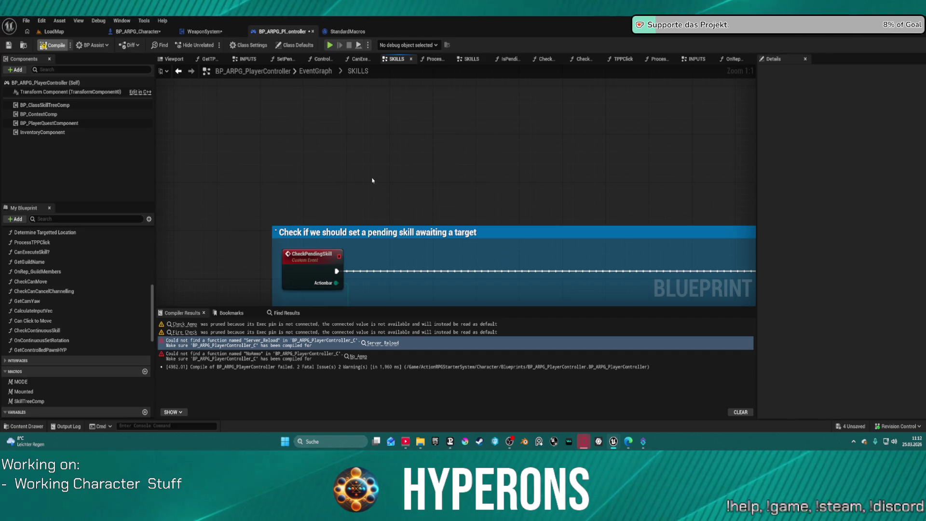
click(184, 324)
click(184, 332)
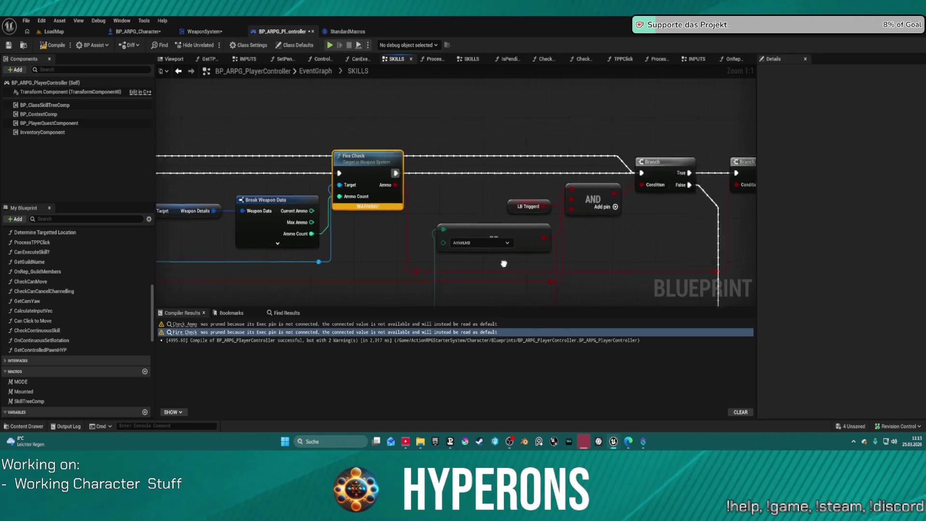
Step: Align the Branch nodes and wire an execution line into Fire Check's input
mouse_move(237, 146)
mouse_down()
mouse_move(249, 234)
mouse_move(242, 143)
mouse_up()
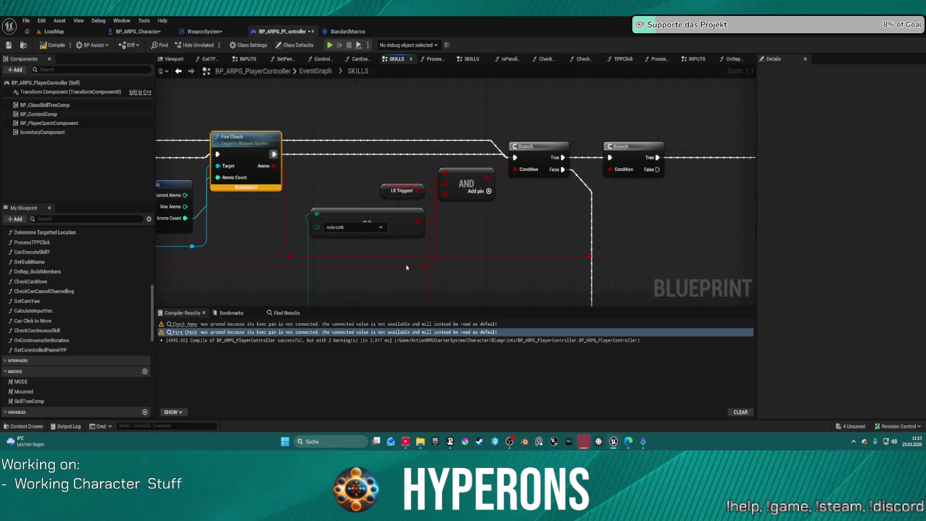
click(622, 146)
scroll(370, 158, down, 2)
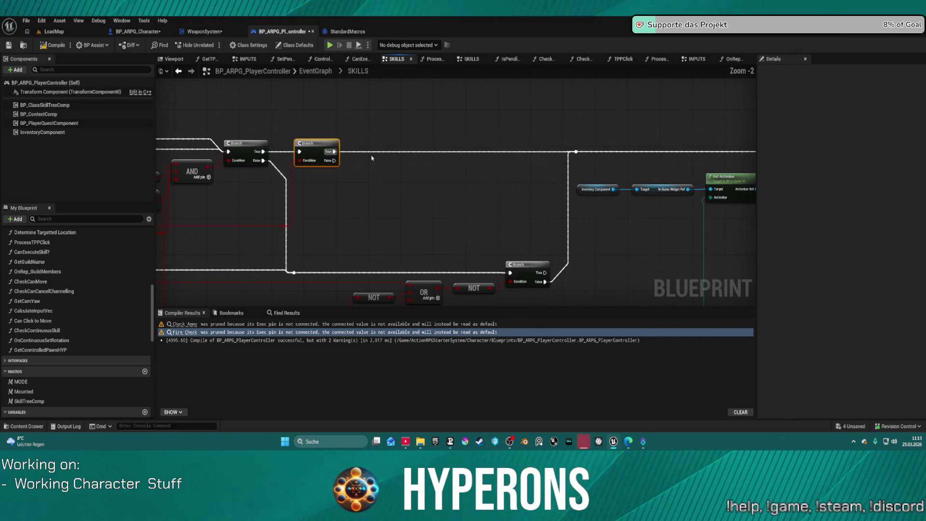
click(239, 144)
drag(316, 119, 693, 104)
drag(630, 129, 632, 131)
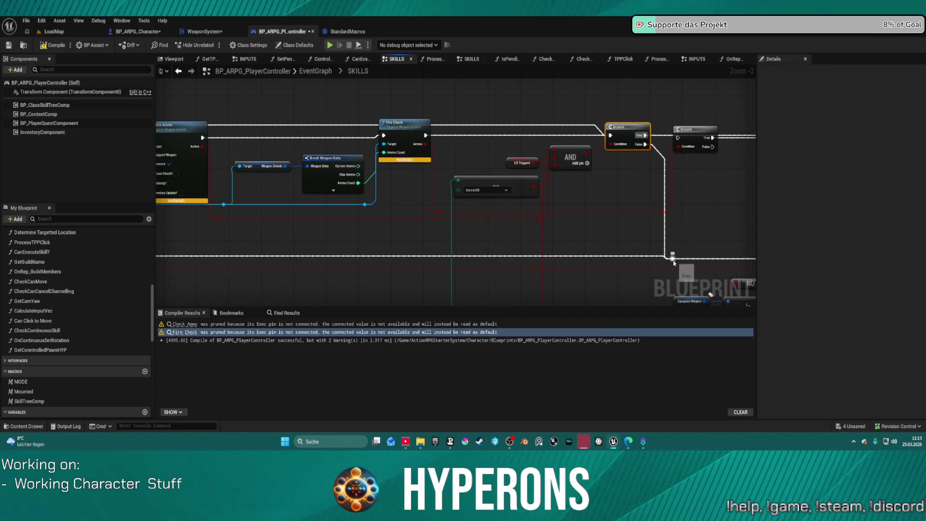
mouse_move(674, 263)
mouse_down()
mouse_move(52, 182)
mouse_move(30, 168)
mouse_move(347, 163)
mouse_move(308, 181)
mouse_move(332, 126)
mouse_move(349, 125)
mouse_move(184, 93)
mouse_up()
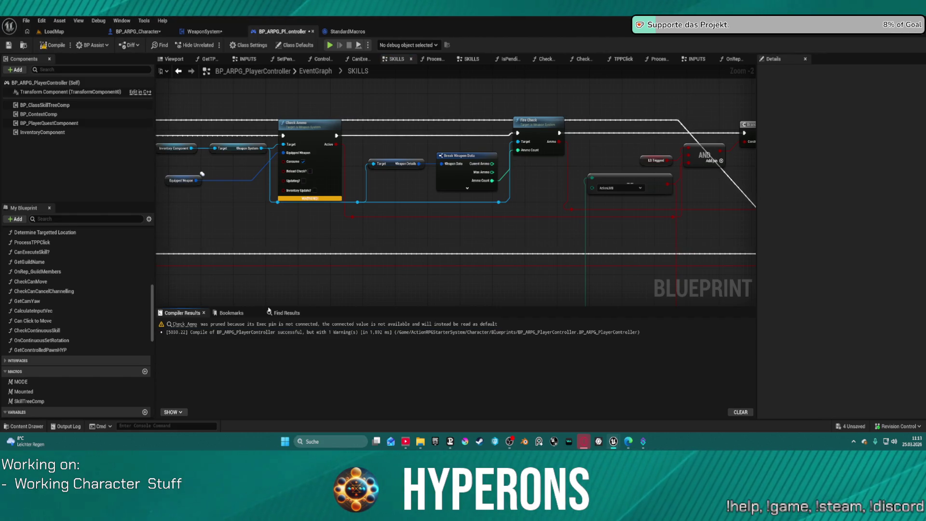
click(187, 324)
Step: Trace the Check Ammo warning through the SKILLS graph's Branch, NOT and OR nodes
click(188, 324)
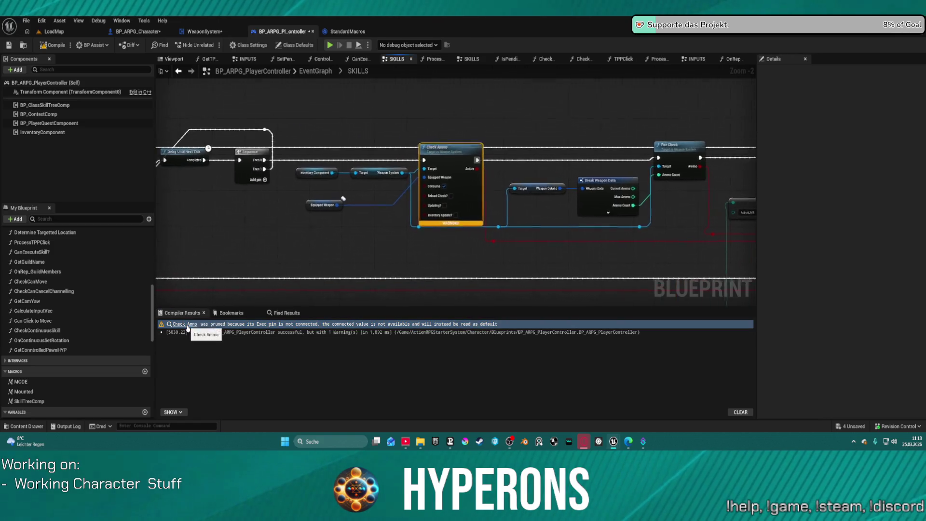
scroll(395, 220, down, 4)
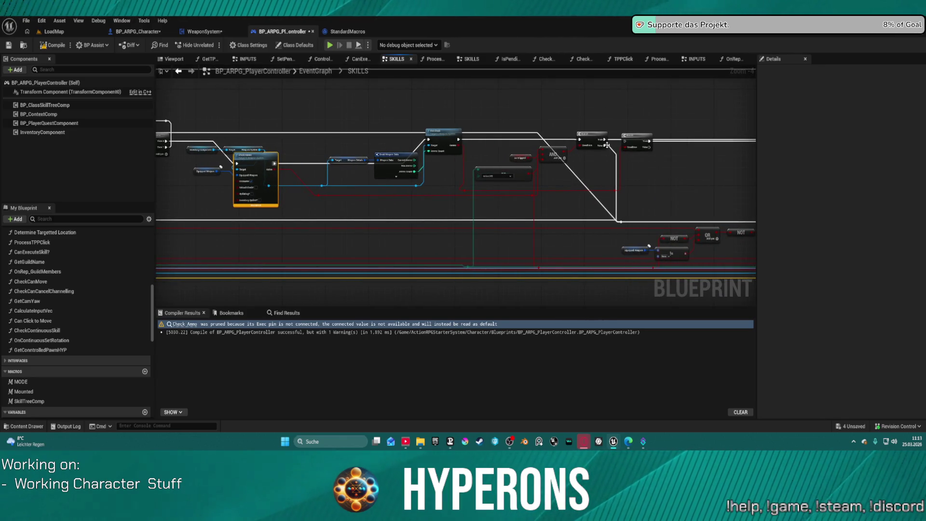
mouse_move(601, 138)
mouse_down()
mouse_move(559, 122)
mouse_move(571, 97)
mouse_move(501, 97)
mouse_move(581, 107)
mouse_move(376, 97)
mouse_up()
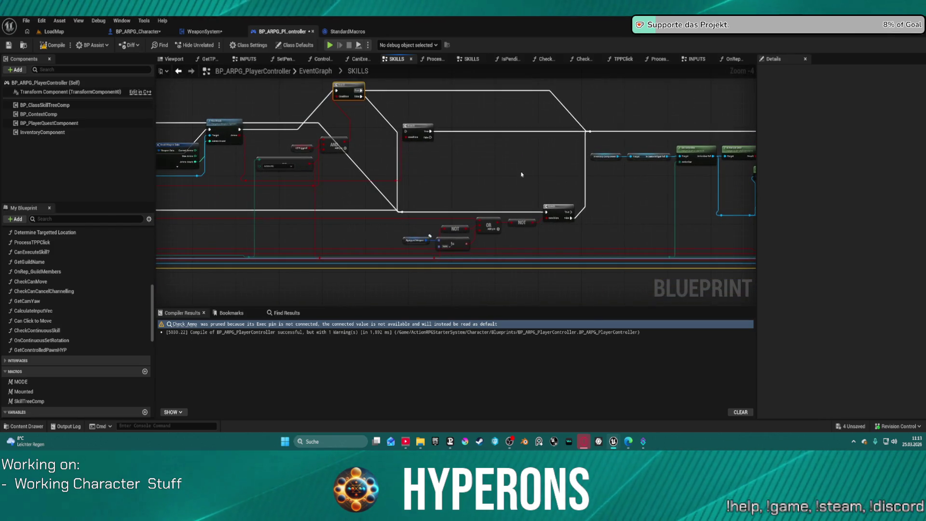
mouse_move(512, 186)
mouse_down()
mouse_move(551, 176)
mouse_move(584, 183)
mouse_move(610, 167)
mouse_move(611, 150)
mouse_move(572, 147)
mouse_move(595, 169)
mouse_up()
scroll(545, 231, up, 3)
mouse_move(510, 211)
mouse_down()
mouse_move(520, 229)
mouse_move(423, 232)
mouse_move(553, 204)
mouse_move(645, 204)
mouse_move(607, 218)
mouse_move(583, 198)
mouse_move(520, 198)
mouse_move(675, 188)
mouse_move(709, 72)
mouse_move(745, 70)
mouse_move(755, 212)
mouse_move(778, 215)
mouse_move(885, 184)
mouse_up()
scroll(417, 215, down, 2)
mouse_move(784, 136)
mouse_down()
mouse_move(668, 136)
mouse_move(610, 164)
mouse_move(555, 214)
mouse_up()
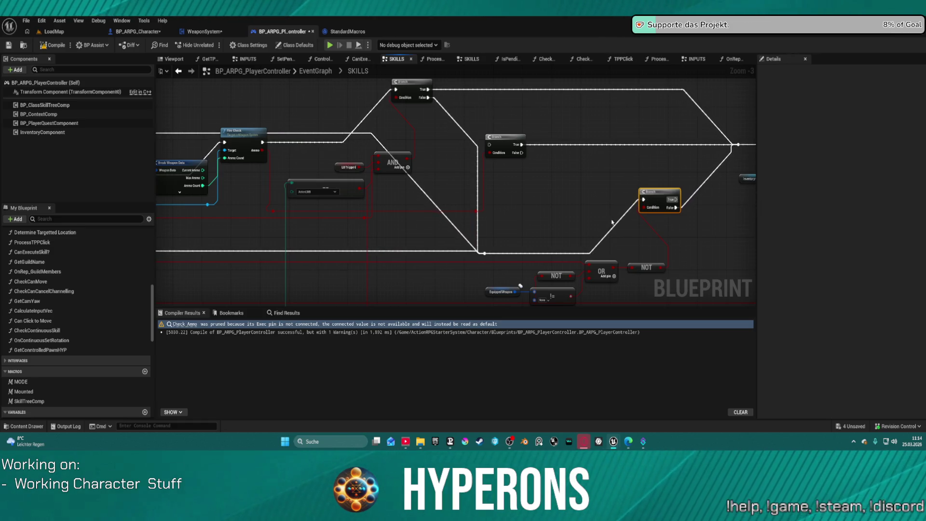
mouse_move(538, 256)
mouse_down()
mouse_move(493, 228)
mouse_move(534, 203)
mouse_move(535, 250)
mouse_move(659, 246)
mouse_move(418, 242)
mouse_move(737, 238)
mouse_move(642, 241)
mouse_up()
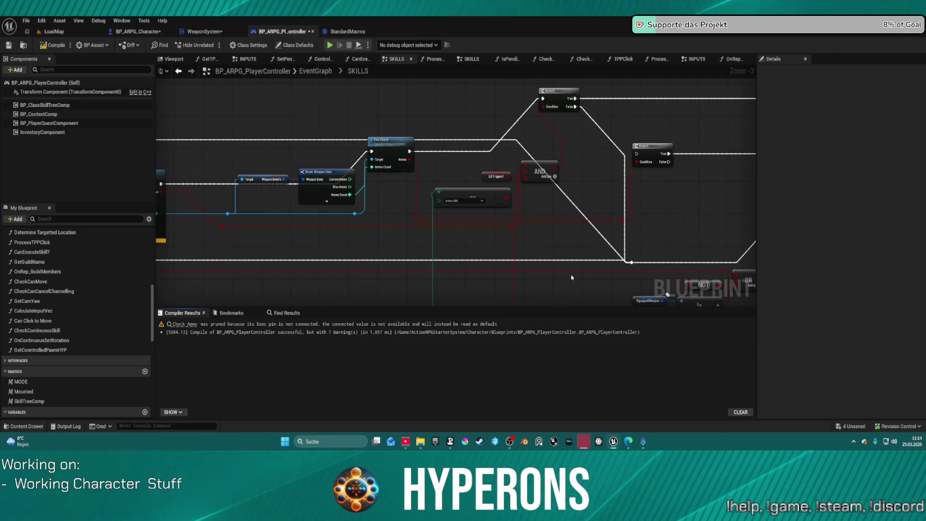
Step: Revisit the Check_Ammo node, then go back to the EventGraph's Stance and Sprint events
click(189, 324)
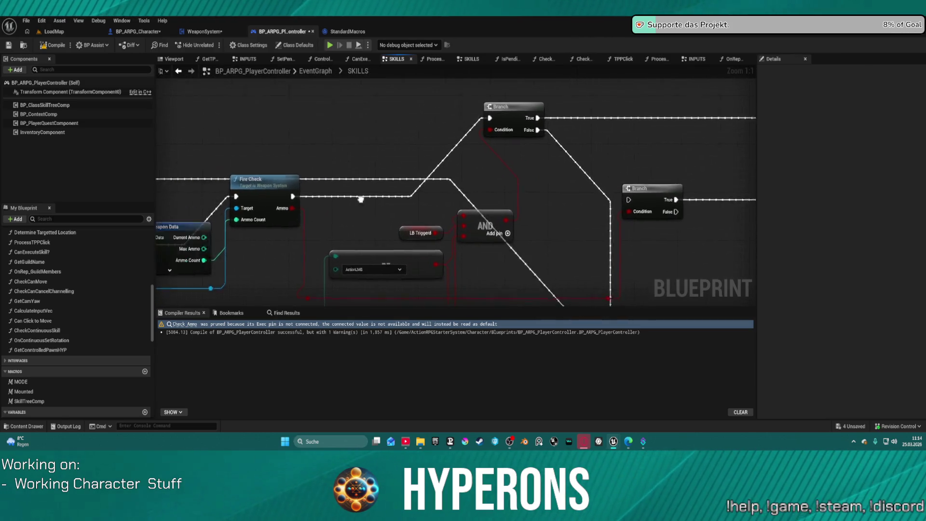
drag(690, 190, 526, 212)
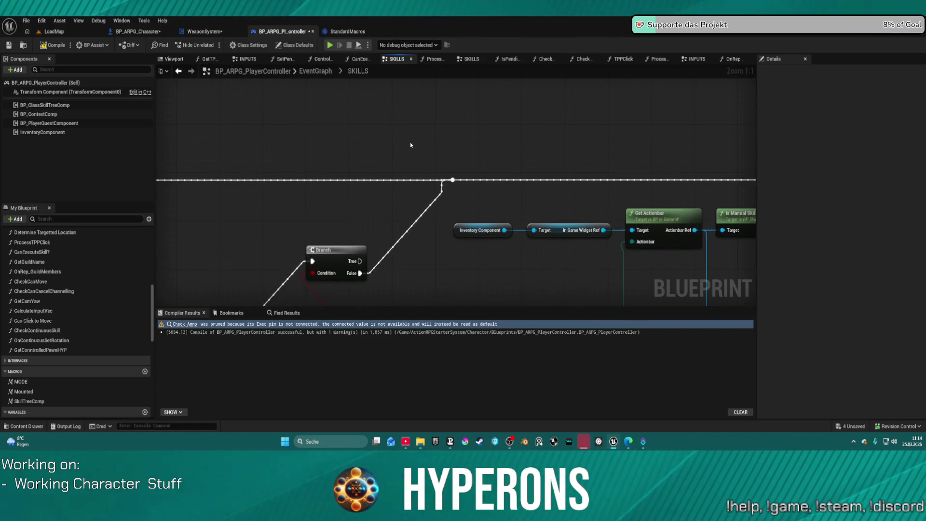
key(alt+Left)
drag(252, 159, 418, 144)
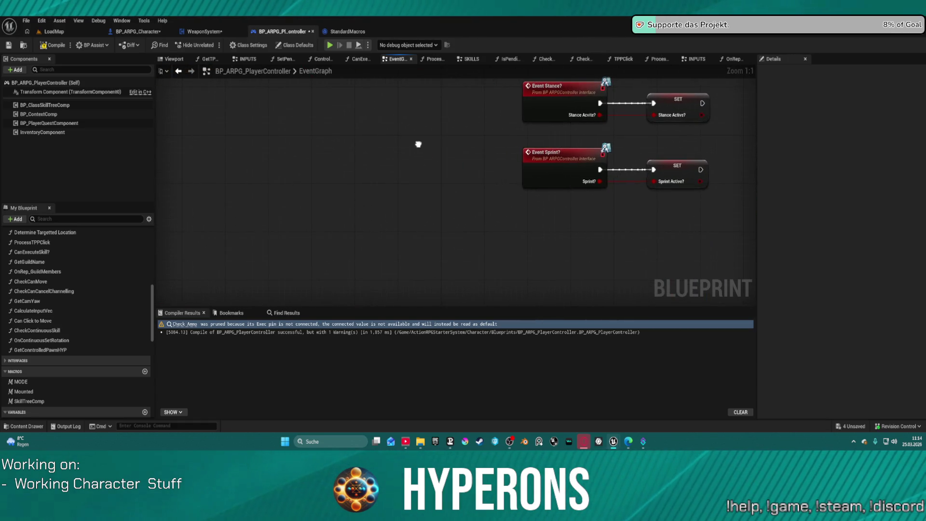
Step: Break the stray link on Check Ammo's Active output and recompile the player controller
click(178, 71)
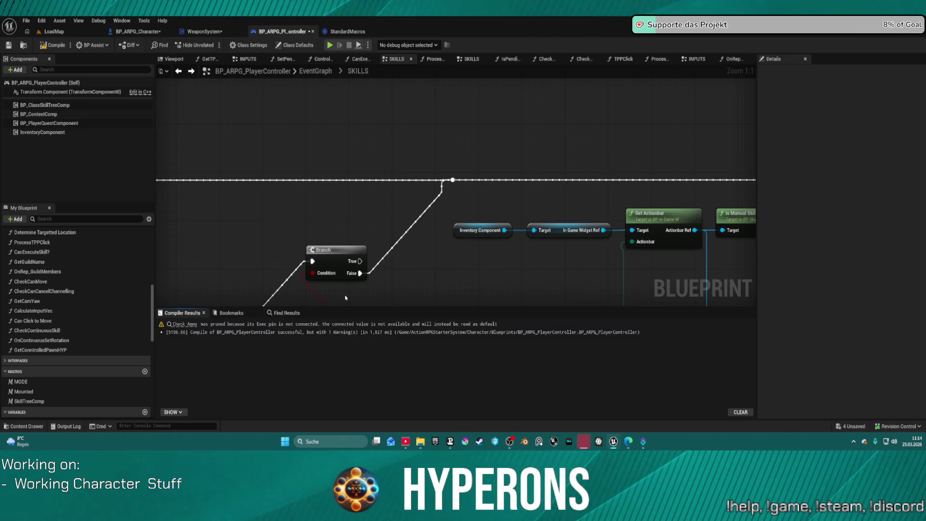
click(183, 326)
click(188, 325)
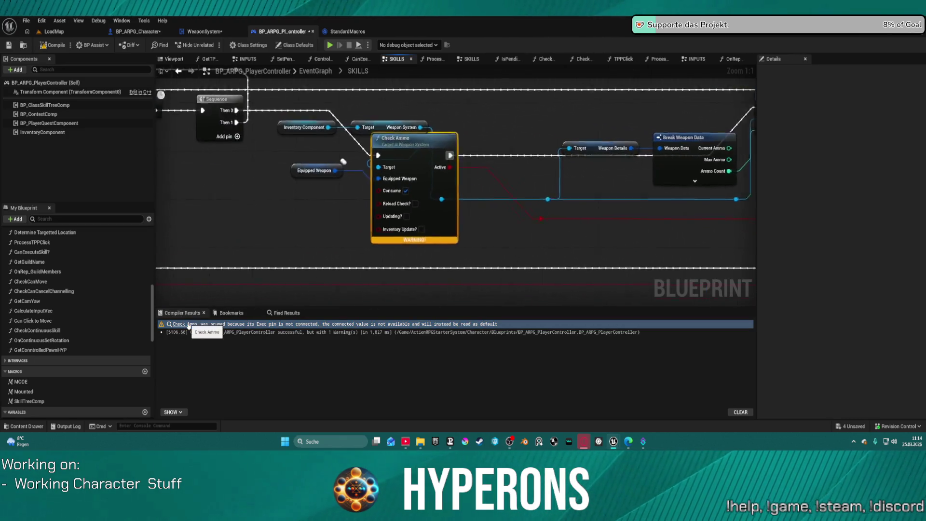
alt+click(529, 169)
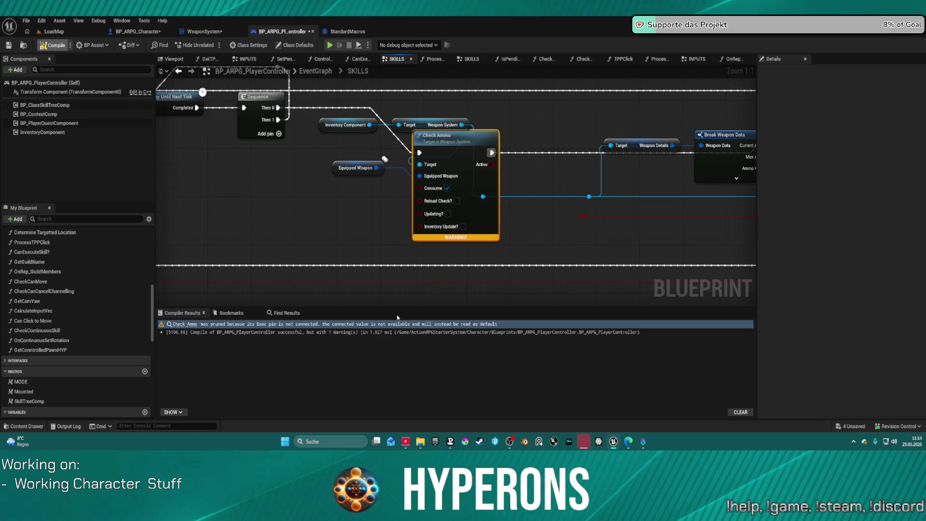
key(F7)
Step: Look over the later Branch nodes and launch a Play-in-Editor test
scroll(337, 207, down, 5)
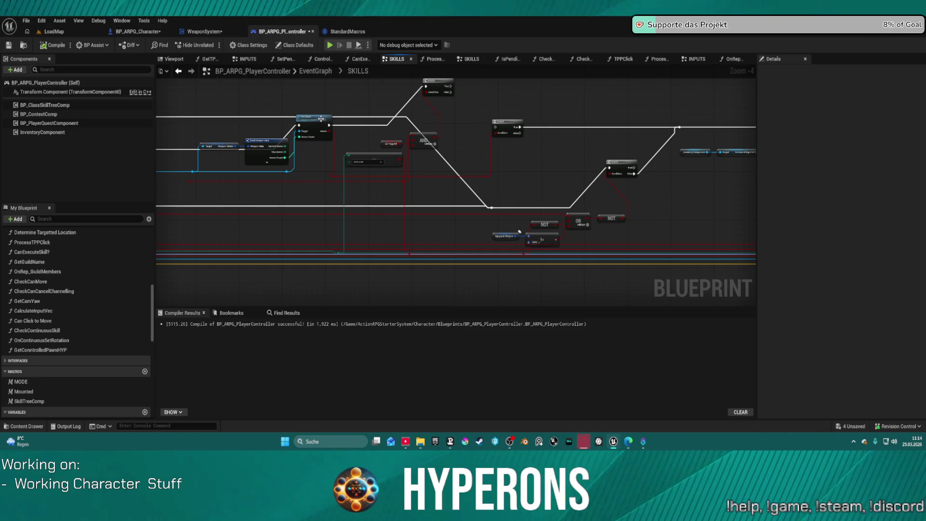
scroll(320, 119, up, 1)
drag(574, 138, 403, 153)
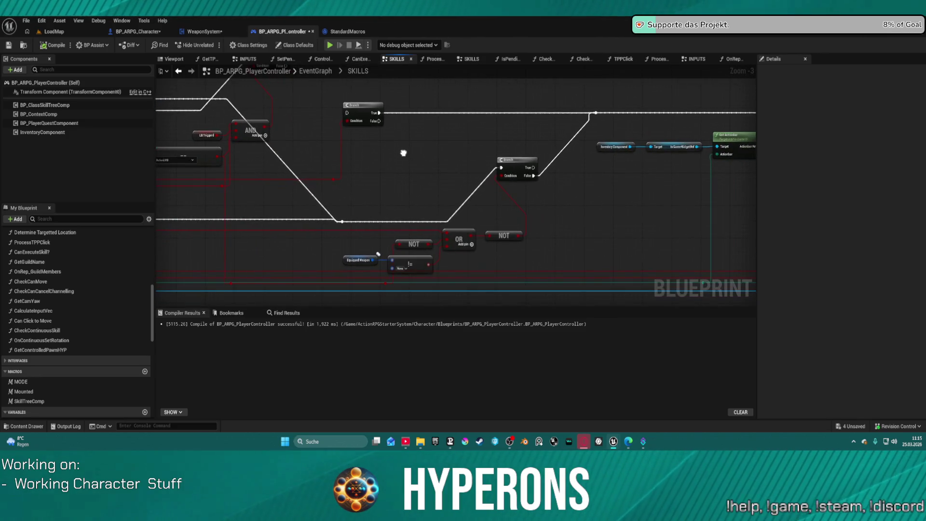
key(alt+p)
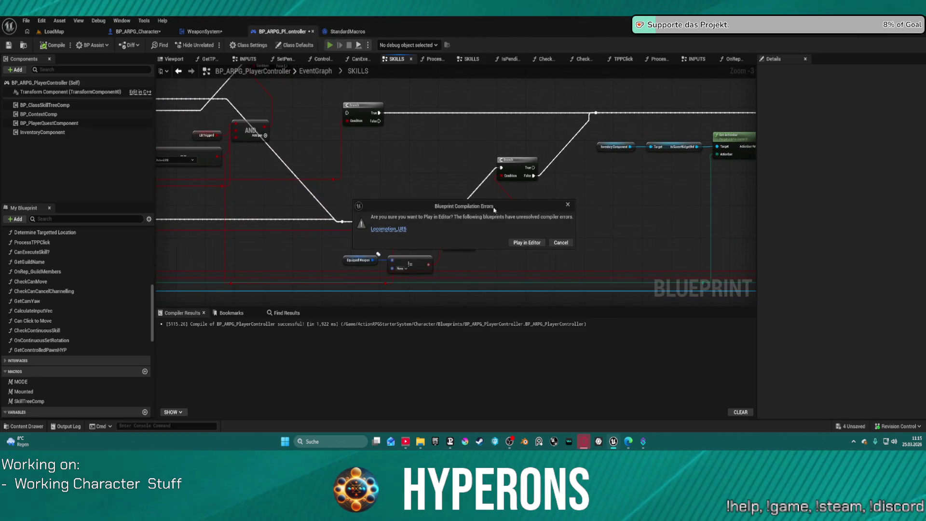
Step: Play despite compile errors, equip the MG 01 rifle from the inventory, then stop the session
click(522, 242)
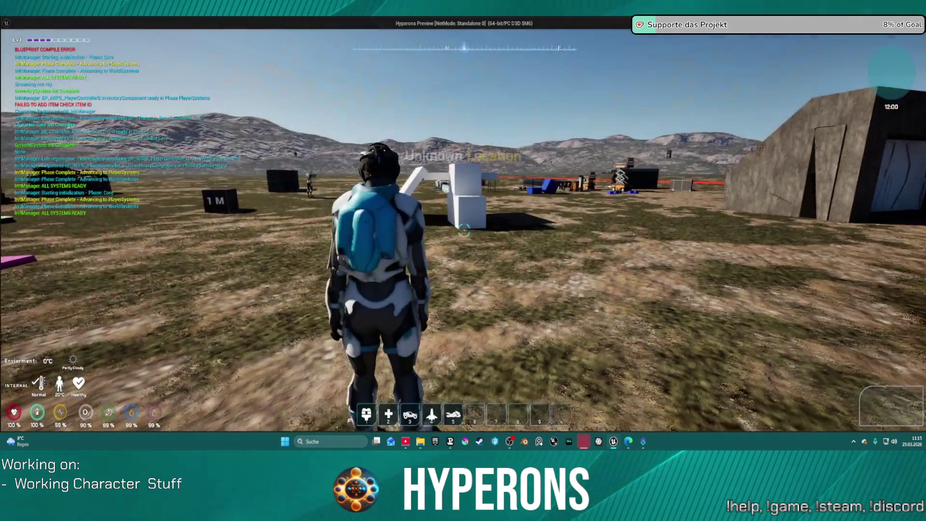
key(i)
double_click(827, 279)
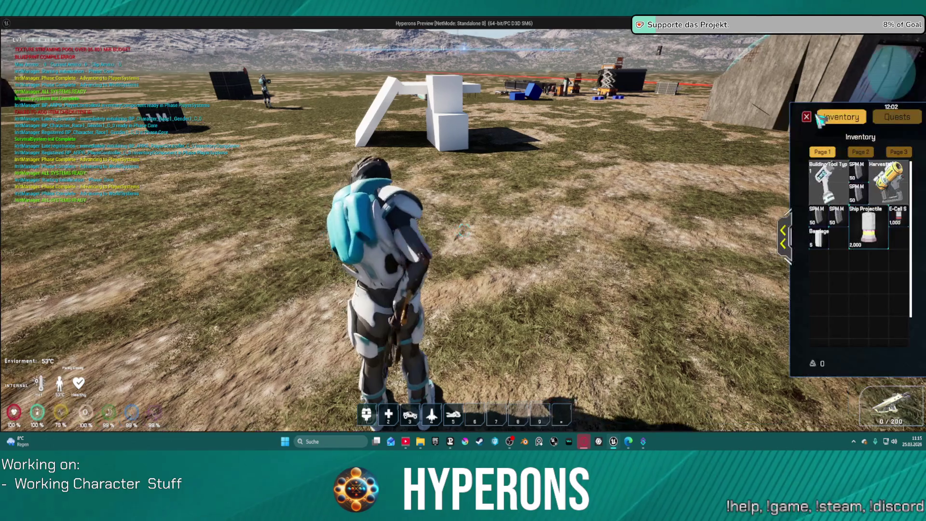
mouse_move(827, 283)
mouse_down()
mouse_move(530, 203)
mouse_move(825, 110)
mouse_up()
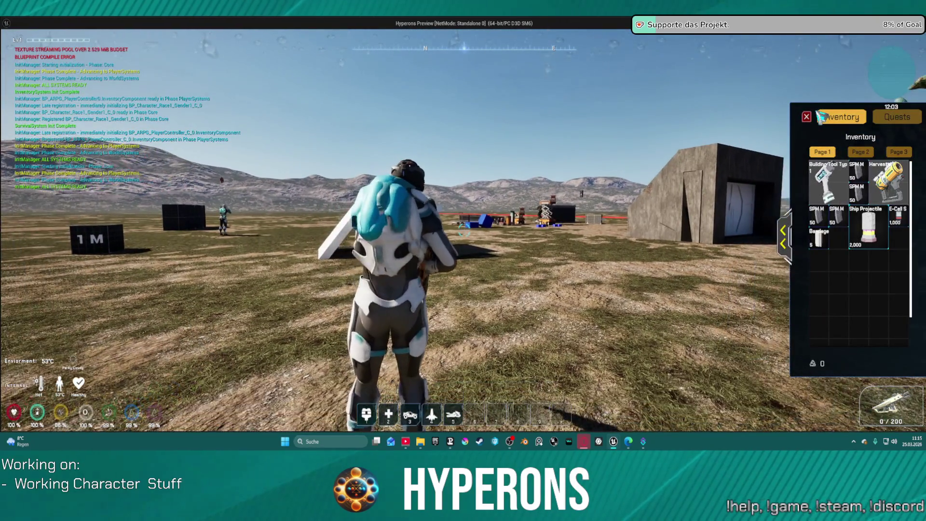
key(i)
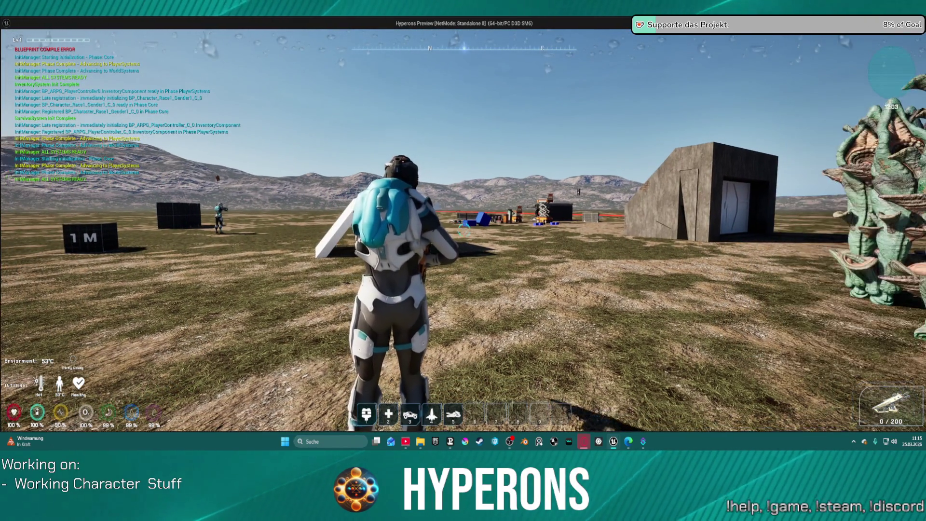
key(Escape)
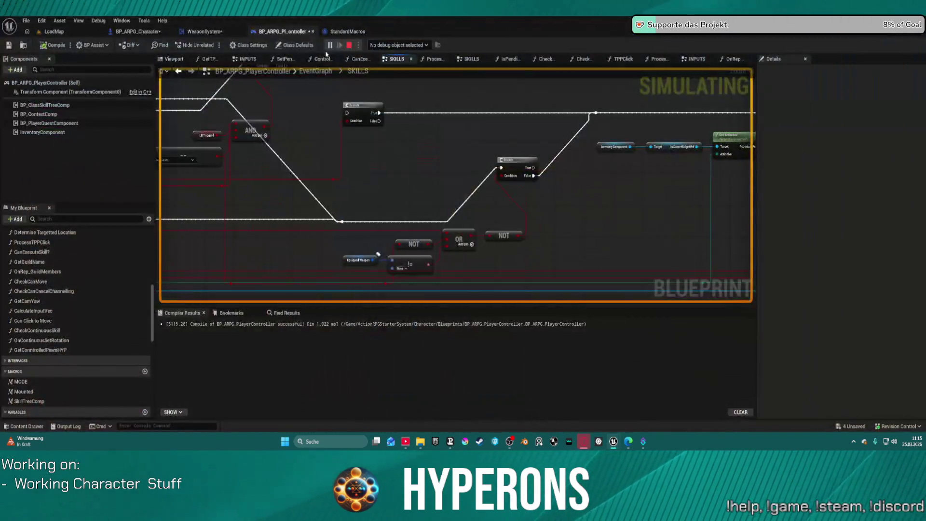
Step: Add a breakpoint on the WeaponSystem EventGraph's IA_Reload input event
click(140, 32)
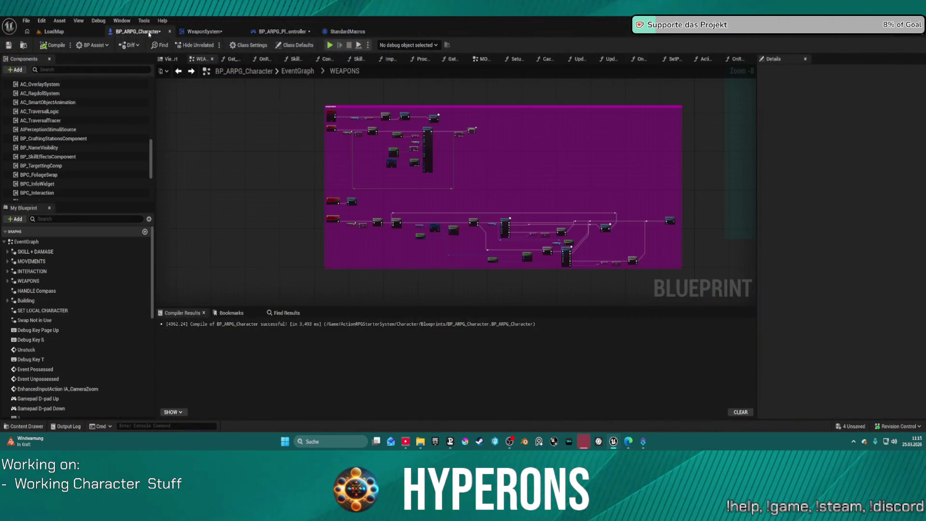
click(205, 31)
scroll(502, 157, down, 3)
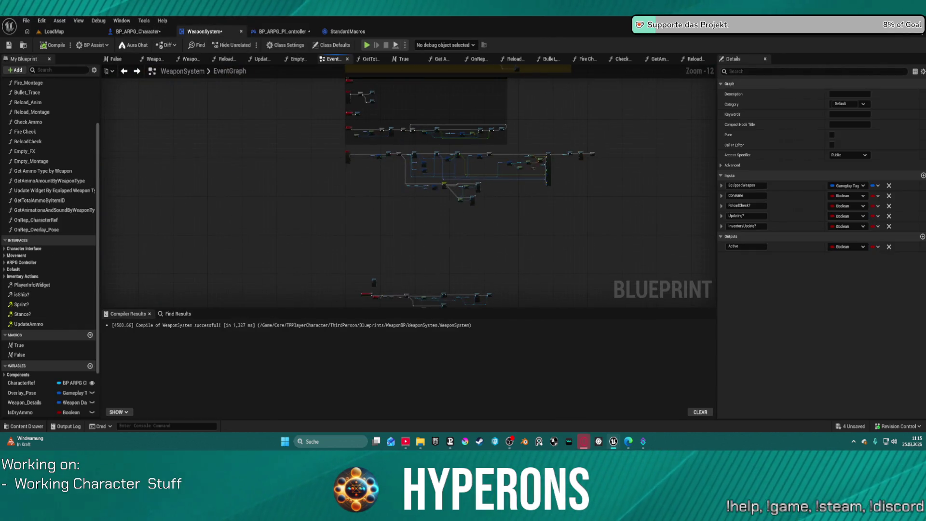
scroll(357, 181, up, 11)
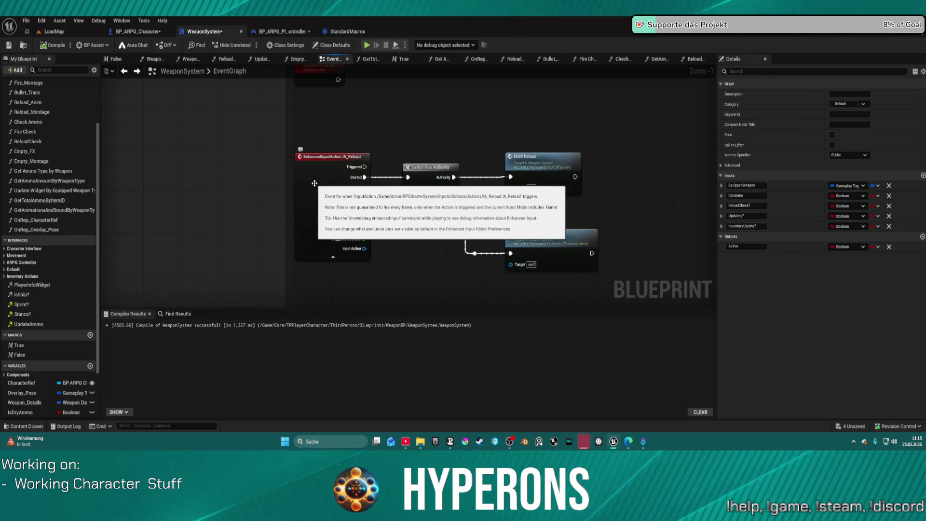
click(314, 183)
right_click(318, 184)
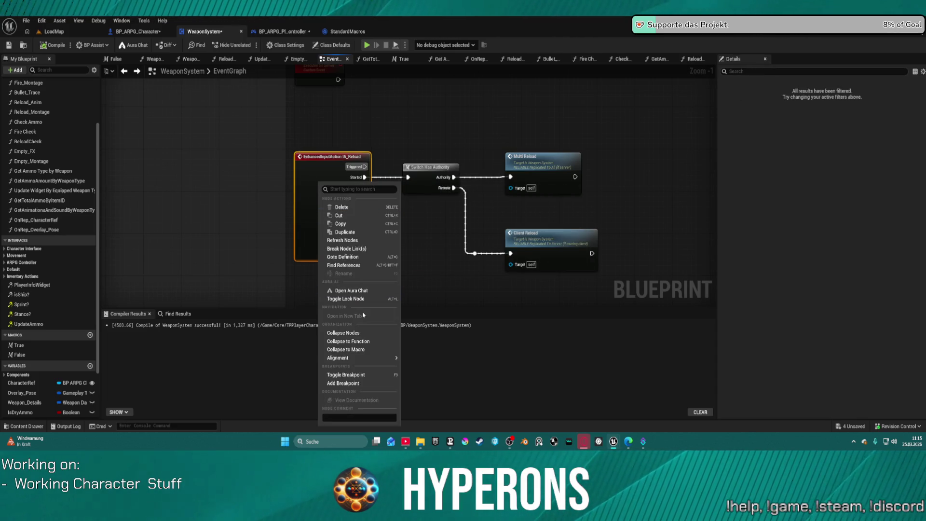
click(366, 371)
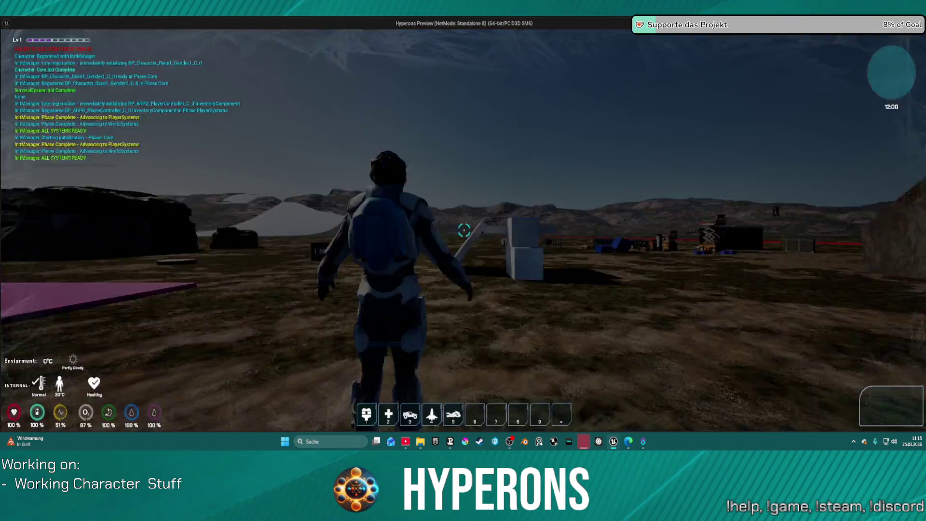
Step: Equip the rifle, reload with R to hit the breakpoint, step through twice, then resume
key(i)
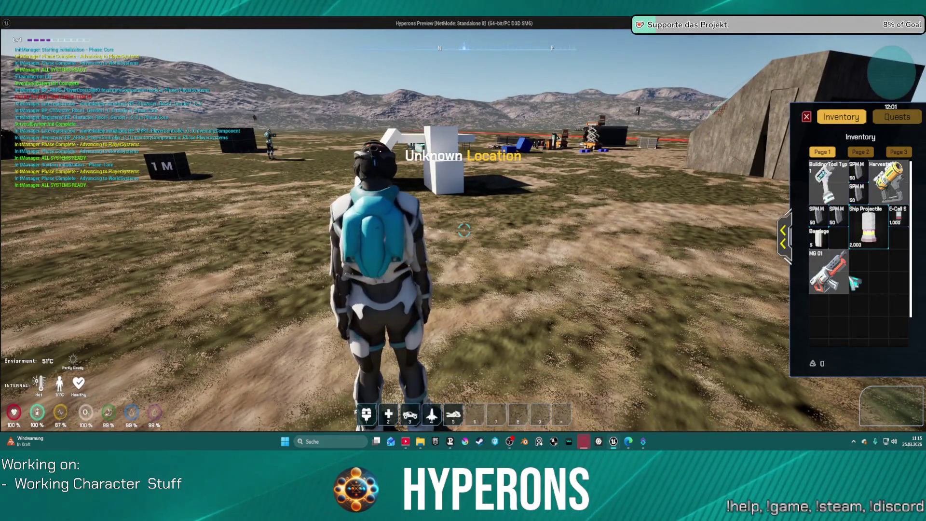
key(i)
key(r)
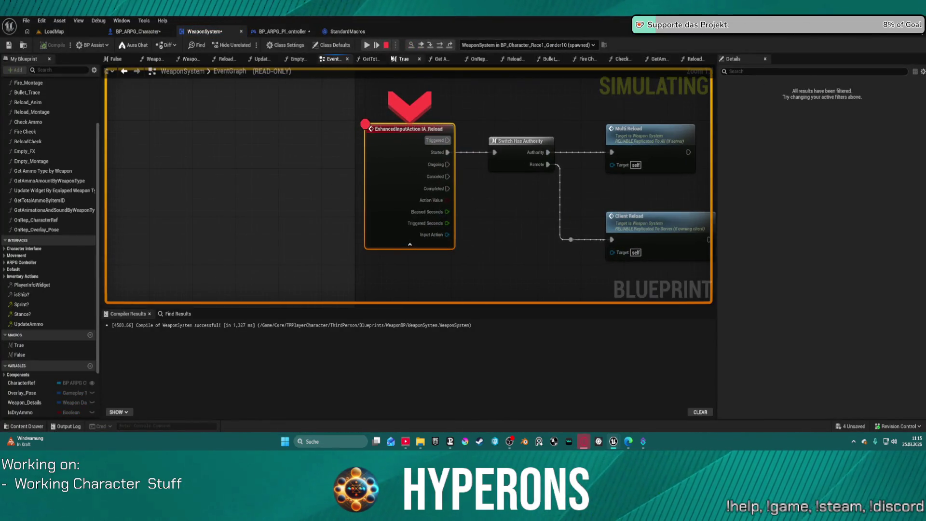
click(445, 46)
click(445, 46)
click(445, 45)
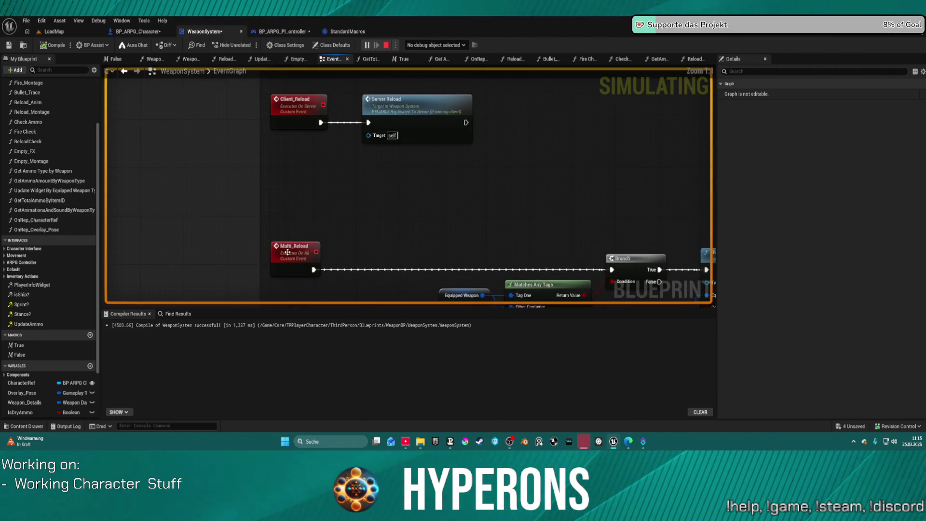
Step: Refresh the Multi_Reload event node
right_click(288, 252)
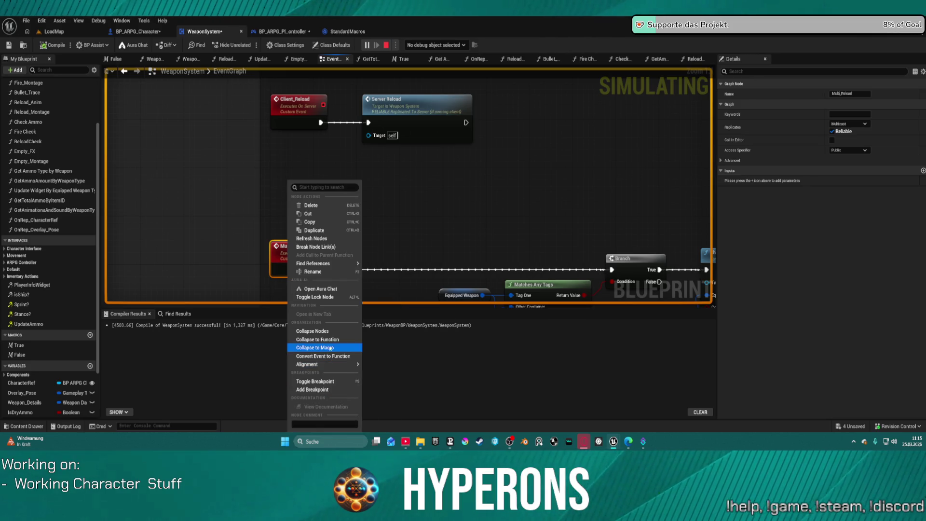
click(324, 241)
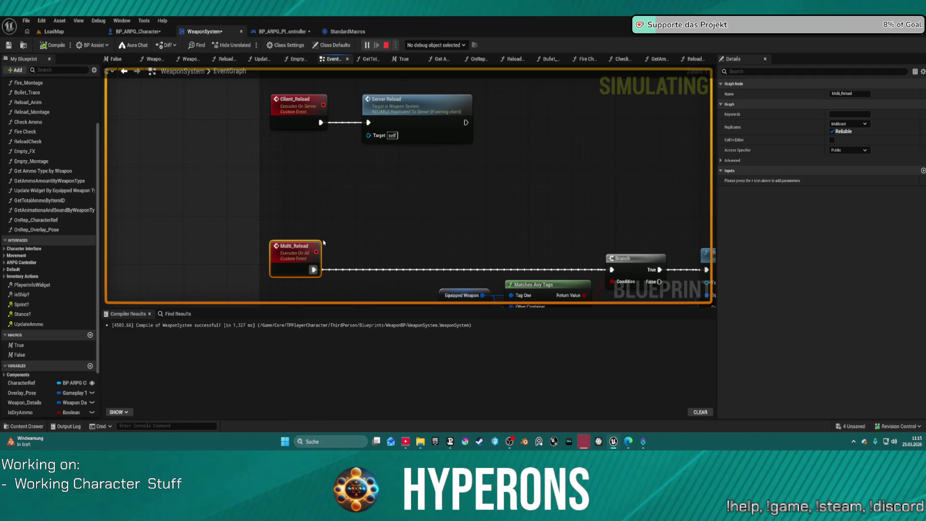
click(513, 221)
Step: Put a breakpoint on the Branch after Multi_Reload, stop the simulation and relaunch the game
right_click(635, 285)
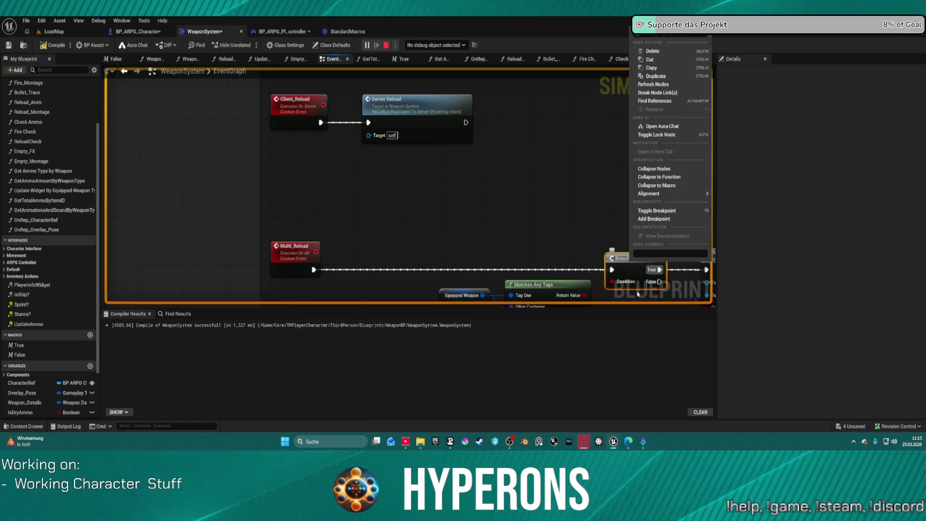
click(660, 221)
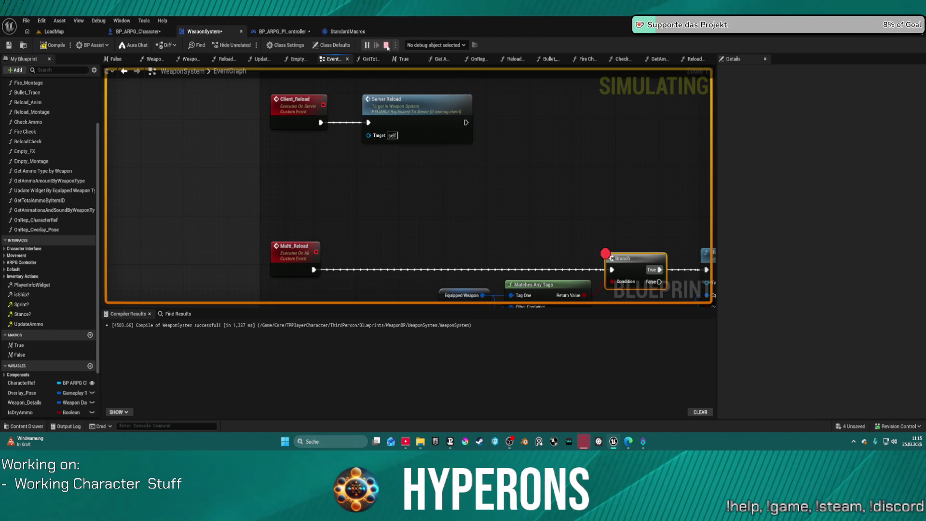
click(366, 47)
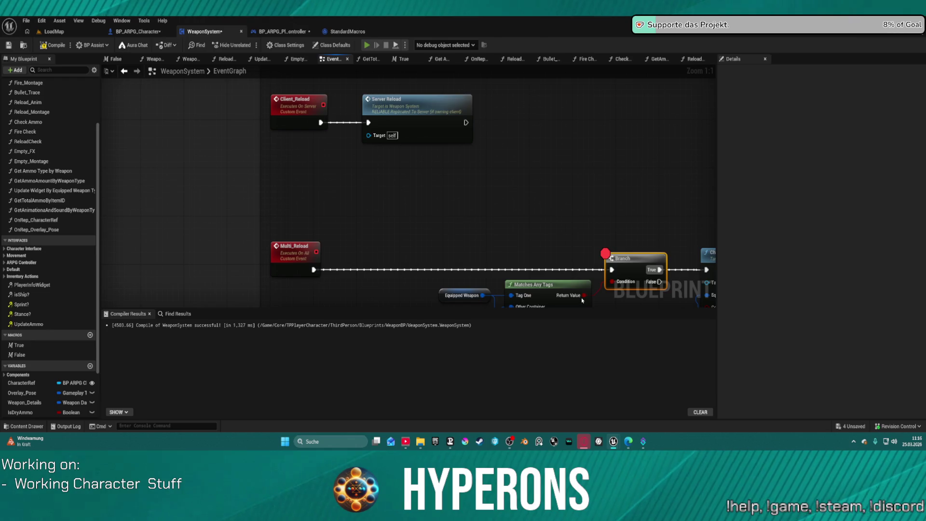
click(370, 49)
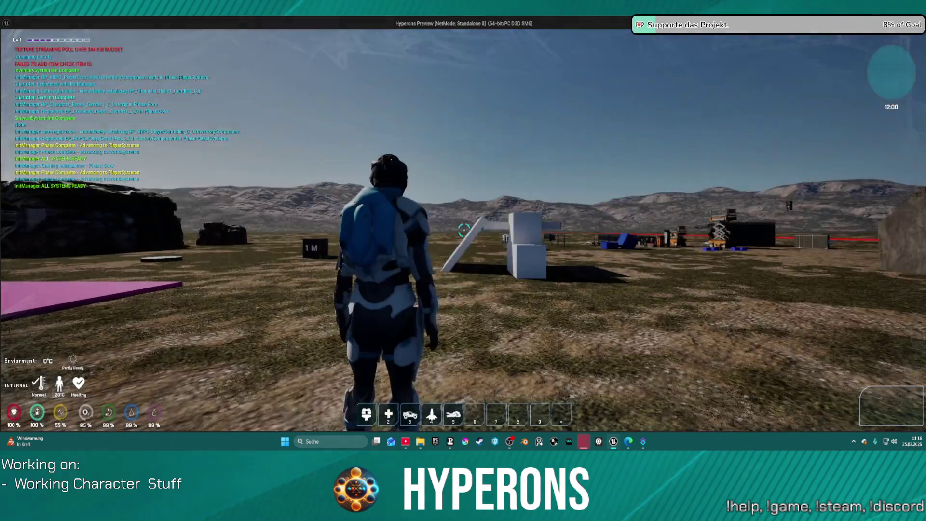
Step: Trigger a reload in-game to hit the breakpoint, then remove the IA_Reload event's breakpoint
key(i)
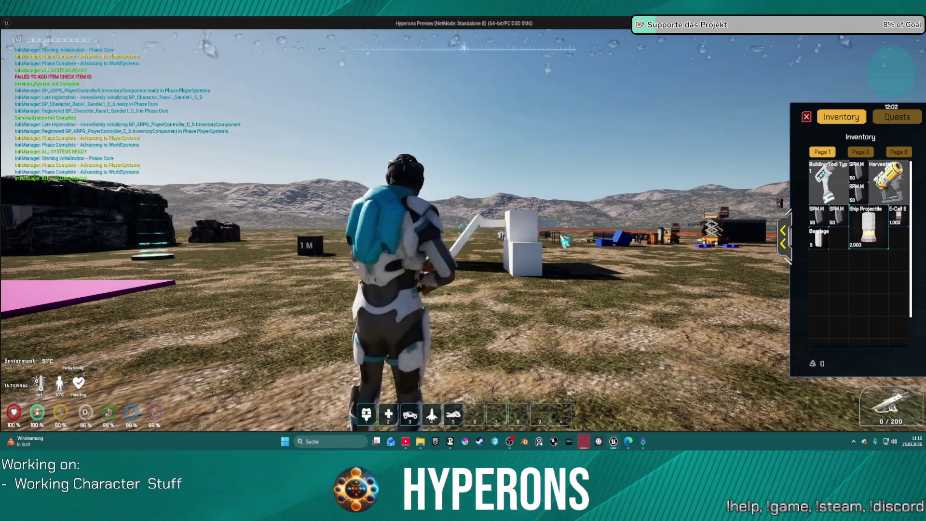
key(r)
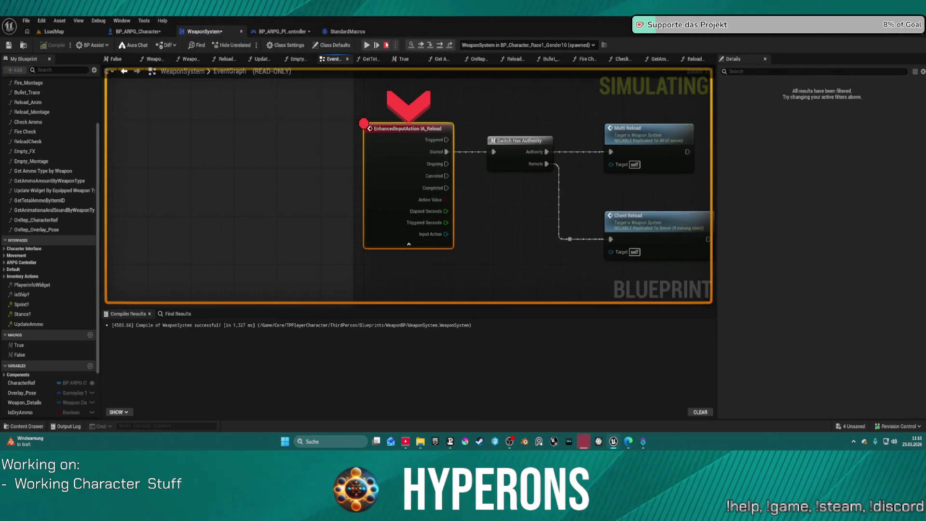
right_click(371, 138)
click(400, 240)
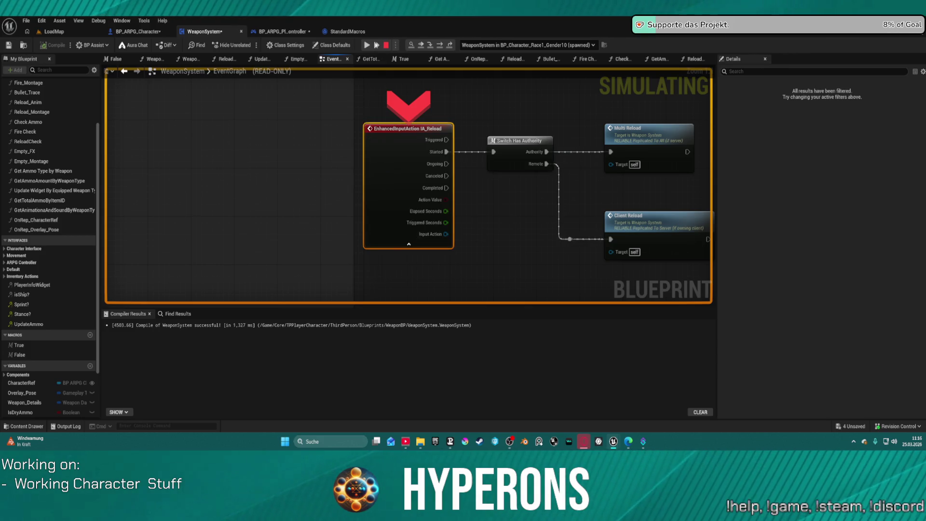
Step: Resume to the Branch breakpoint, inspect the Equipped Weapon value, then resume again
click(367, 45)
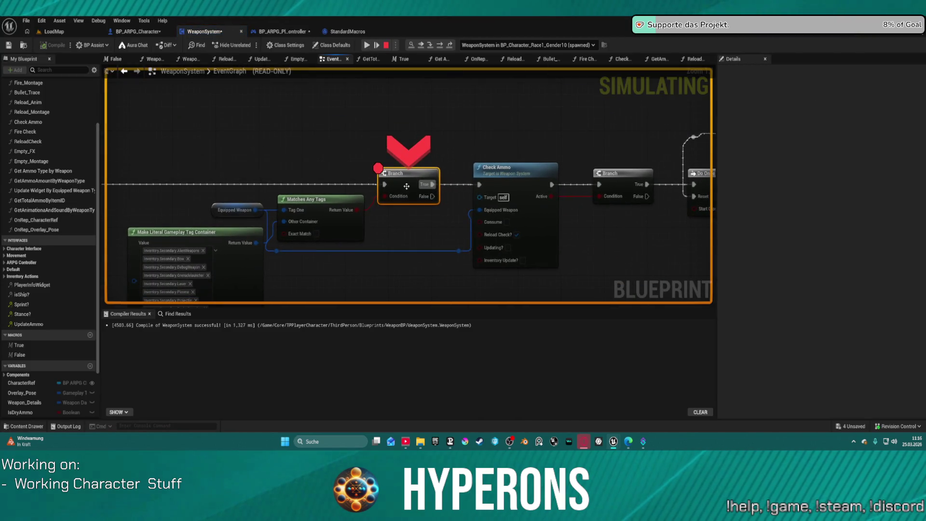
mouse_move(393, 199)
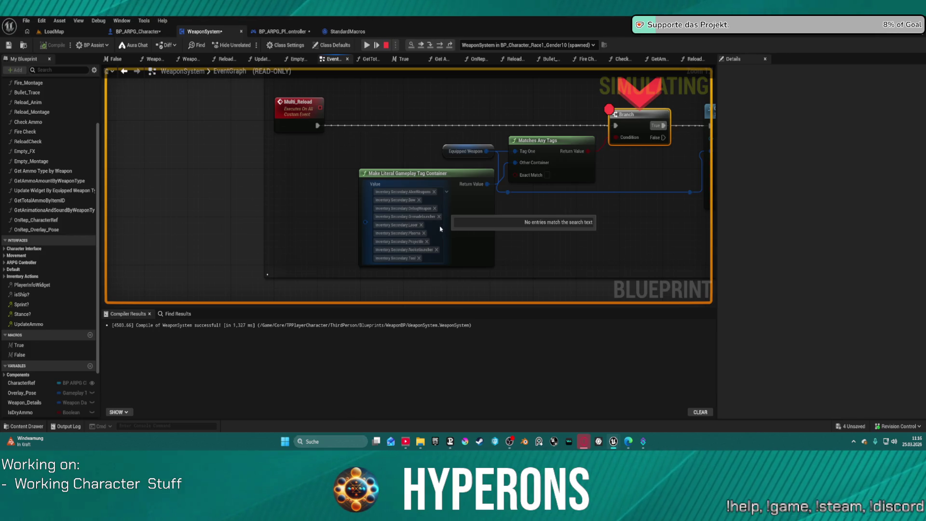
mouse_move(454, 153)
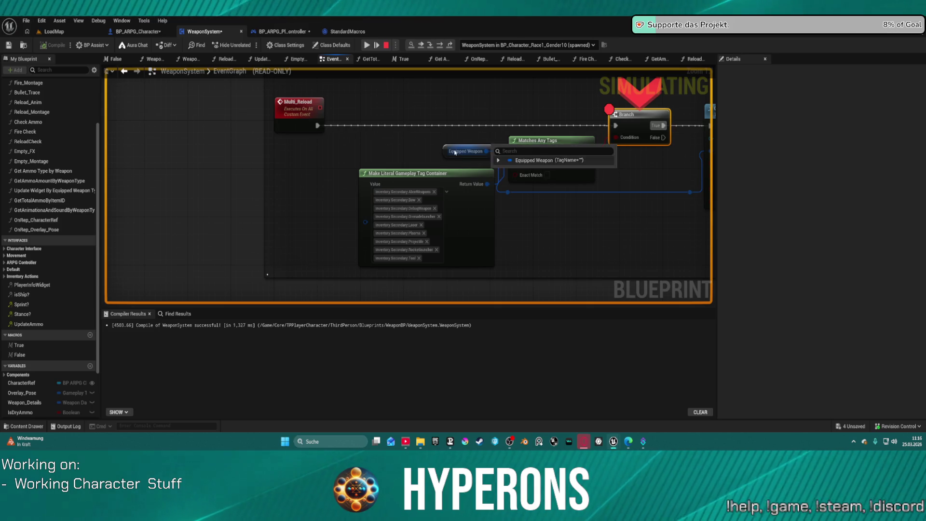
click(445, 149)
mouse_move(456, 152)
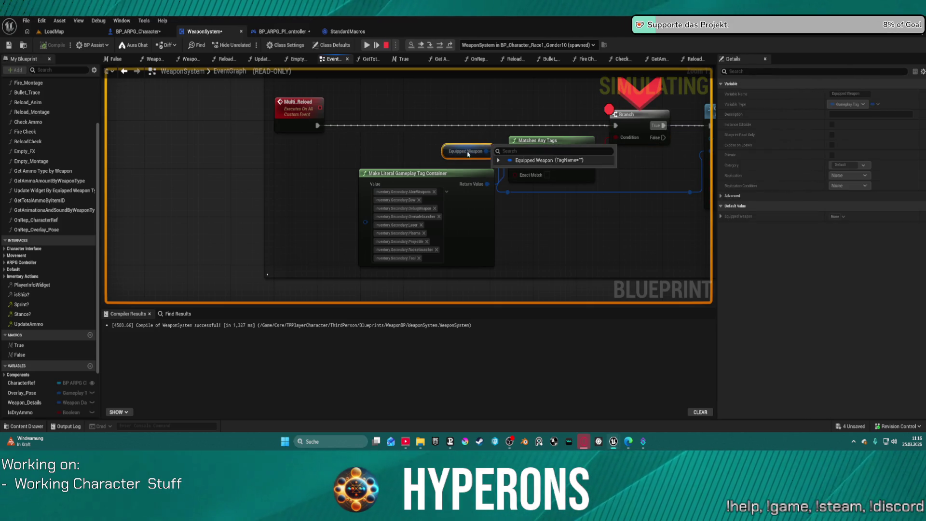
click(442, 48)
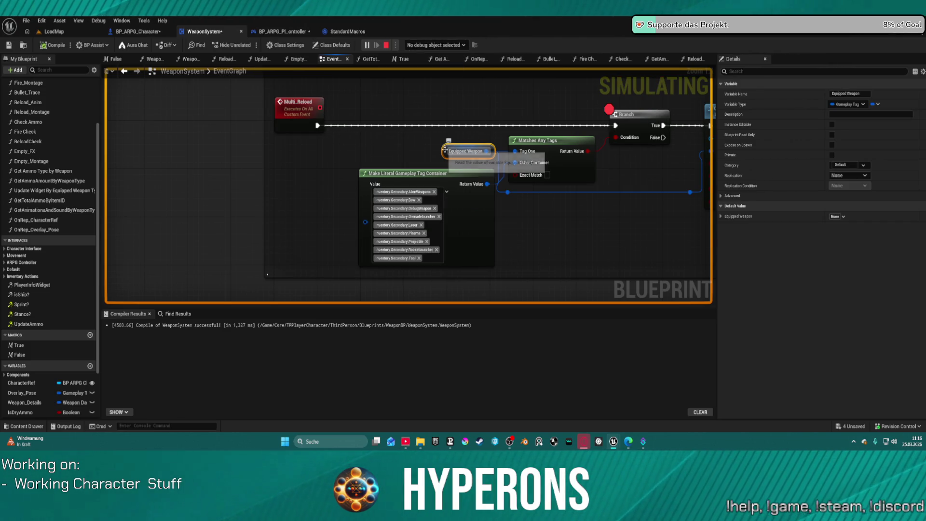
scroll(403, 197, down, 9)
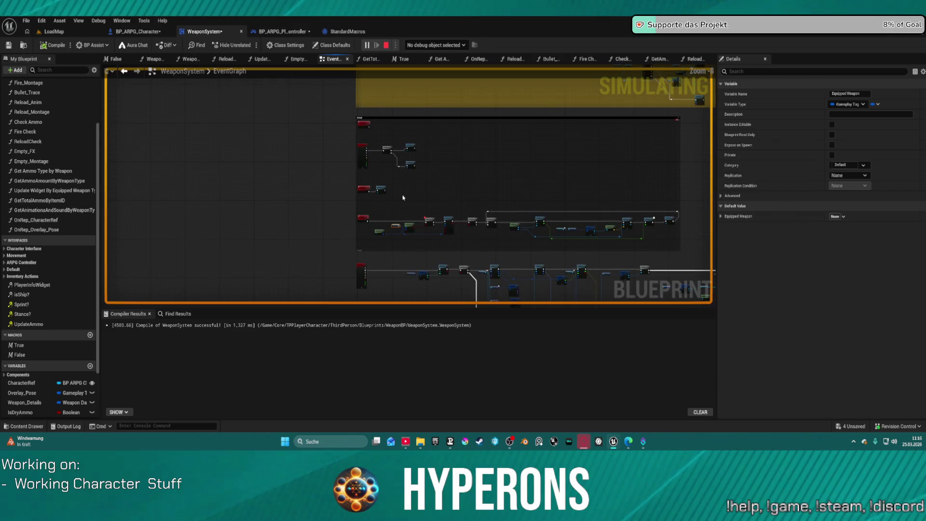
scroll(403, 197, up, 8)
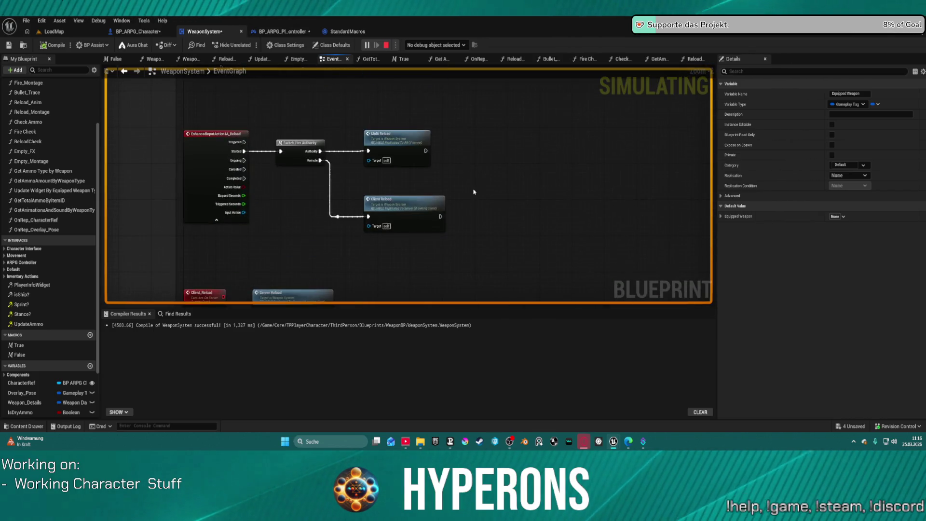
scroll(442, 207, down, 10)
drag(422, 200, 326, 285)
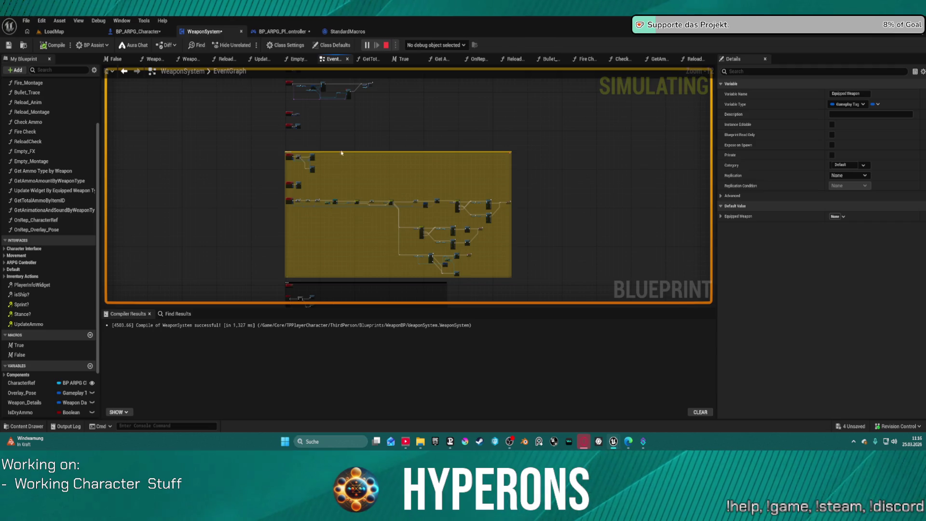
drag(339, 162, 340, 249)
scroll(375, 199, up, 10)
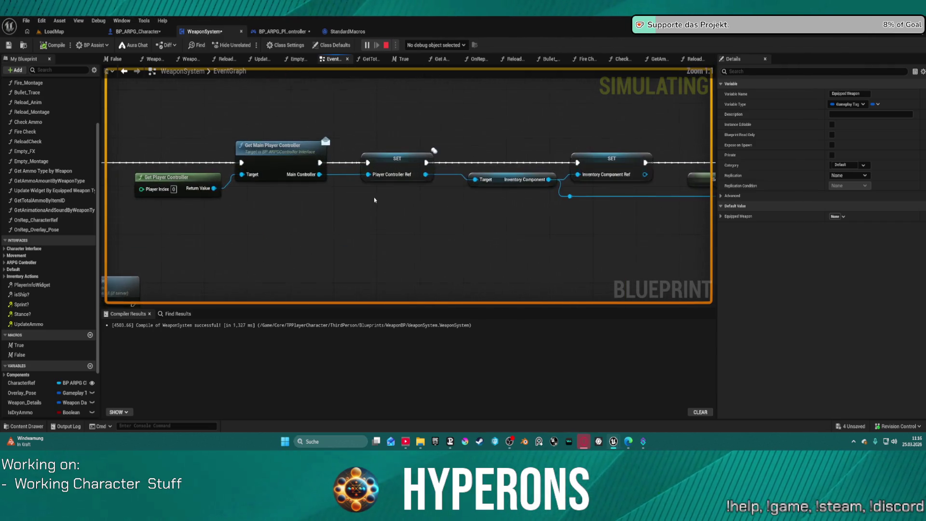
scroll(376, 200, down, 10)
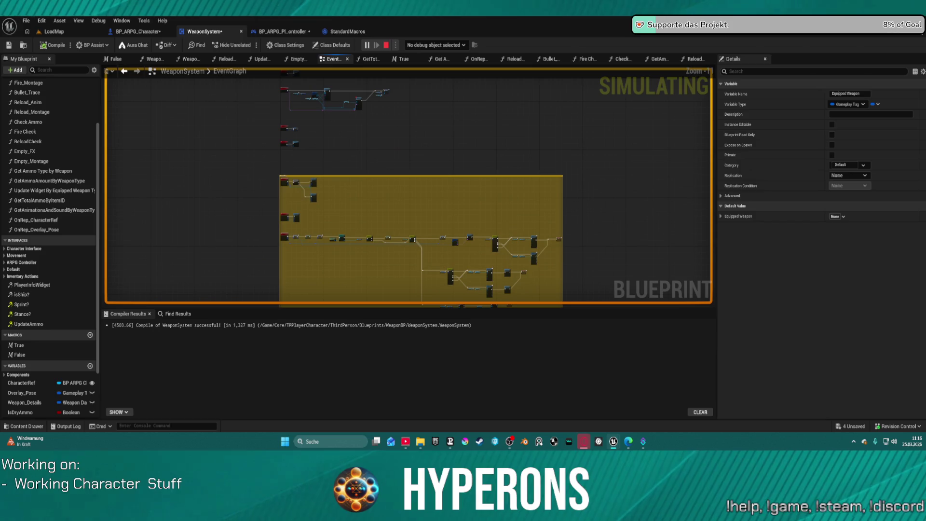
mouse_move(376, 199)
mouse_down()
mouse_move(389, 156)
mouse_move(381, 77)
mouse_move(381, 96)
mouse_move(330, 161)
mouse_up()
scroll(331, 161, up, 8)
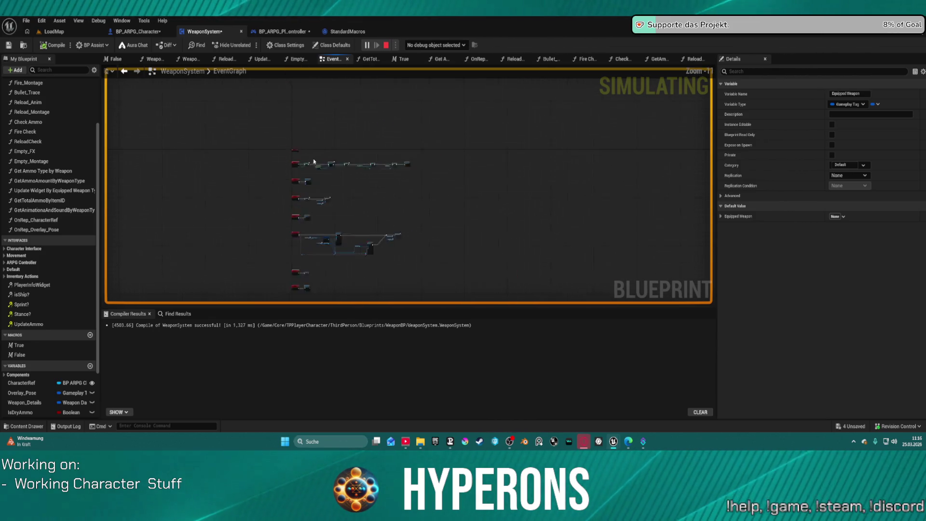
scroll(265, 241, down, 3)
scroll(264, 241, up, 3)
mouse_move(569, 238)
mouse_down()
mouse_move(410, 237)
mouse_move(91, 207)
mouse_up()
drag(171, 154, 69, 161)
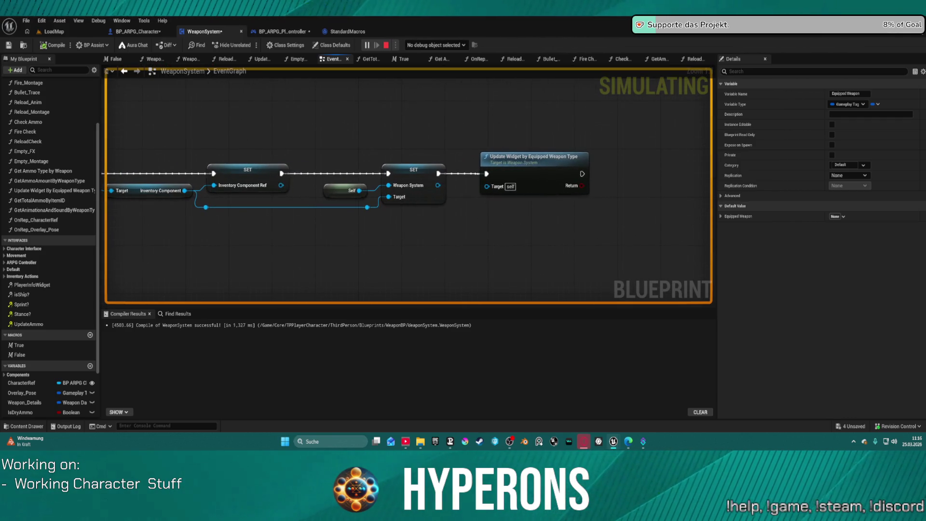
scroll(285, 175, down, 4)
scroll(345, 193, up, 5)
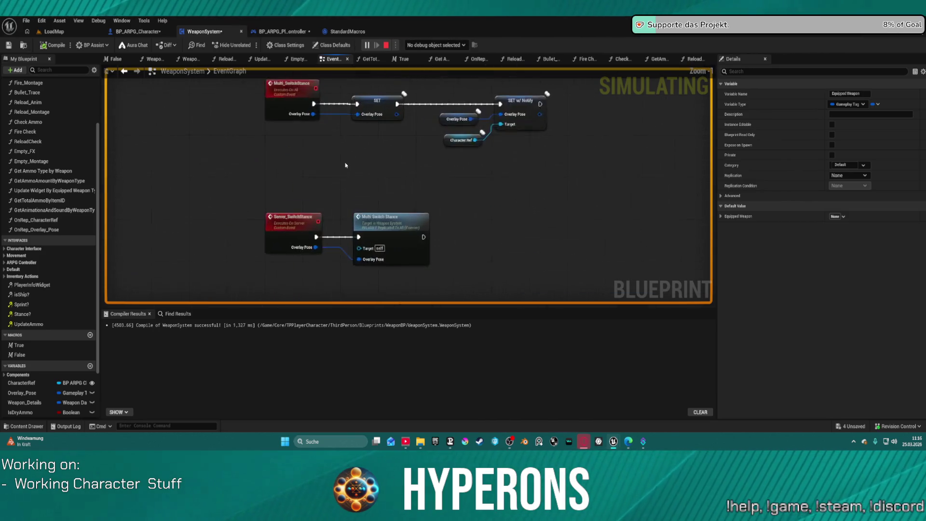
mouse_move(349, 208)
mouse_down()
mouse_move(343, 256)
mouse_move(405, 190)
mouse_move(386, 111)
mouse_up()
scroll(407, 188, down, 5)
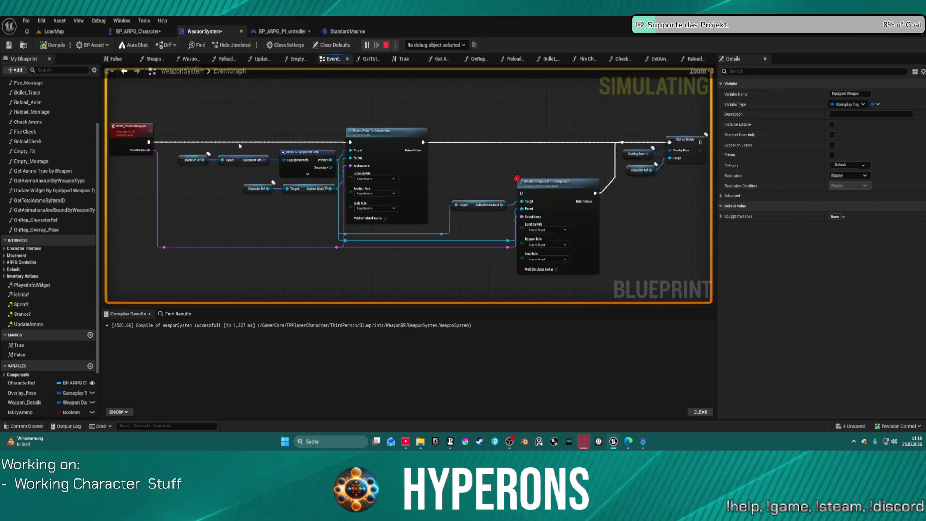
scroll(247, 159, up, 5)
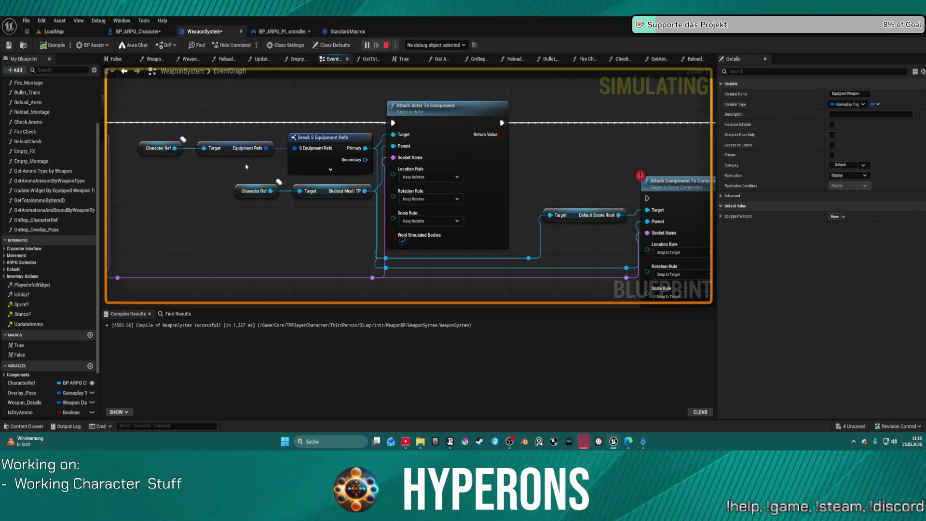
scroll(246, 167, down, 3)
mouse_move(247, 166)
mouse_down()
mouse_move(428, 149)
mouse_move(376, 145)
mouse_up()
scroll(395, 161, down, 7)
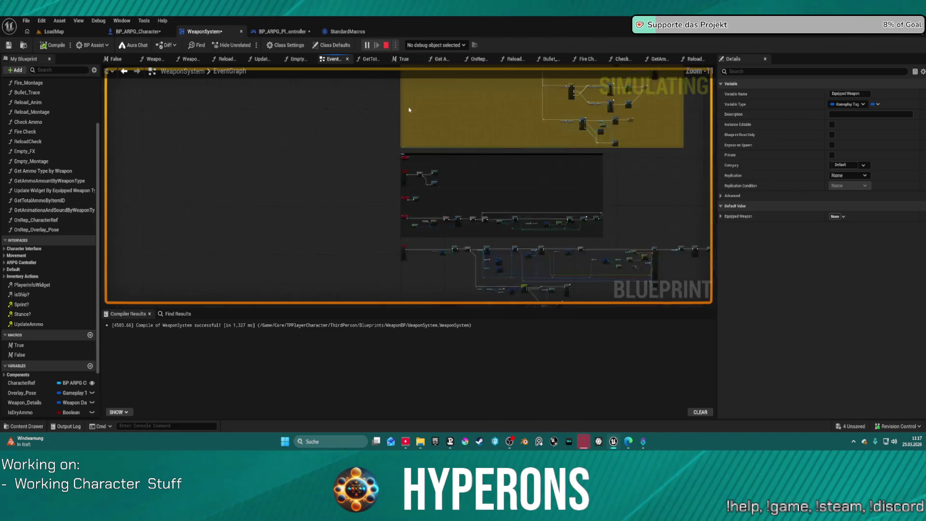
scroll(402, 203, up, 12)
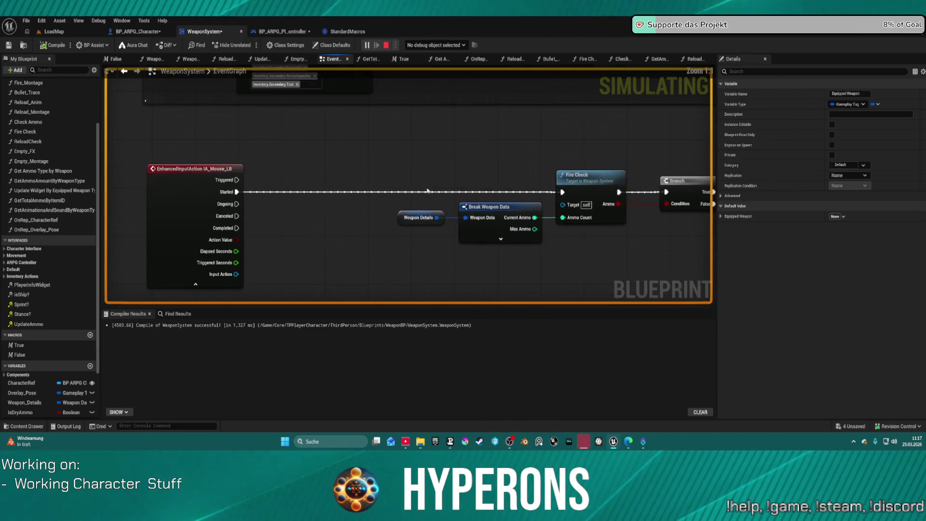
scroll(400, 230, down, 3)
scroll(357, 247, up, 3)
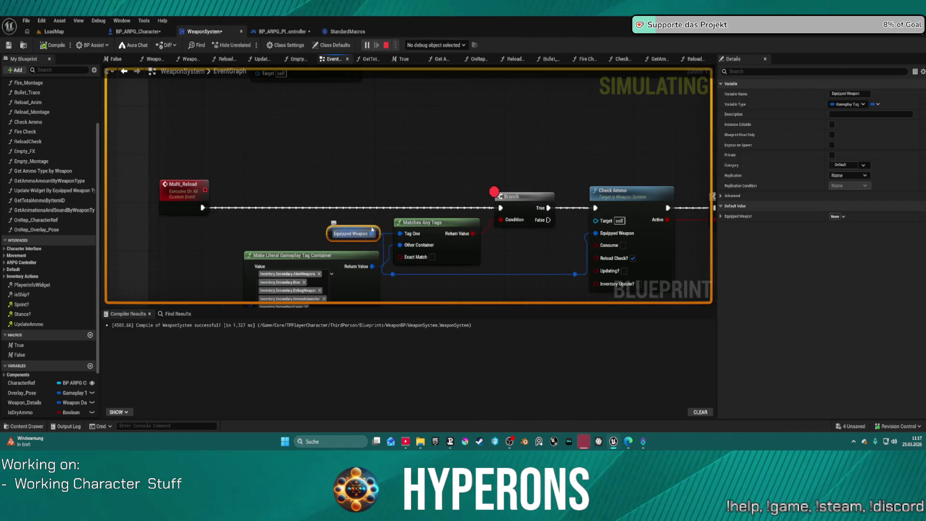
mouse_move(555, 163)
mouse_down()
mouse_move(289, 165)
mouse_move(236, 282)
mouse_up()
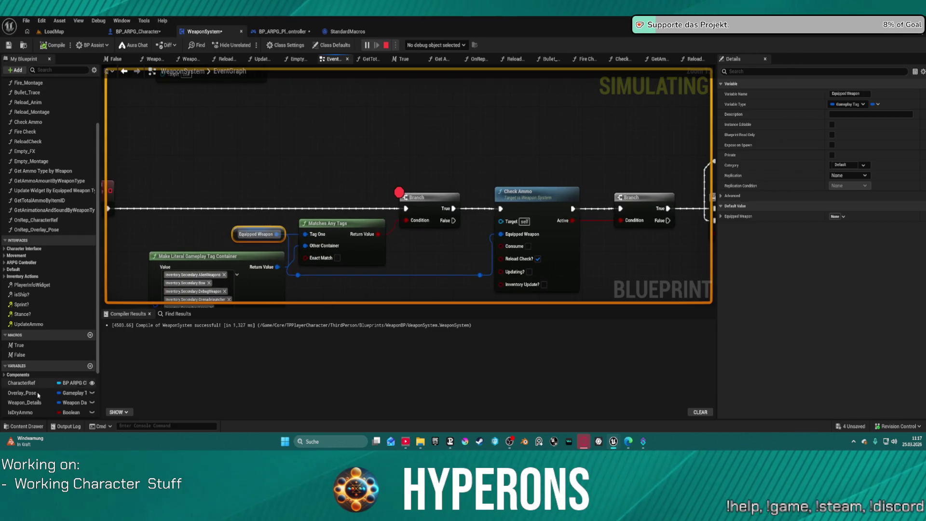
scroll(38, 395, down, 5)
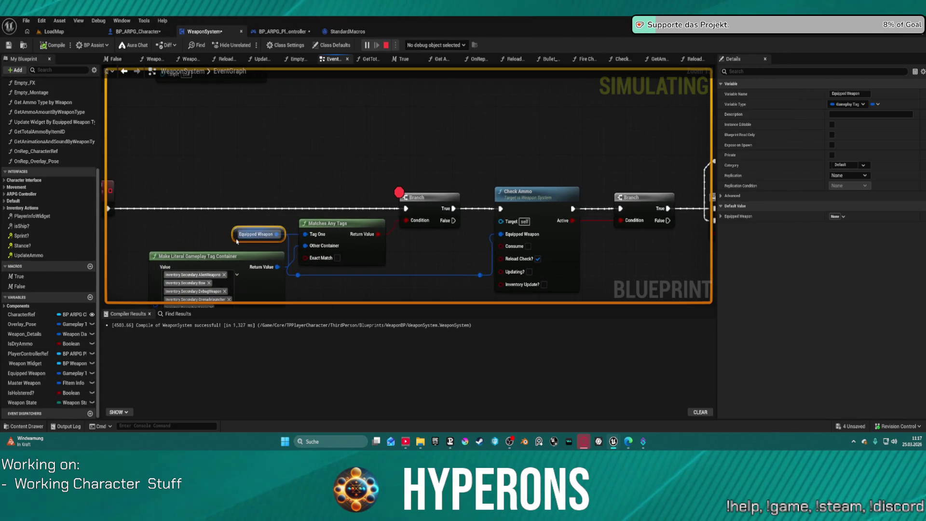
mouse_move(25, 376)
mouse_down()
mouse_move(344, 141)
mouse_move(472, 103)
mouse_move(600, 85)
mouse_move(590, 97)
mouse_move(516, 109)
mouse_up()
scroll(283, 200, down, 8)
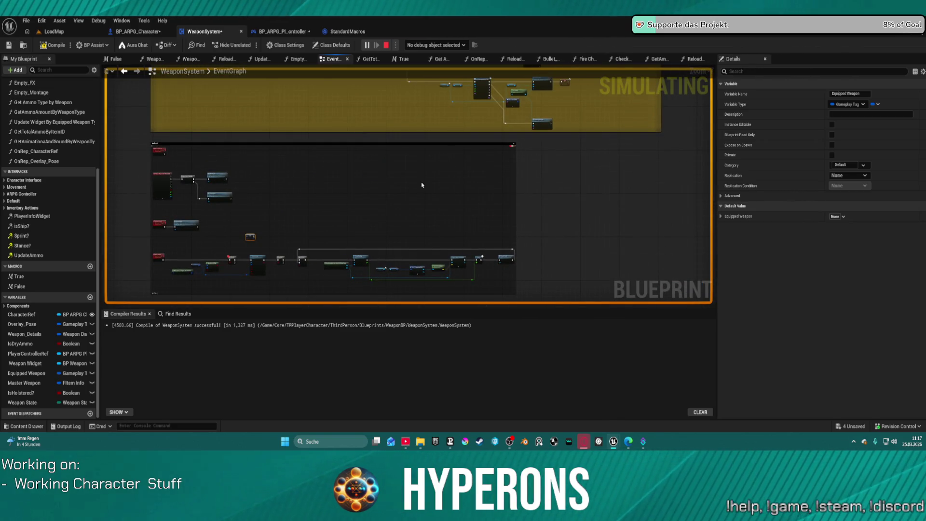
click(397, 192)
scroll(398, 191, up, 8)
mouse_move(320, 187)
mouse_down()
mouse_move(445, 208)
mouse_move(347, 190)
mouse_move(327, 162)
mouse_move(634, 168)
mouse_move(654, 183)
mouse_up()
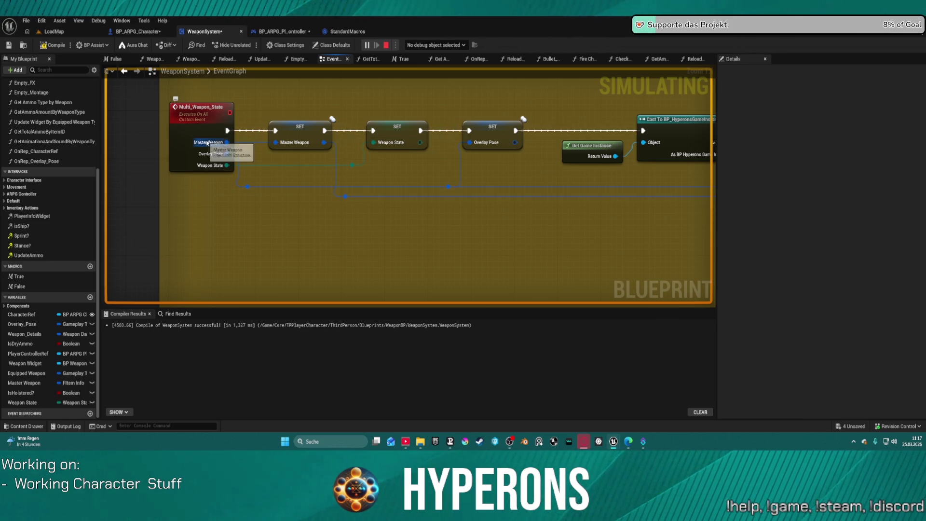
scroll(205, 144, down, 3)
drag(205, 144, 217, 72)
scroll(435, 175, up, 5)
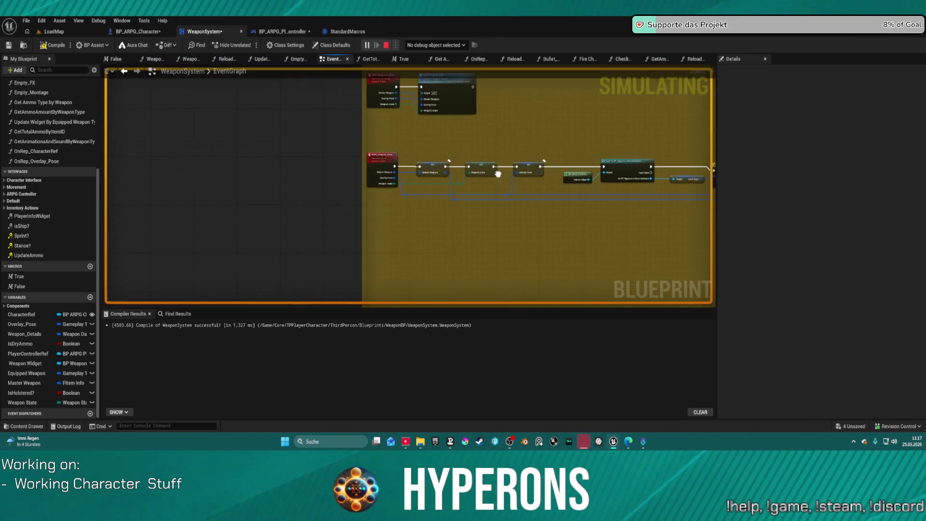
drag(462, 186, 364, 221)
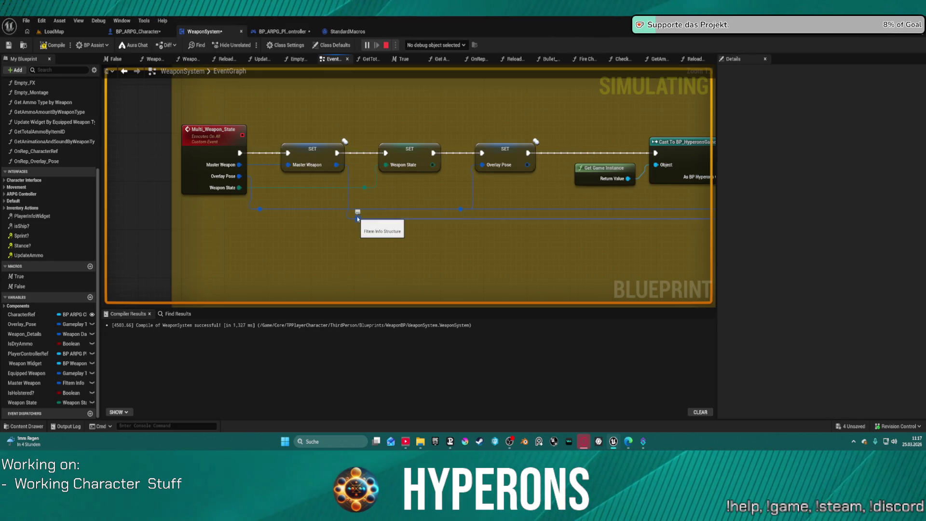
scroll(364, 221, down, 7)
scroll(269, 225, up, 7)
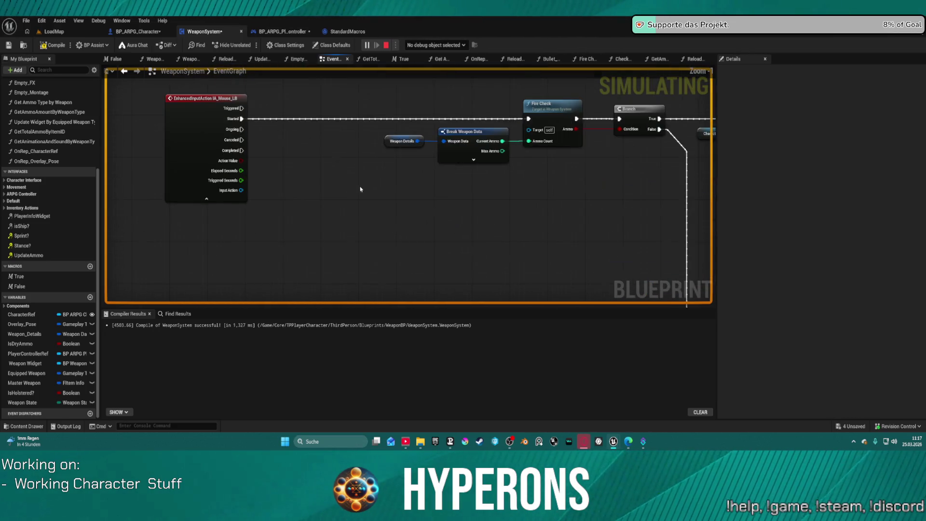
mouse_move(377, 130)
mouse_down()
mouse_move(289, 217)
mouse_move(226, 300)
mouse_up()
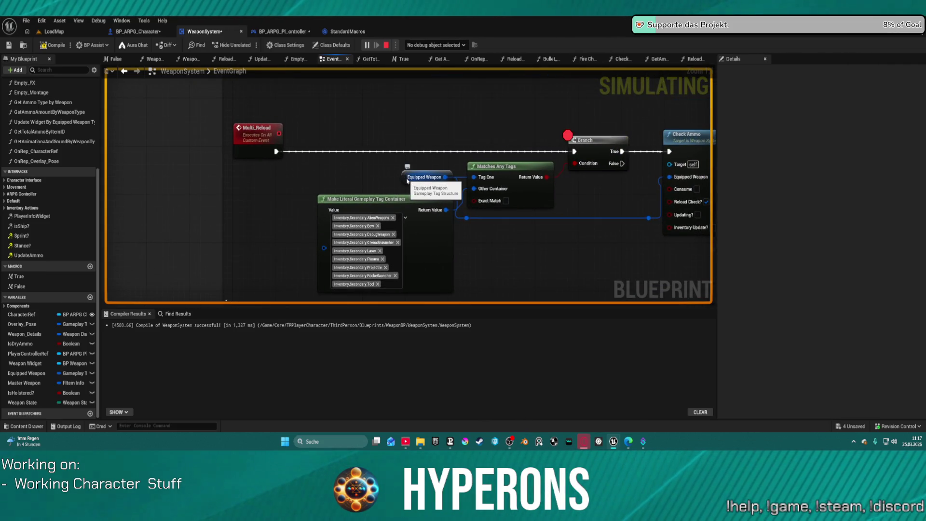
scroll(306, 202, down, 6)
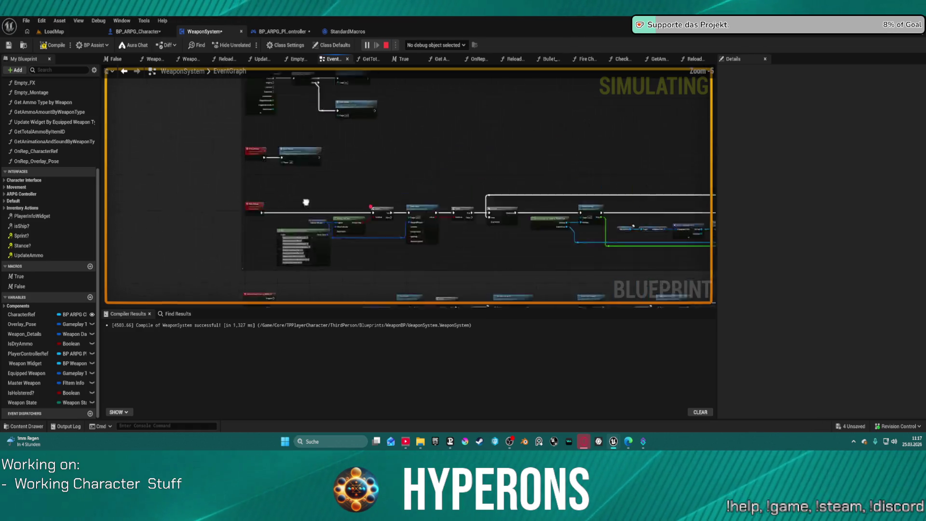
scroll(344, 220, up, 5)
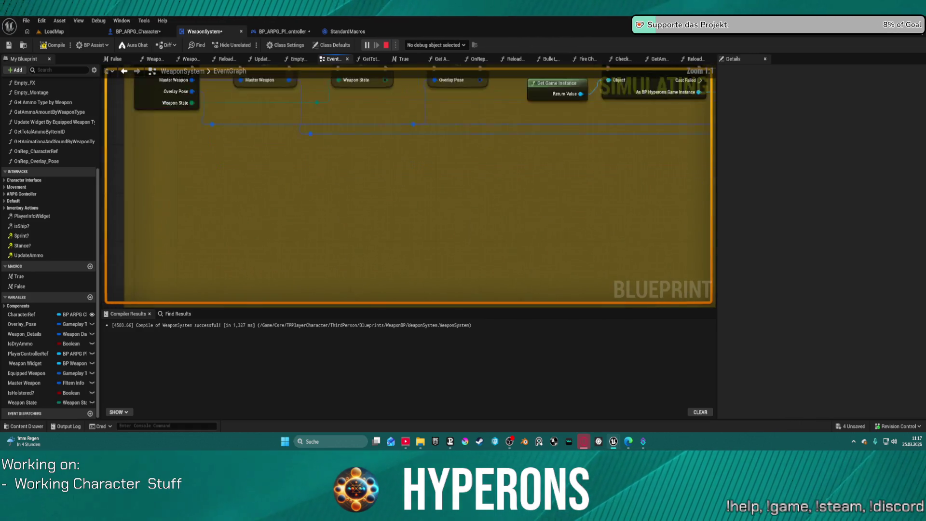
mouse_move(336, 263)
mouse_down()
mouse_move(332, 197)
mouse_move(310, 196)
mouse_move(260, 117)
mouse_up()
key(ctrl+v)
Step: Wire the new setter in before Weapon State and add a Break FItem Info node from Master Weapon
mouse_move(385, 217)
mouse_down()
mouse_move(320, 120)
mouse_move(310, 120)
mouse_up()
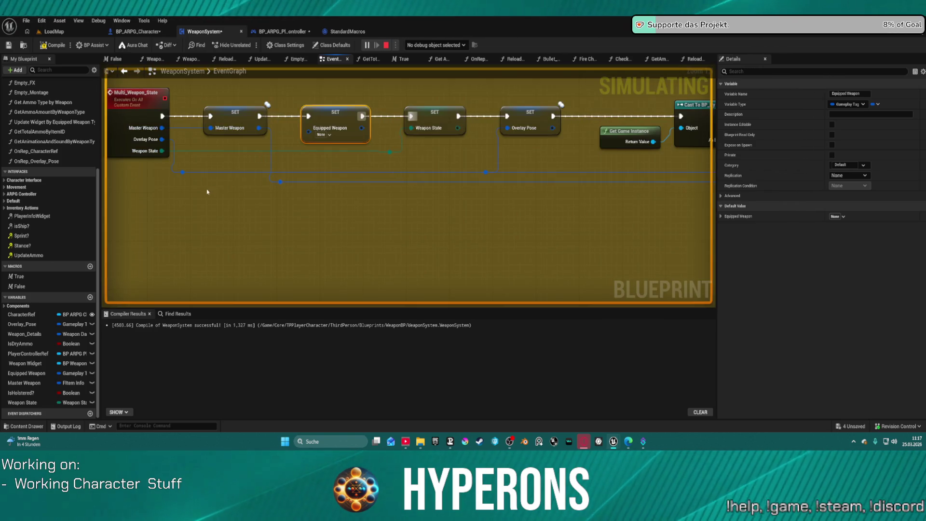
drag(258, 129, 270, 219)
text(get)
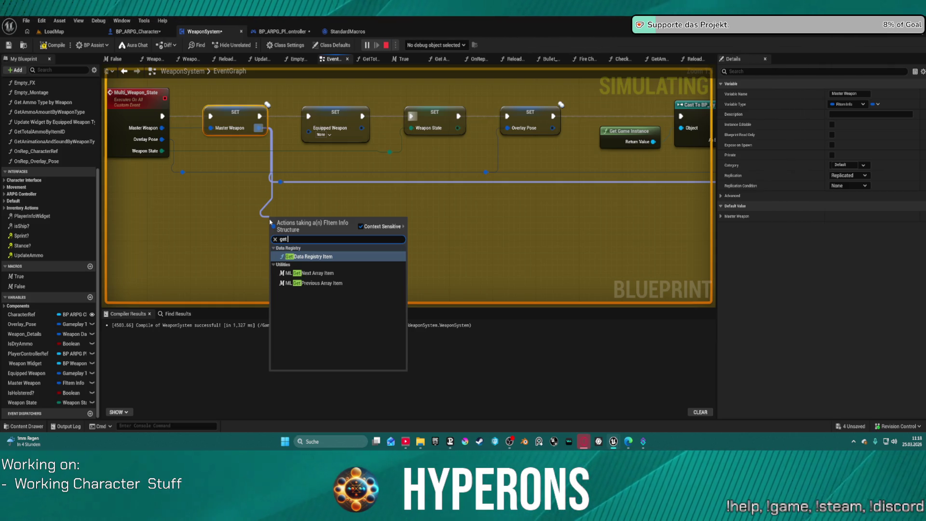
key(BackSpace)
key(BackSpace)
key(BackSpace)
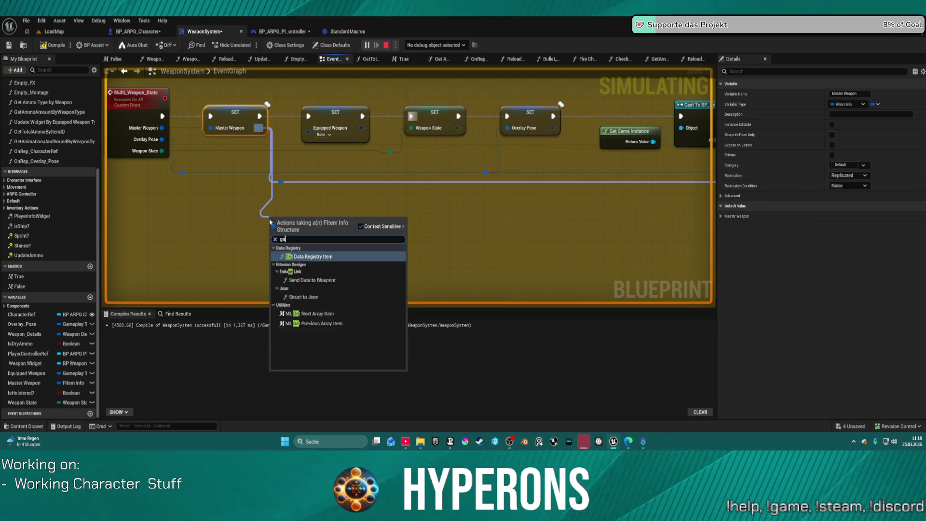
text(o)
text(tem)
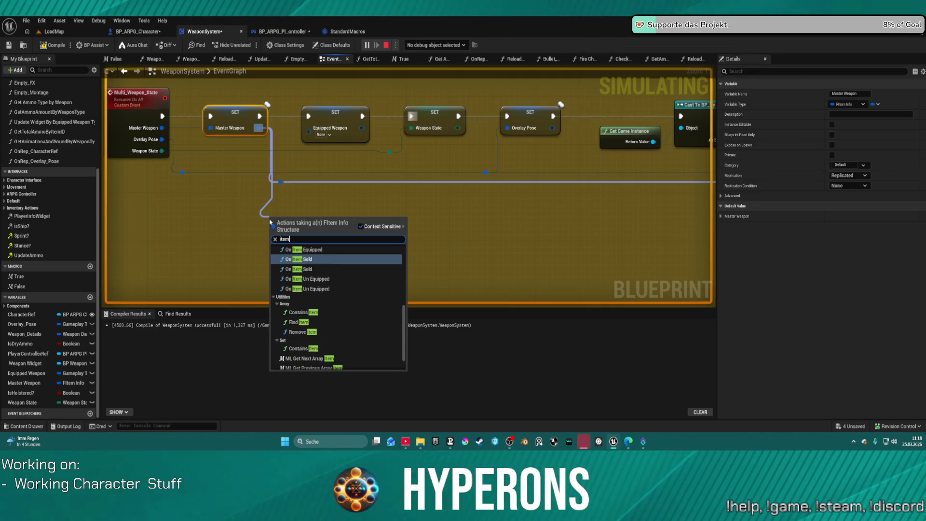
text( inf)
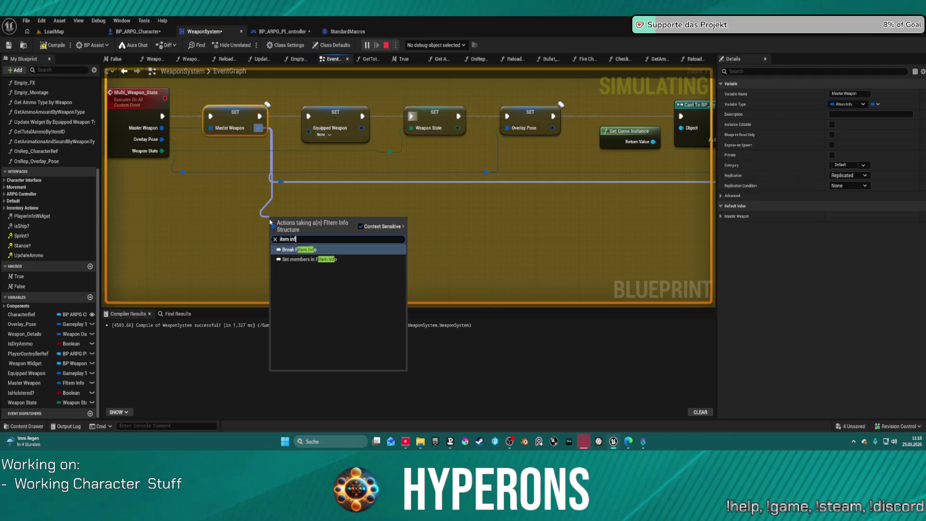
key(BackSpace)
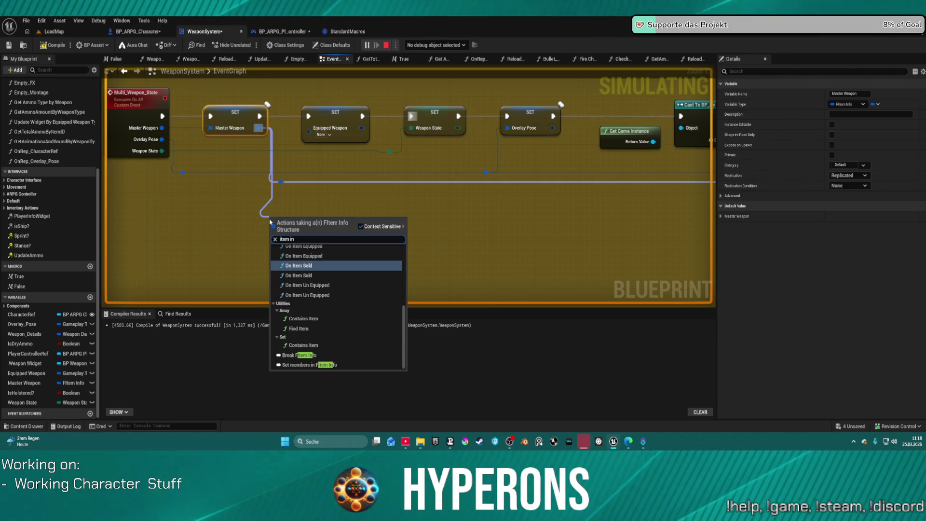
click(311, 355)
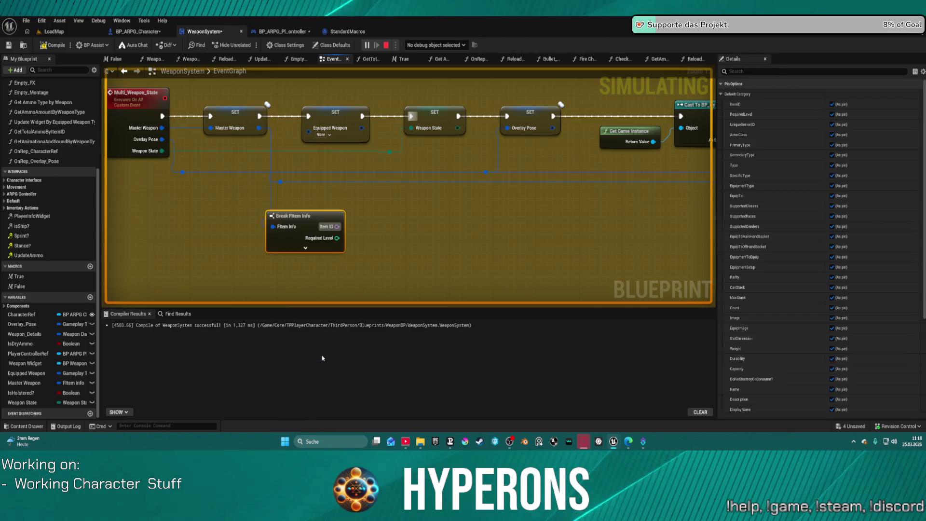
Step: Move the Break FItem Info node beside Master Weapon and hide its unconnected pins, leaving Secondary Type
click(305, 247)
drag(380, 283, 310, 136)
click(315, 225)
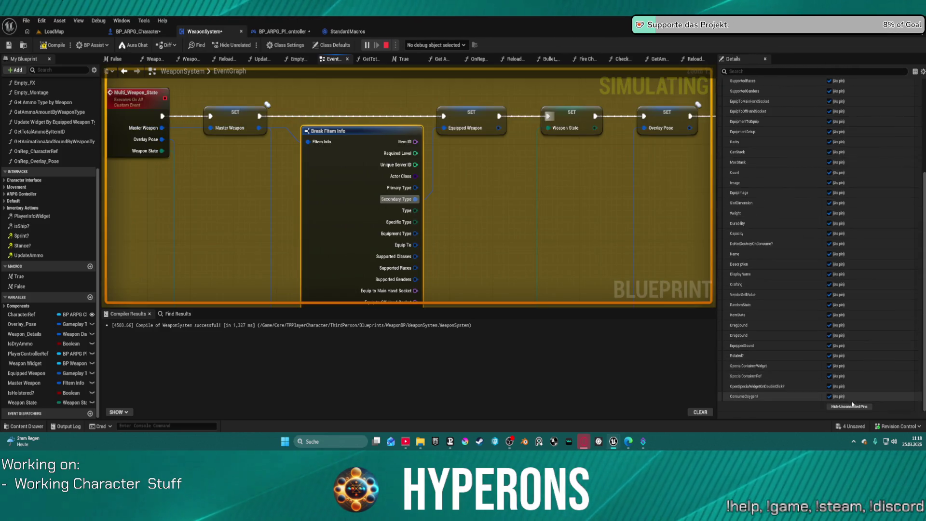
click(853, 406)
click(377, 185)
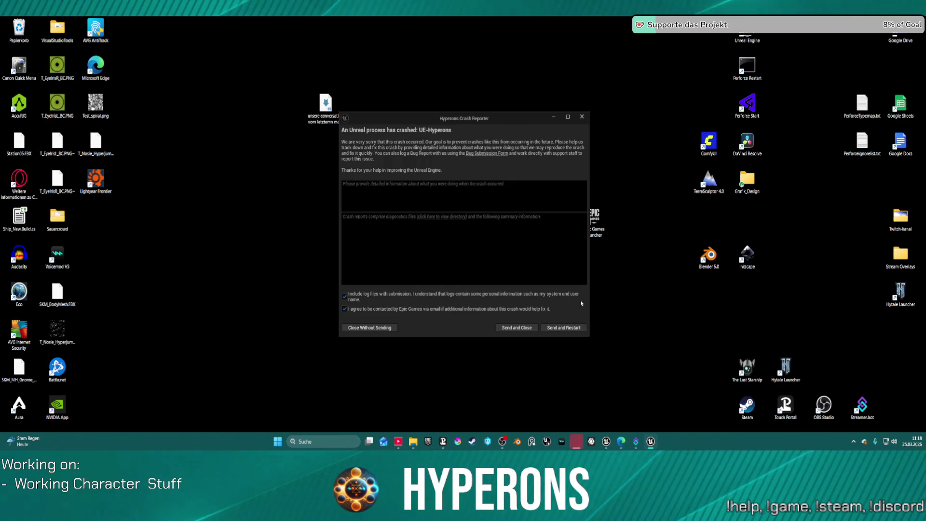
Step: Choose Send and Restart in the Crash Reporter to relaunch the Hyperons project
click(570, 329)
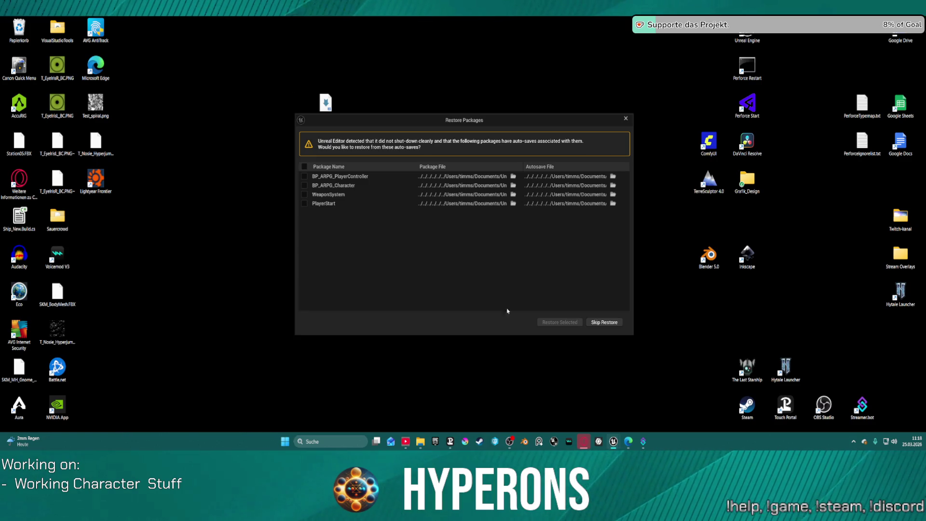
Step: Mark all four packages (PlayerController, Character, WeaponSystem, PlayerStart) and restore them
click(304, 167)
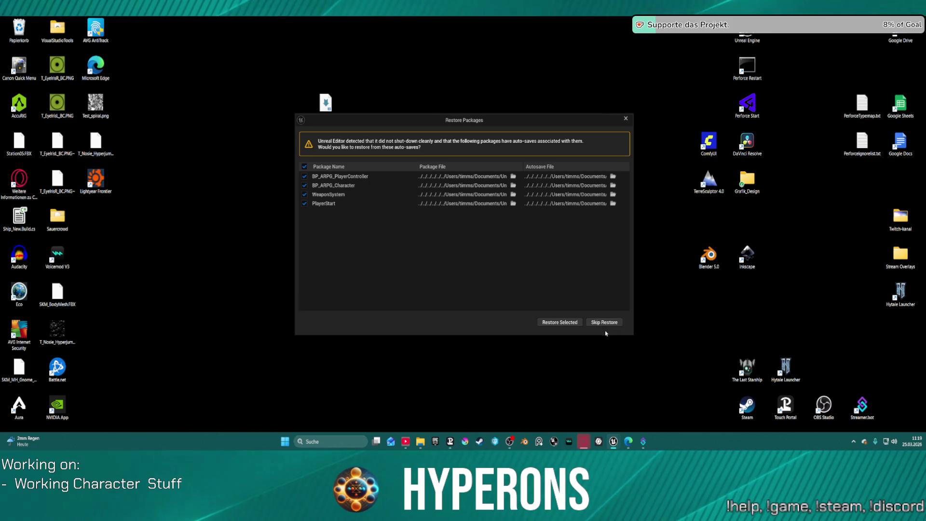
click(568, 323)
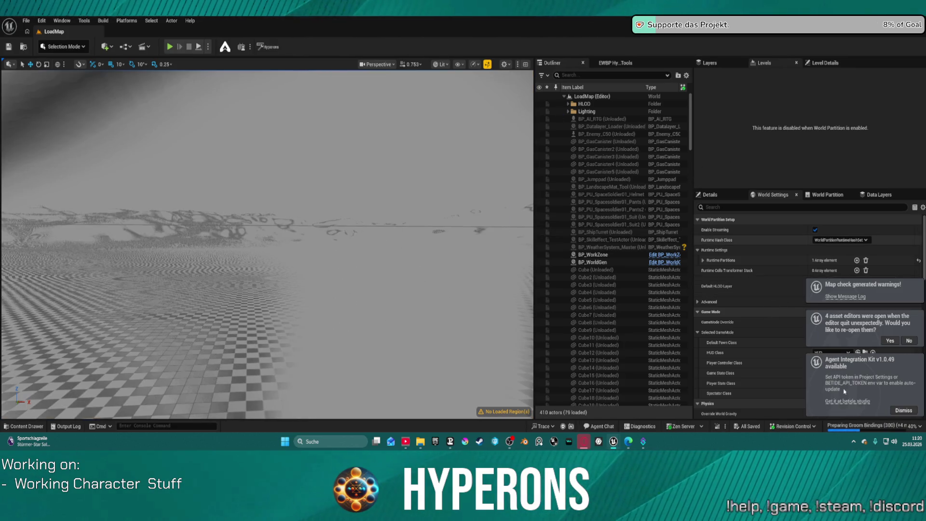
Step: Dismiss the plugin update notice and widen the level viewport by narrowing the Outliner
click(902, 410)
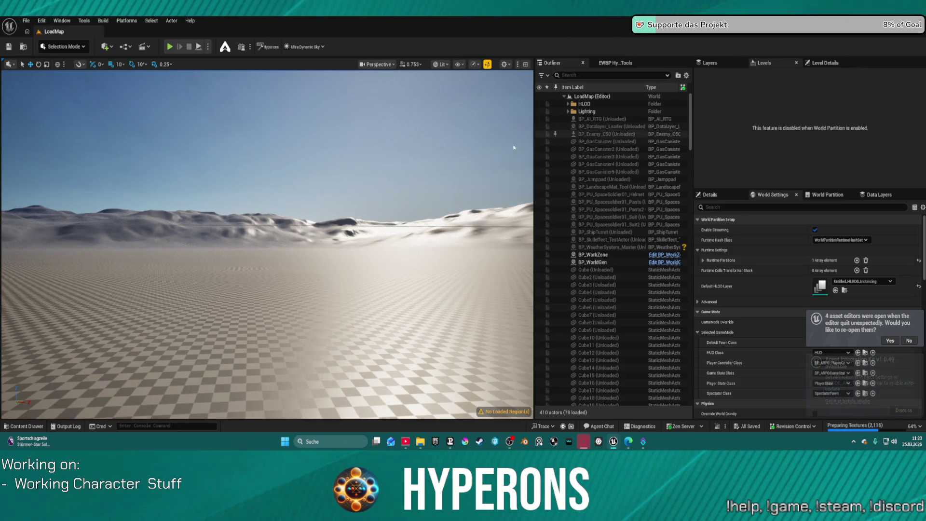
drag(693, 95, 771, 95)
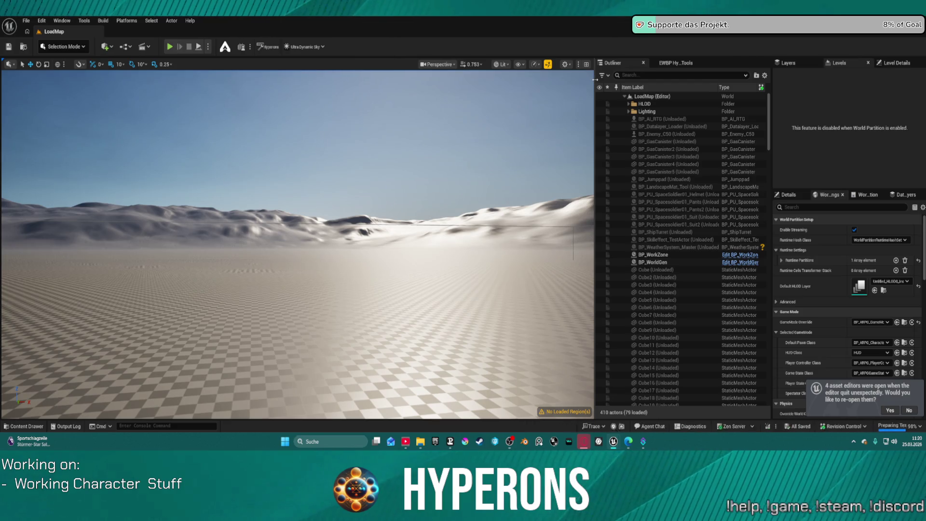
drag(595, 79, 619, 79)
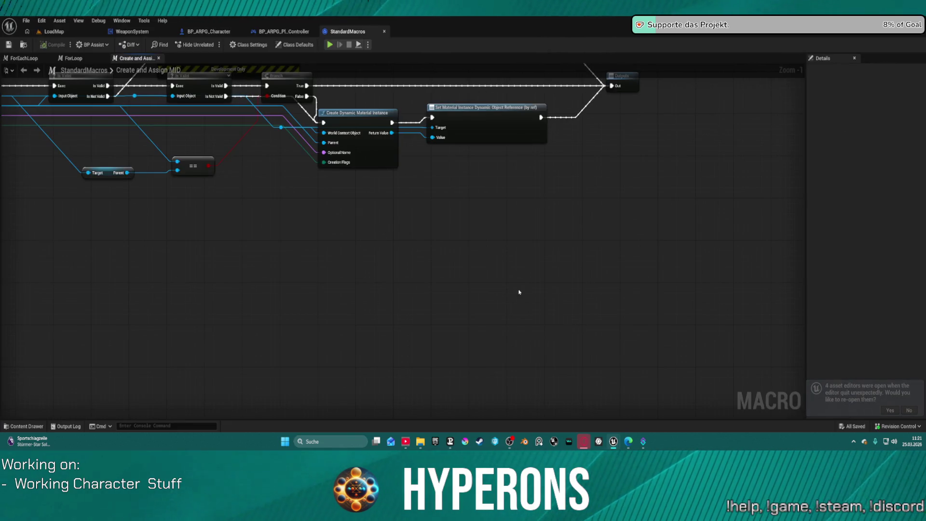
Step: Review the StandardMacros and WeaponSystem graphs, then return to the LoadMap level view
mouse_move(519, 291)
mouse_down()
mouse_move(387, 240)
mouse_move(480, 301)
mouse_up()
scroll(424, 257, down, 1)
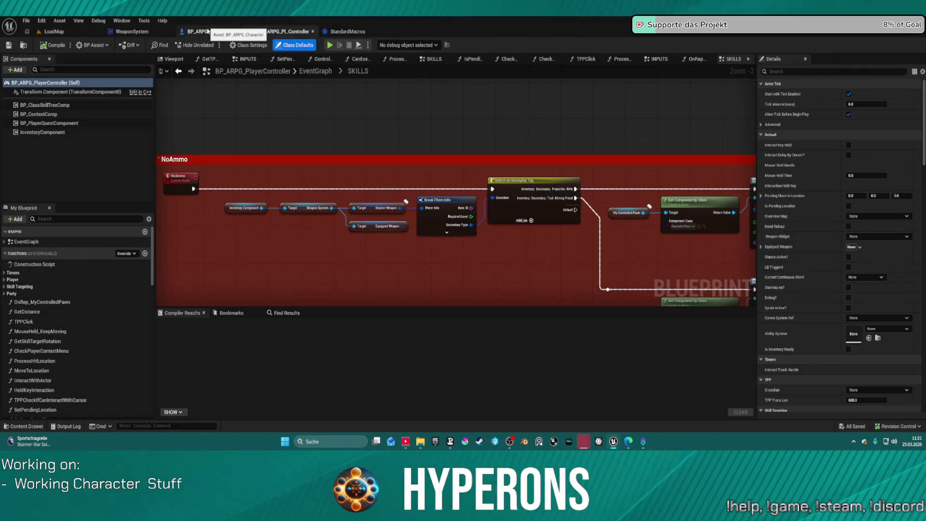
click(154, 33)
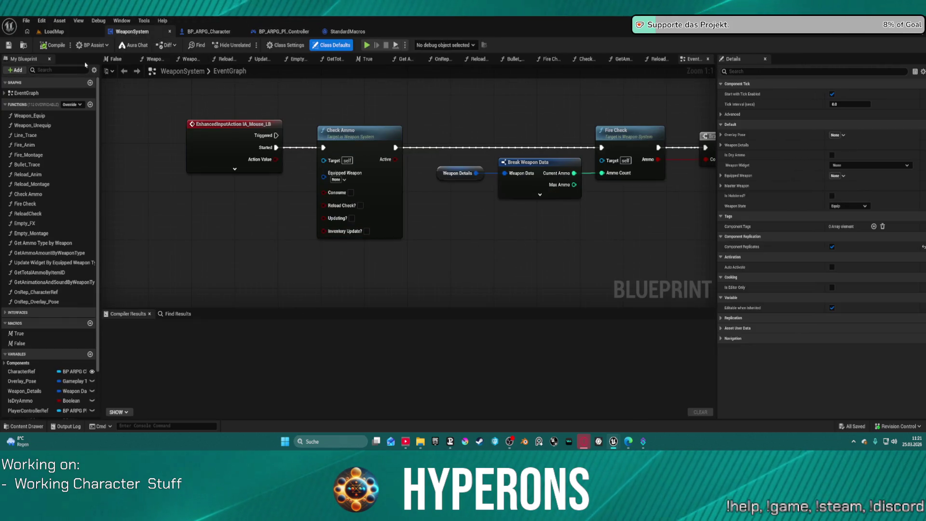
click(71, 35)
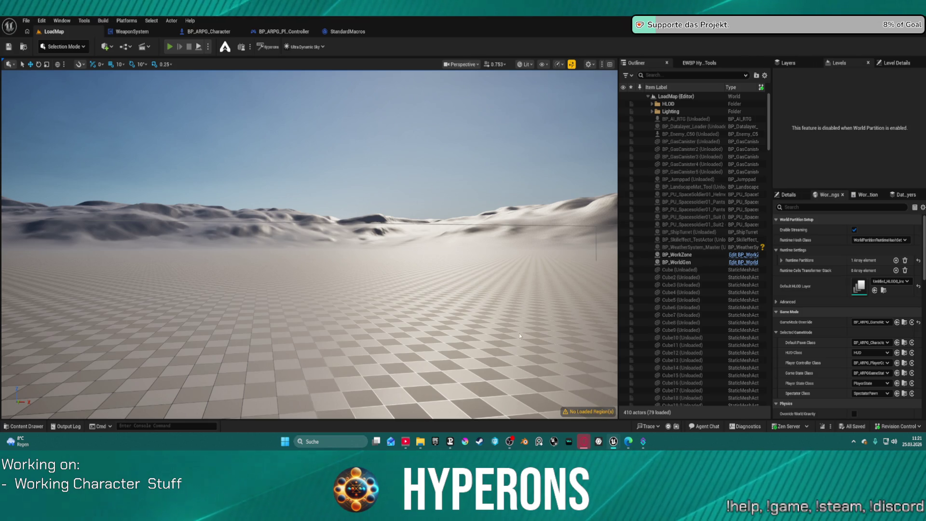
key(alt+p)
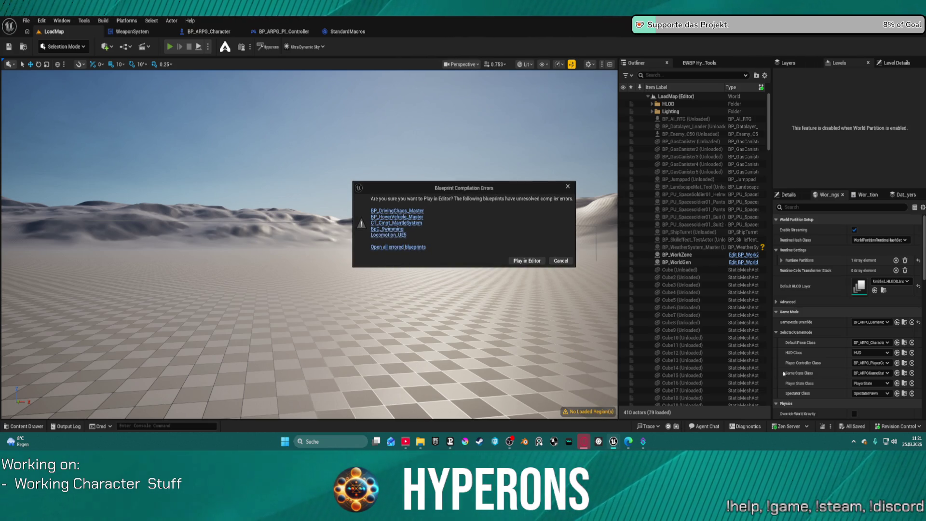
click(512, 262)
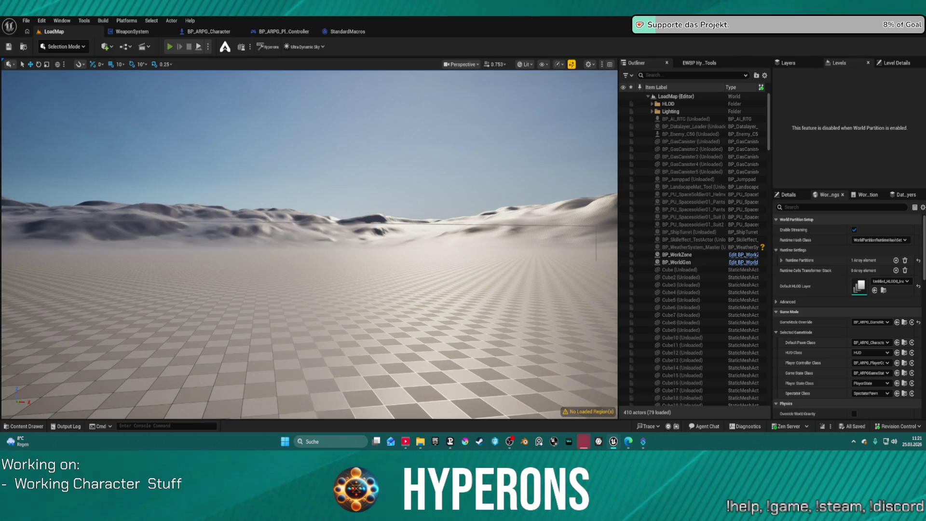
key(alt+p)
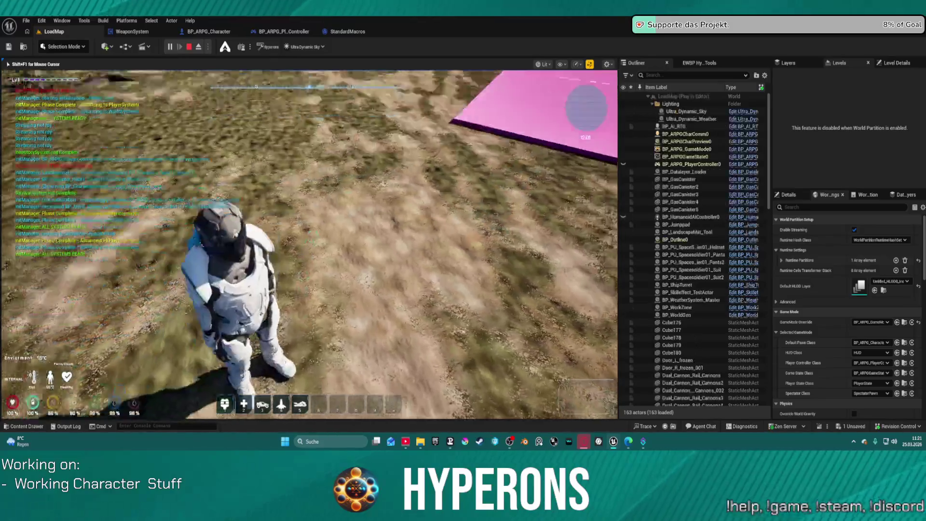
key(i)
key(1)
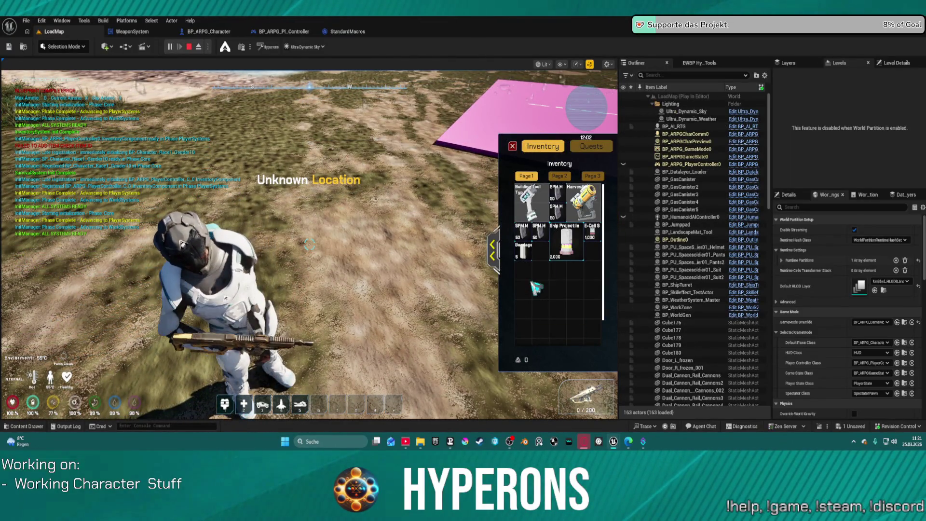
key(i)
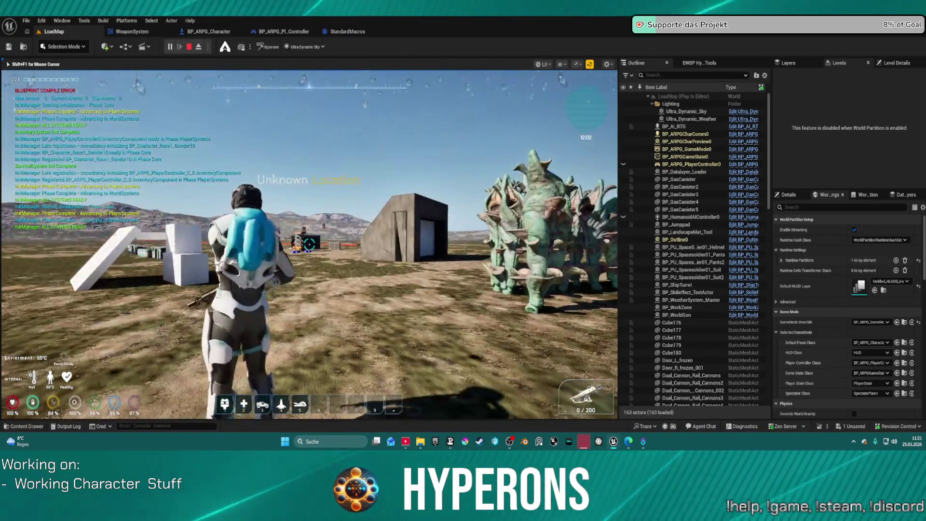
click(309, 245)
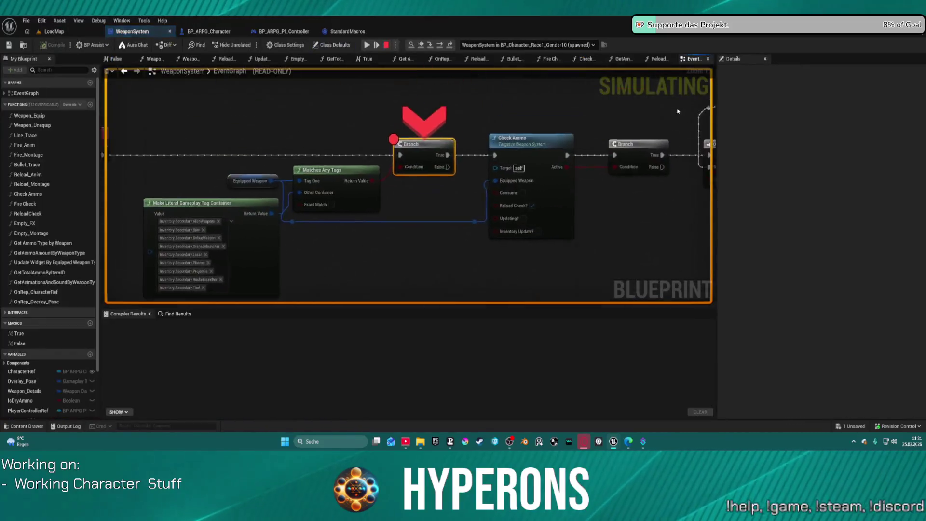
right_click(400, 178)
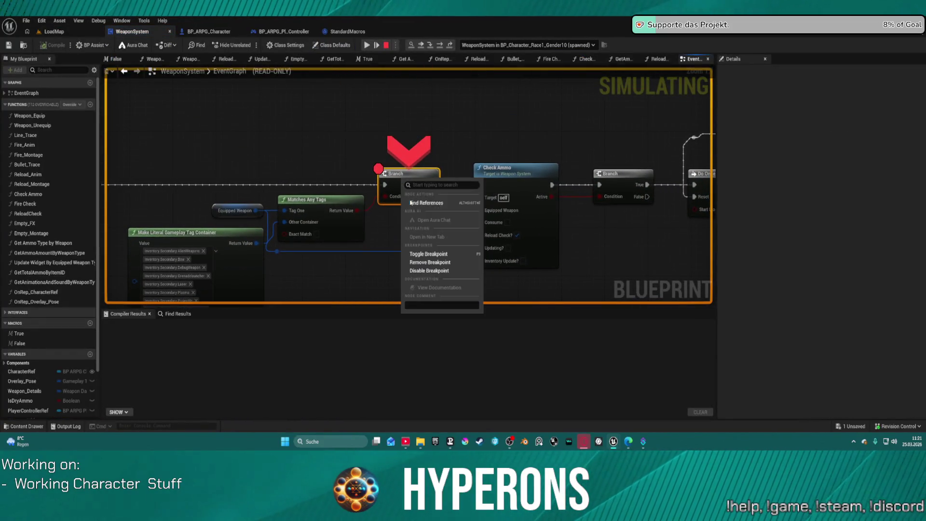
right_click(414, 185)
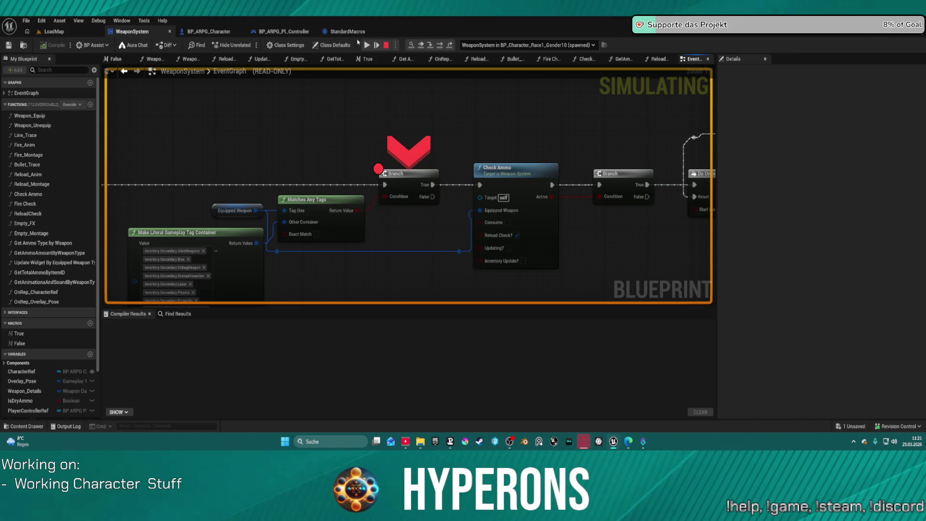
click(370, 45)
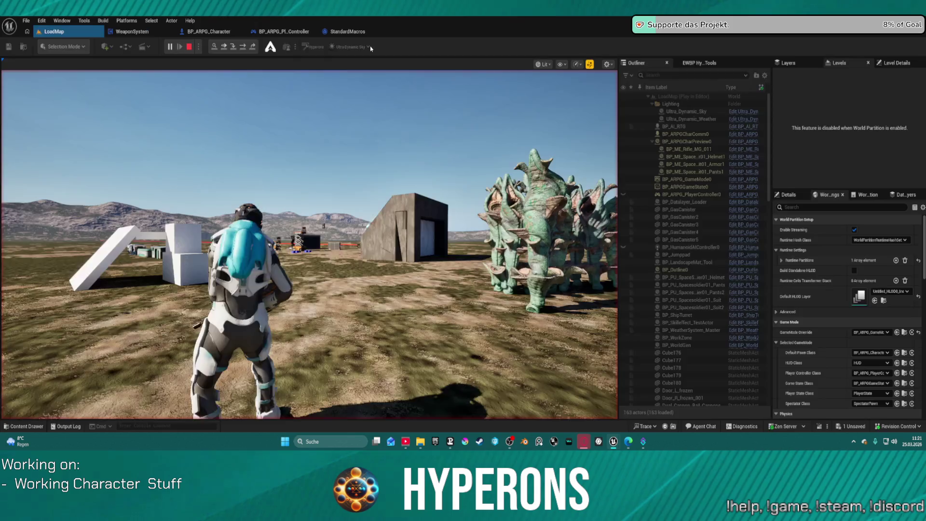
key(r)
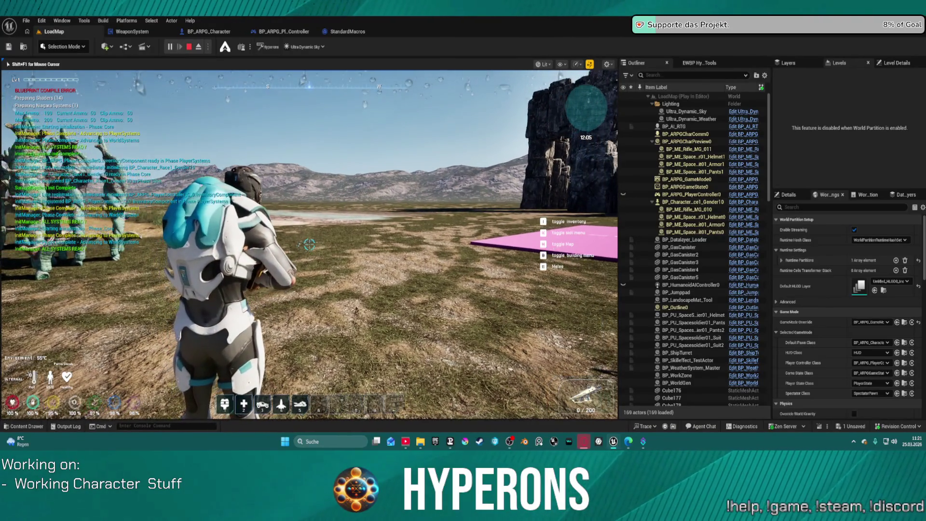
click(309, 244)
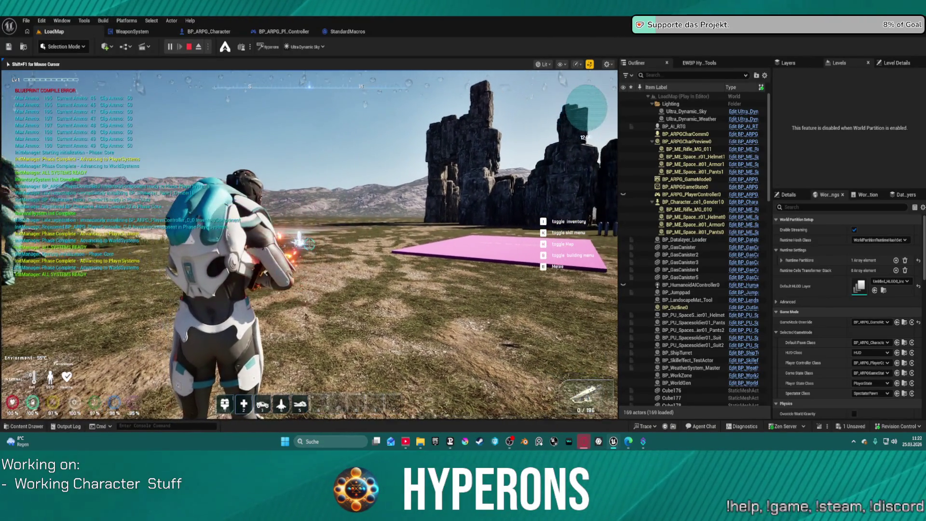
click(309, 245)
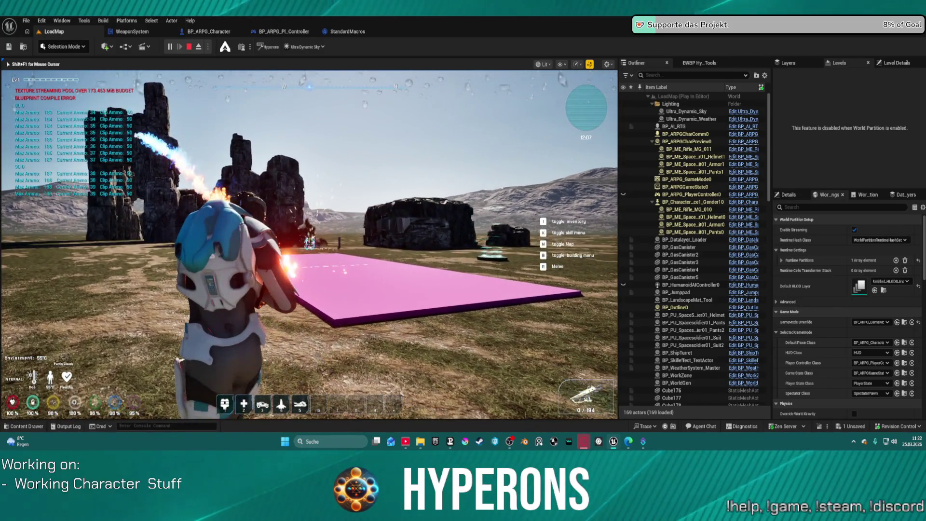
key(w)
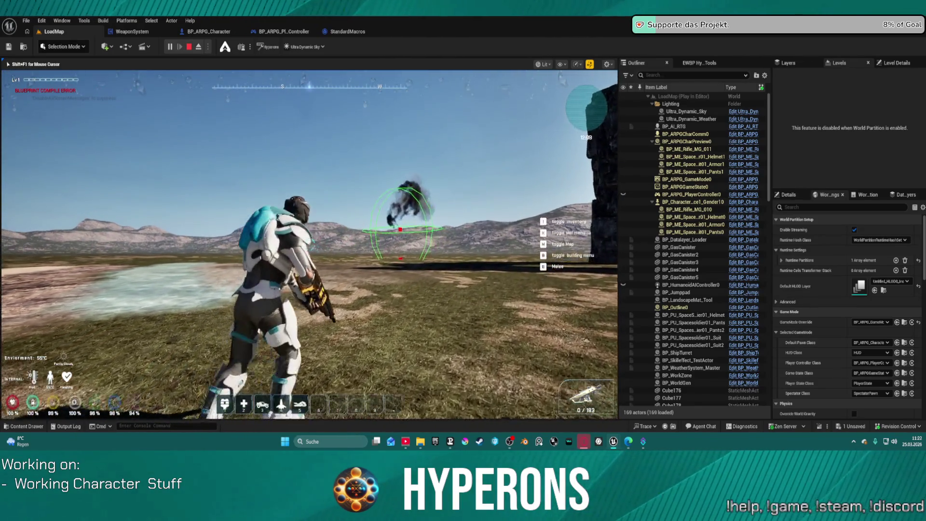
key(w)
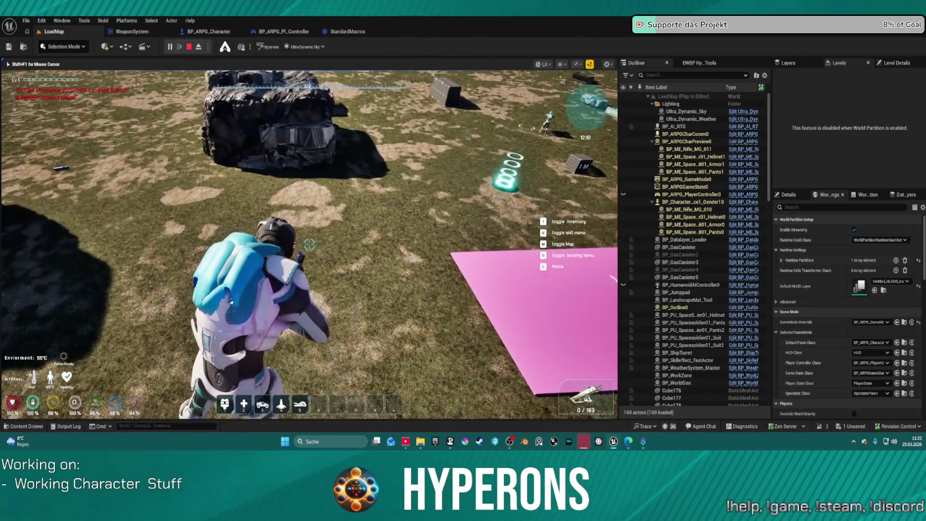
click(309, 244)
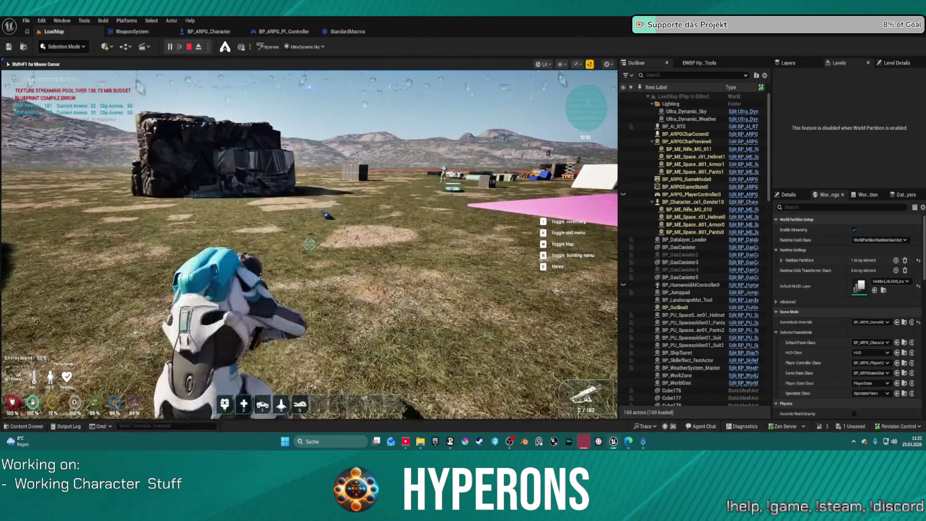
click(309, 244)
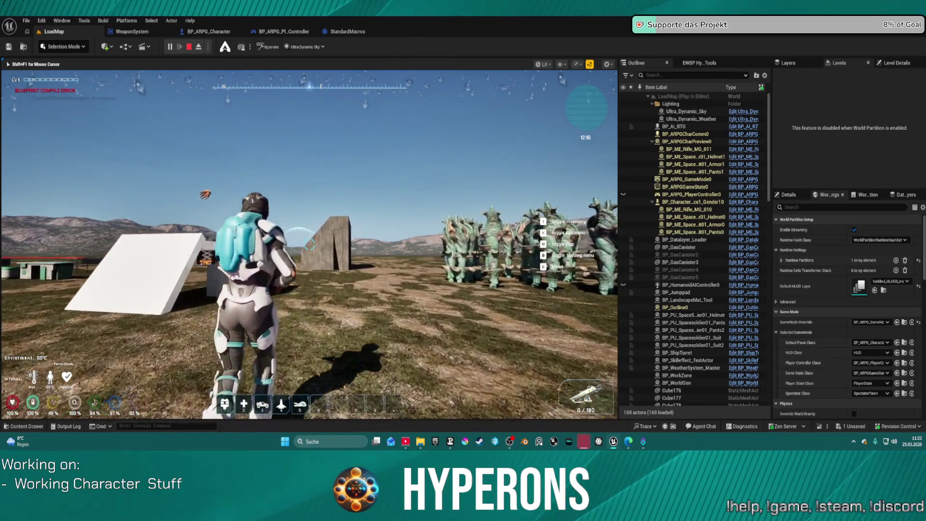
key(Escape)
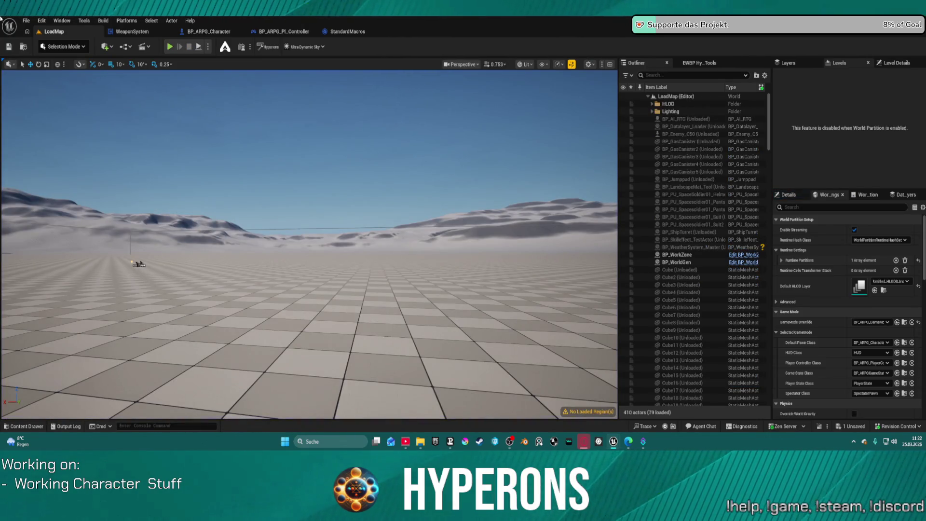
Step: In WeaponSystem's EventGraph, remove the breakpoint on the Branch after Multi_Reload and save with Ctrl+S
click(139, 31)
scroll(447, 233, down, 6)
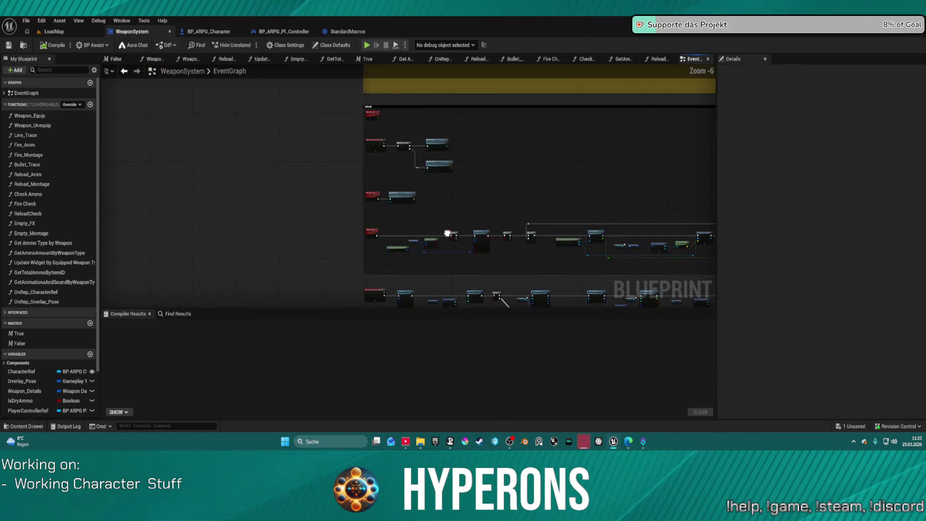
scroll(452, 238, up, 6)
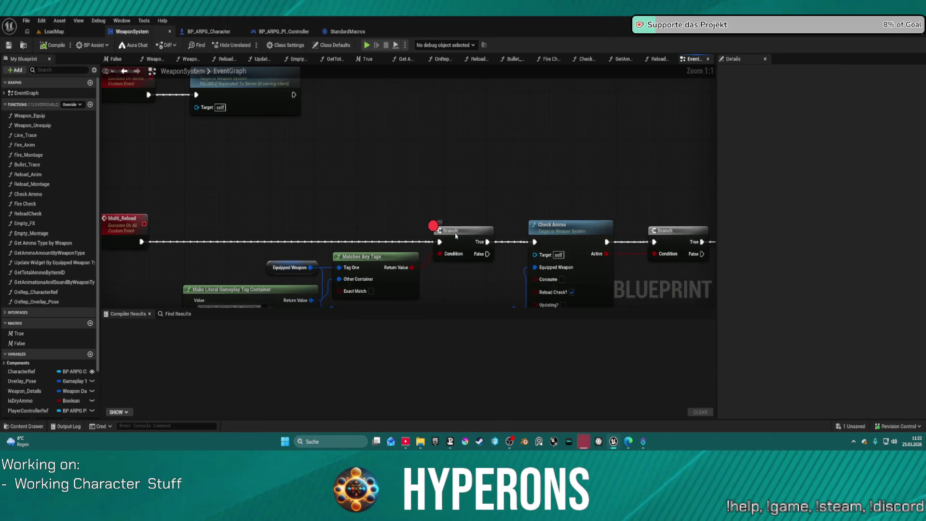
right_click(450, 241)
click(485, 381)
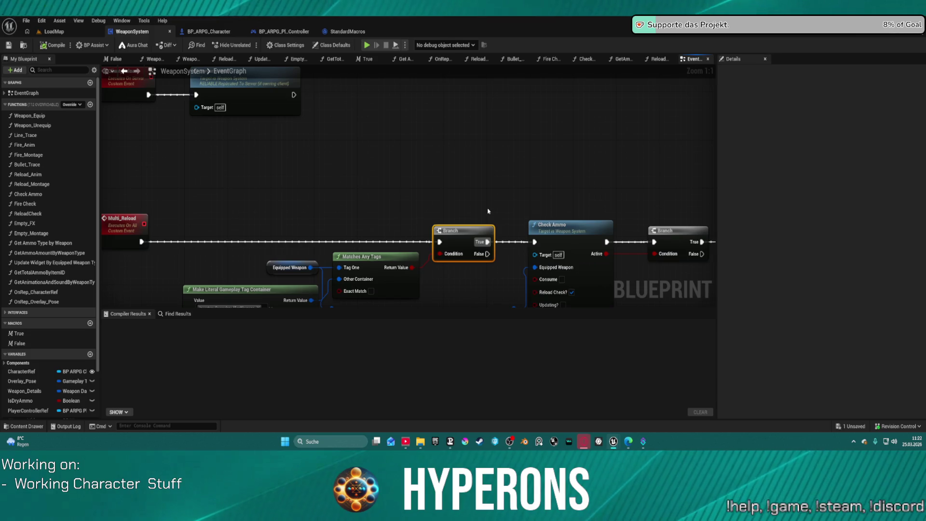
key(ctrl+s)
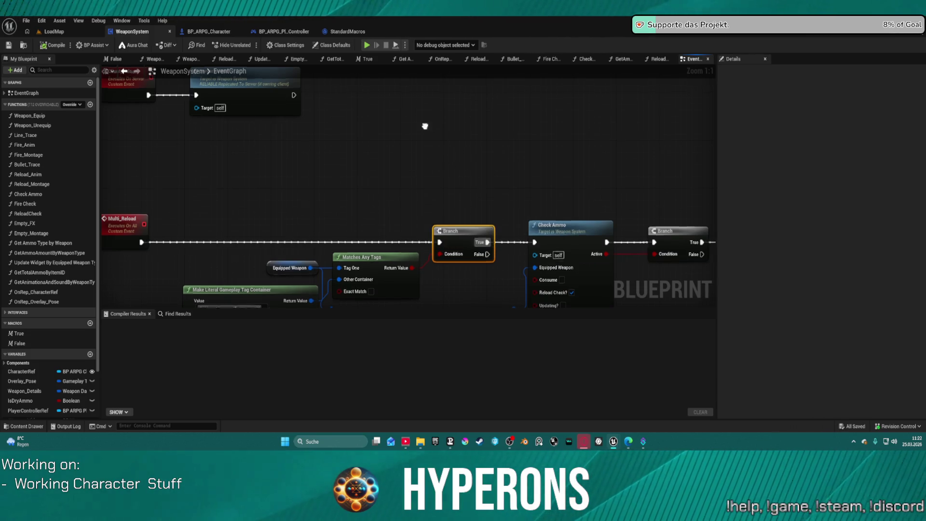
scroll(397, 296, down, 4)
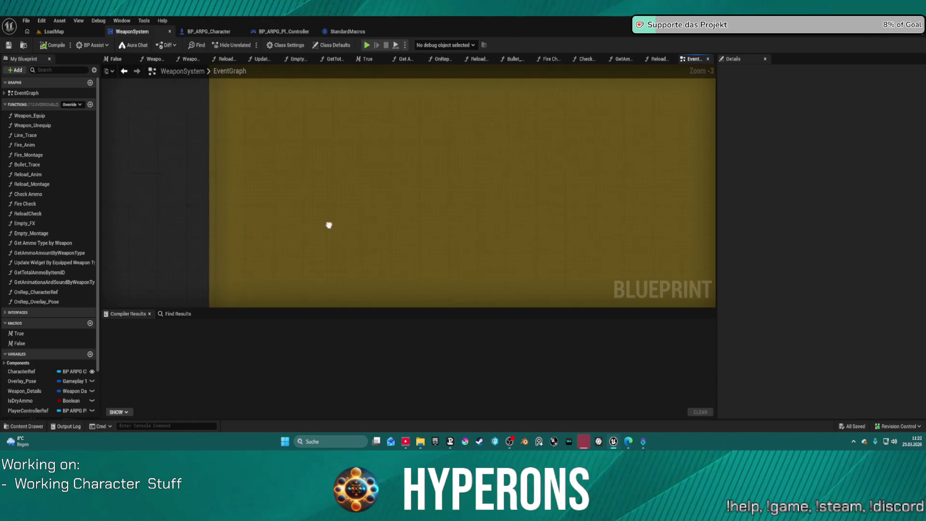
scroll(330, 204, down, 10)
scroll(326, 193, up, 12)
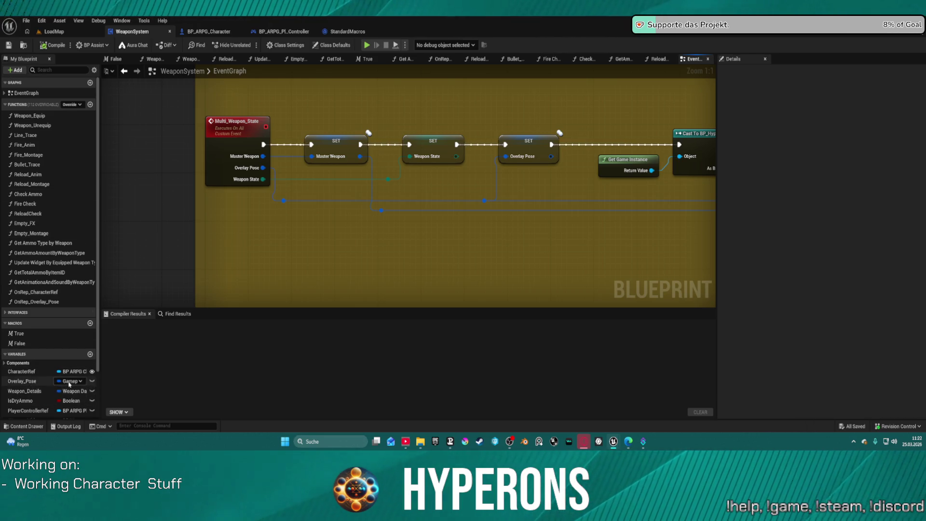
Step: Add a SET Equipped Weapon node to the Multi_Weapon_State chain
scroll(70, 384, down, 2)
drag(29, 372, 398, 292)
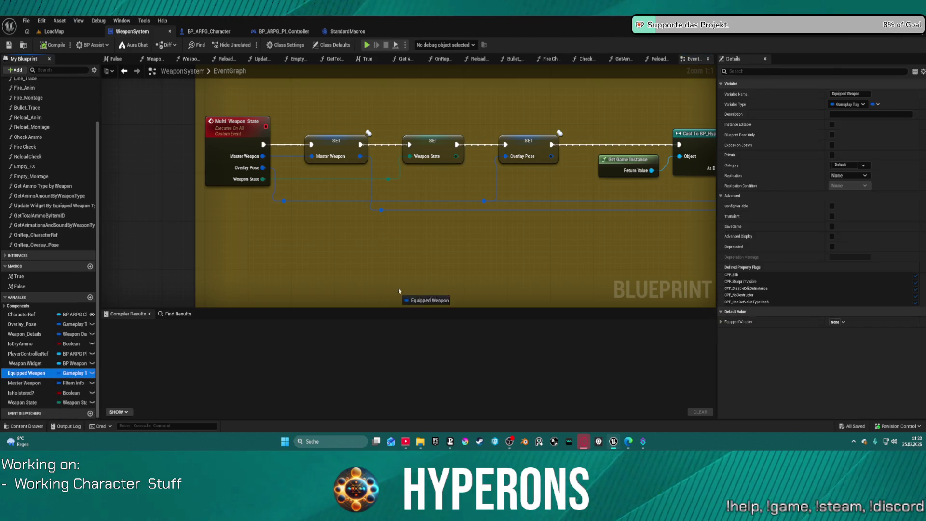
drag(407, 237, 408, 238)
click(446, 265)
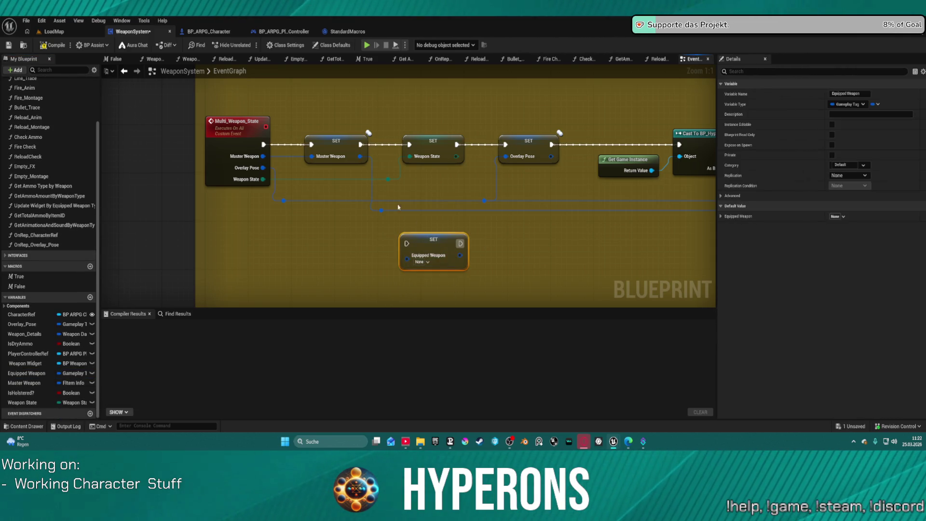
Step: Break Master Weapon with Break FItem Info, feed Secondary Type into Equipped Weapon, and hide unused pins
drag(359, 156, 346, 224)
text(brea)
key(Return)
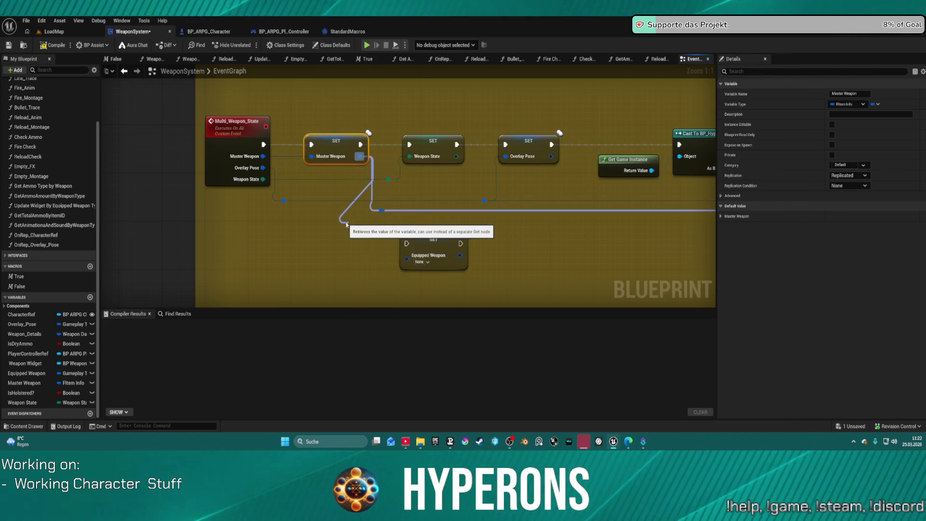
click(385, 259)
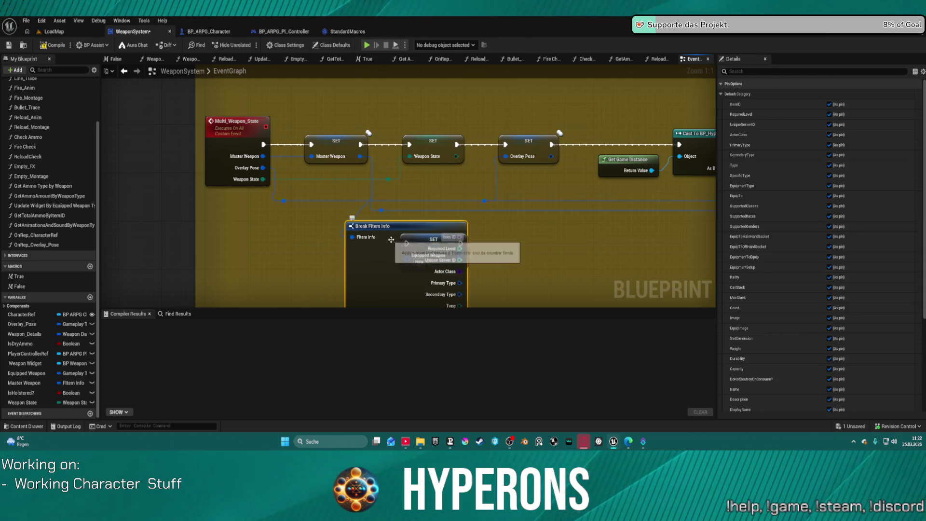
mouse_move(435, 277)
mouse_down()
mouse_move(354, 264)
mouse_move(406, 255)
mouse_up()
click(434, 239)
mouse_move(360, 144)
mouse_down()
mouse_move(385, 164)
mouse_move(406, 243)
mouse_move(409, 144)
mouse_up()
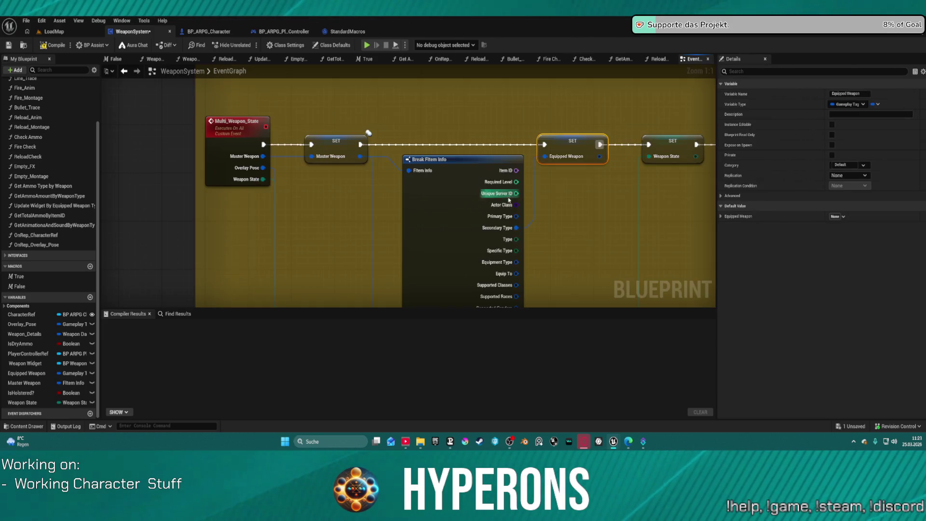
click(341, 193)
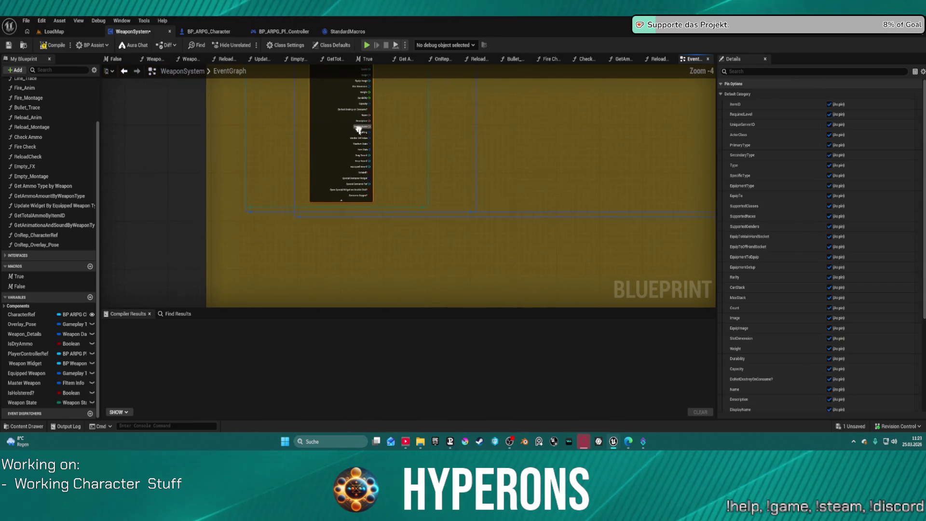
click(339, 210)
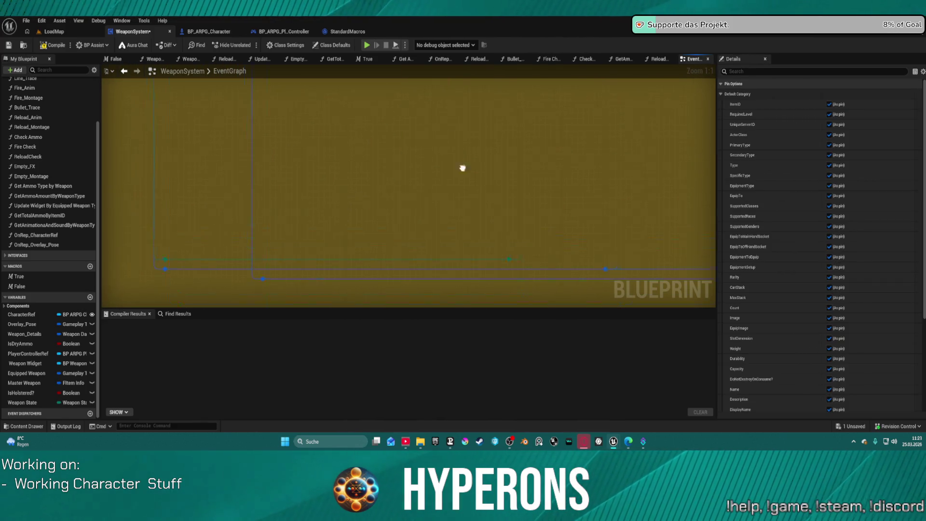
Step: Save the blueprint and select DA_InventoryItems in the Content Drawer's InventorySystem folder
scroll(466, 190, down, 2)
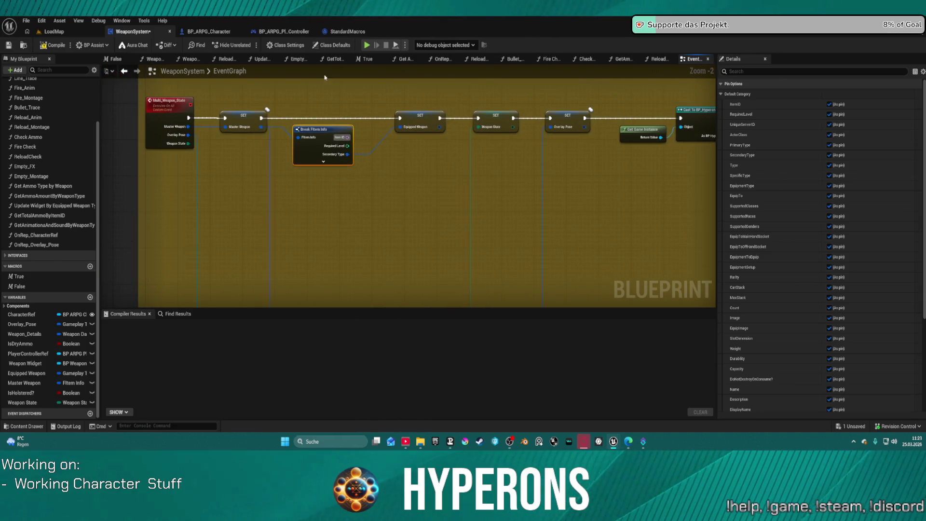
key(ctrl+space)
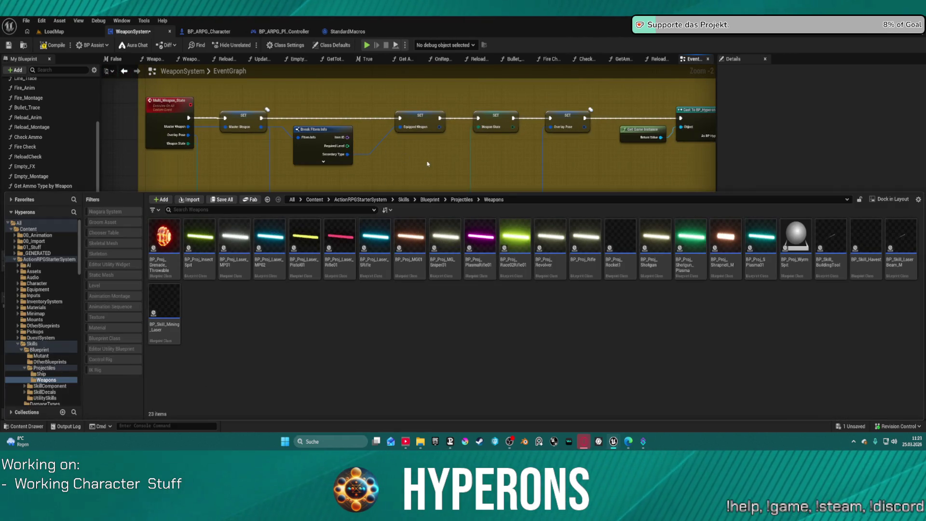
key(ctrl+s)
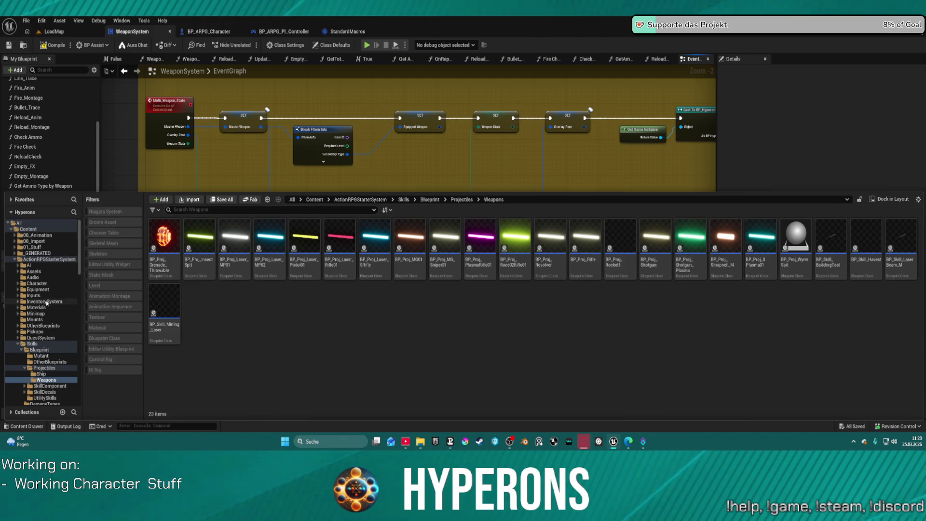
click(47, 301)
click(419, 234)
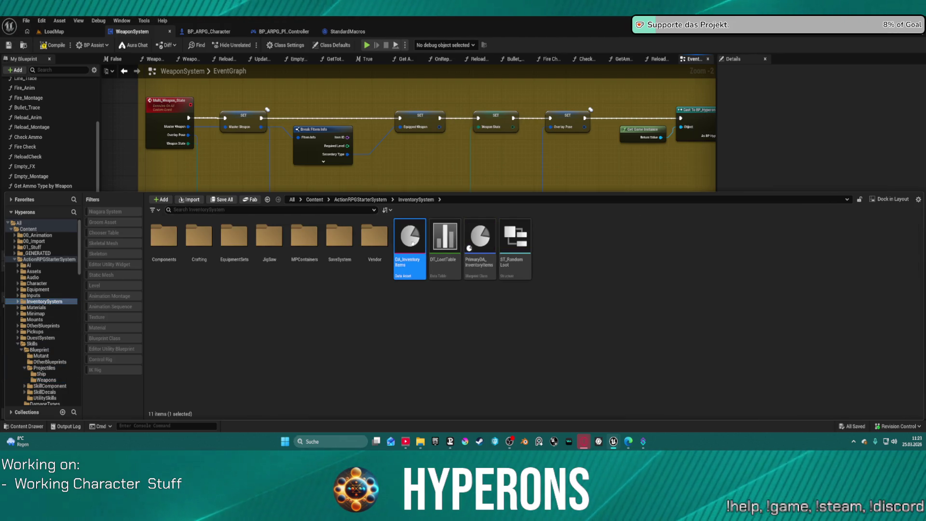
Step: Open DA_InventoryItems and find the rifle entry with its Overlay_Rifle main-hand socket
key(Return)
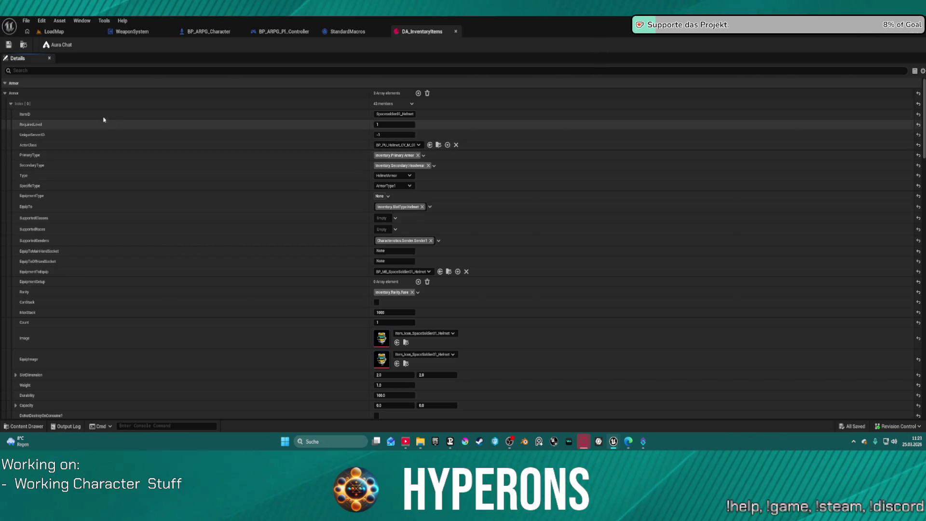
click(11, 104)
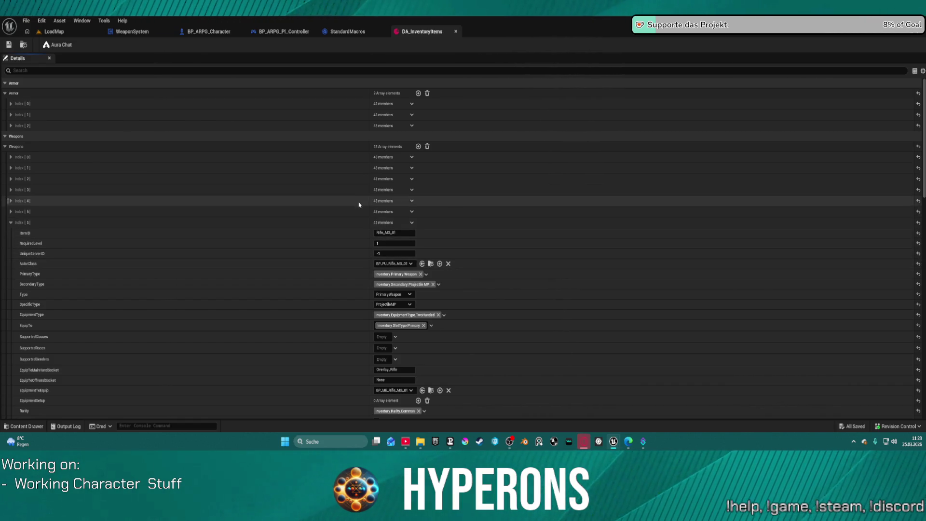
scroll(501, 318, down, 3)
scroll(499, 327, down, 1)
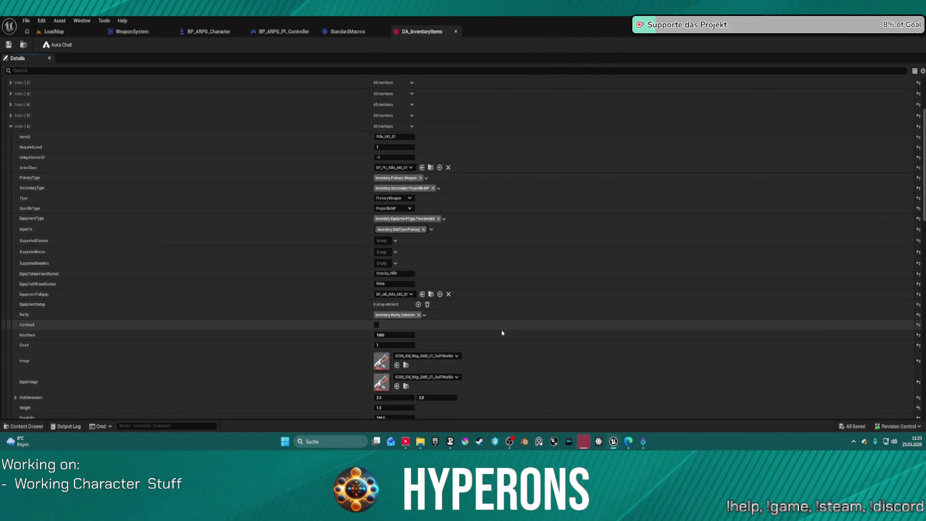
click(402, 272)
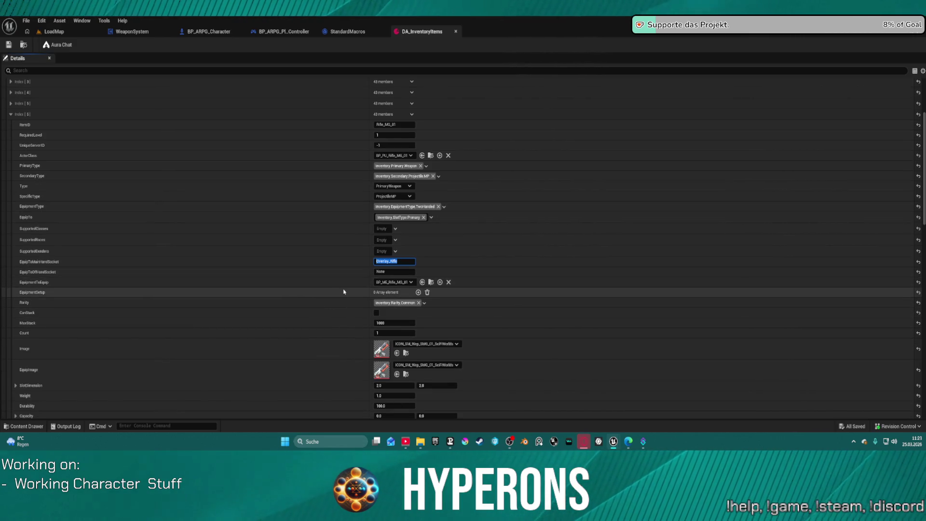
Step: Check the rifle's Crafting and RandomStats settings, then go to the player controller blueprint
scroll(345, 292, down, 2)
scroll(344, 292, down, 3)
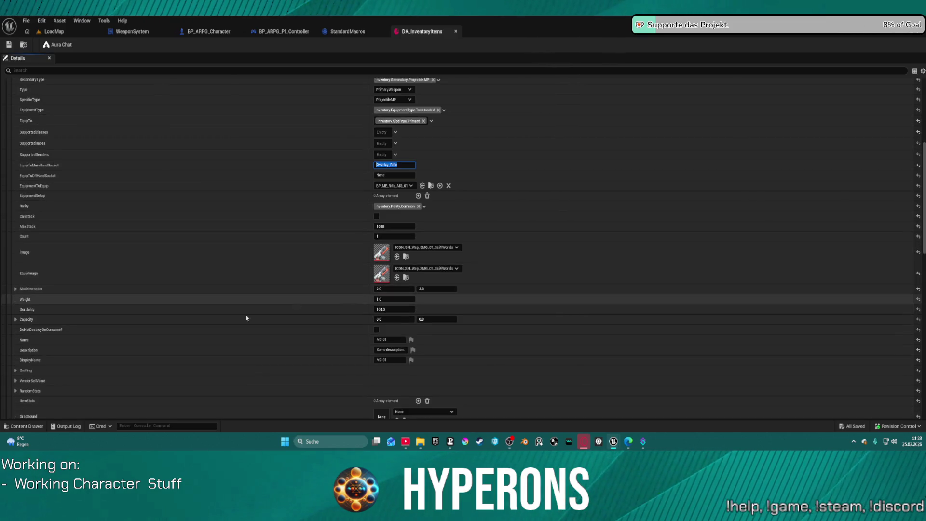
scroll(280, 355, down, 3)
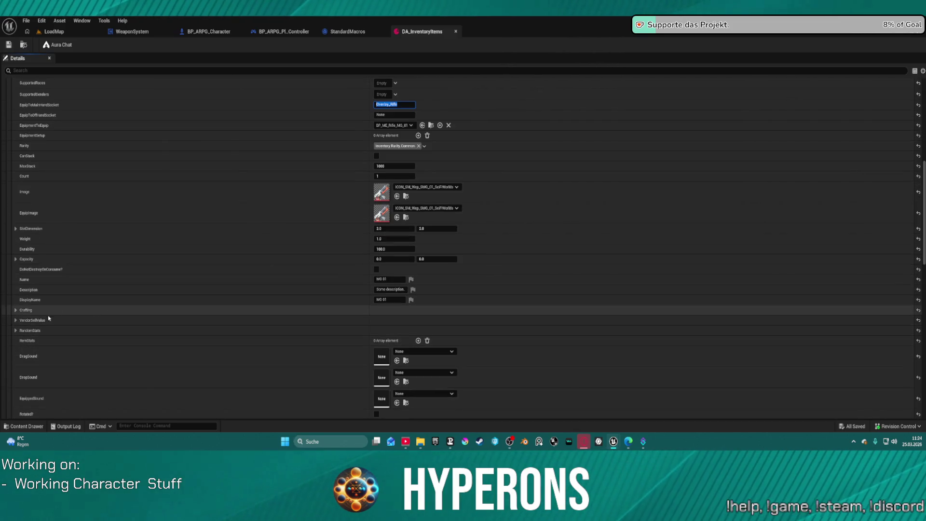
click(16, 310)
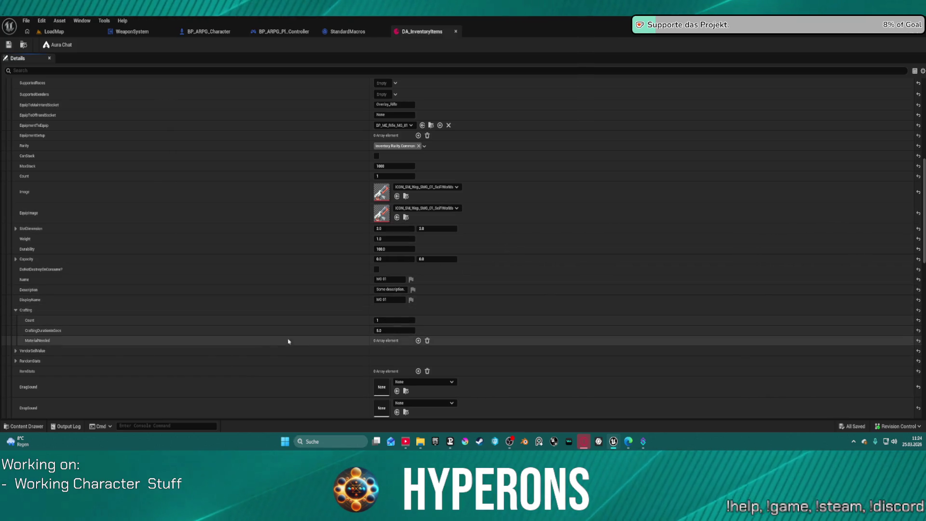
scroll(122, 349, down, 2)
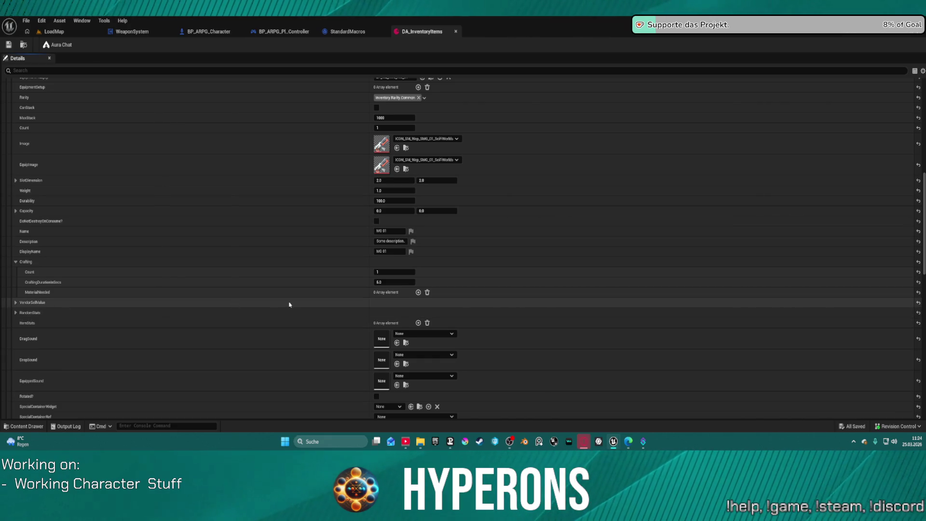
scroll(290, 304, down, 2)
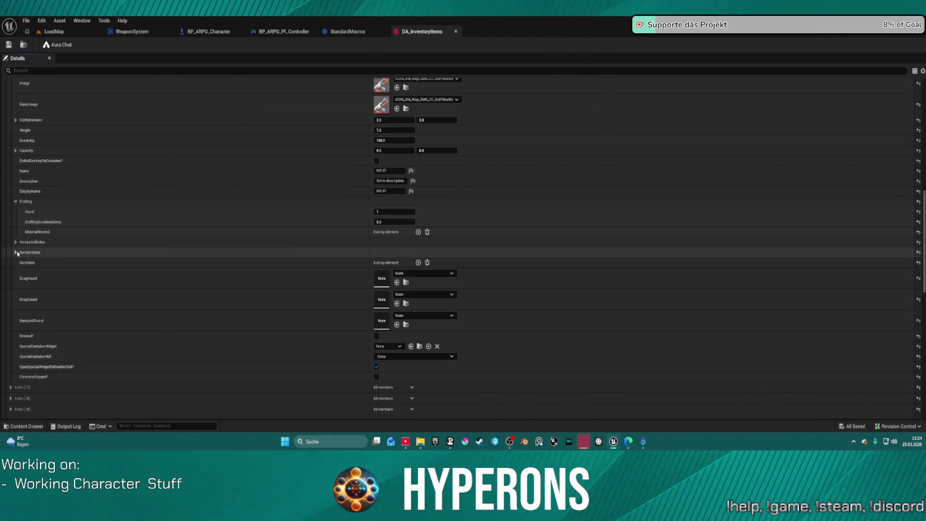
click(16, 252)
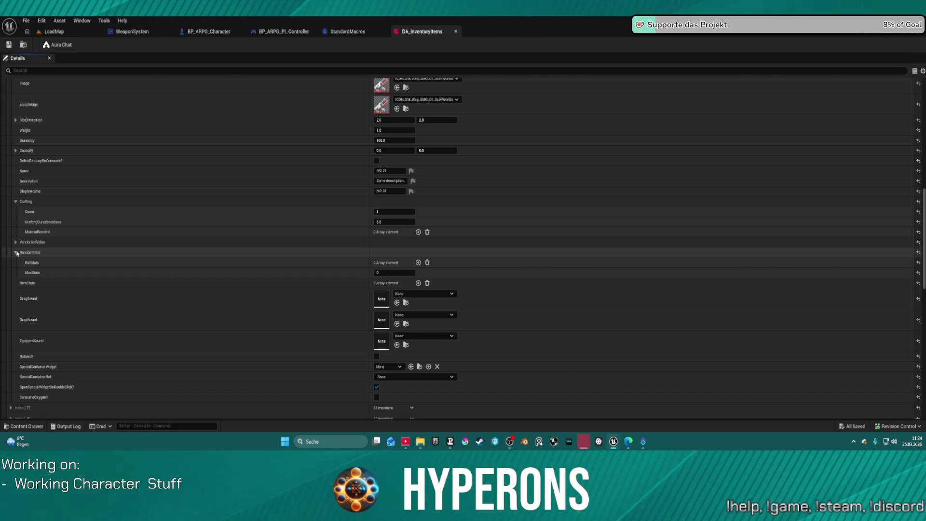
click(16, 252)
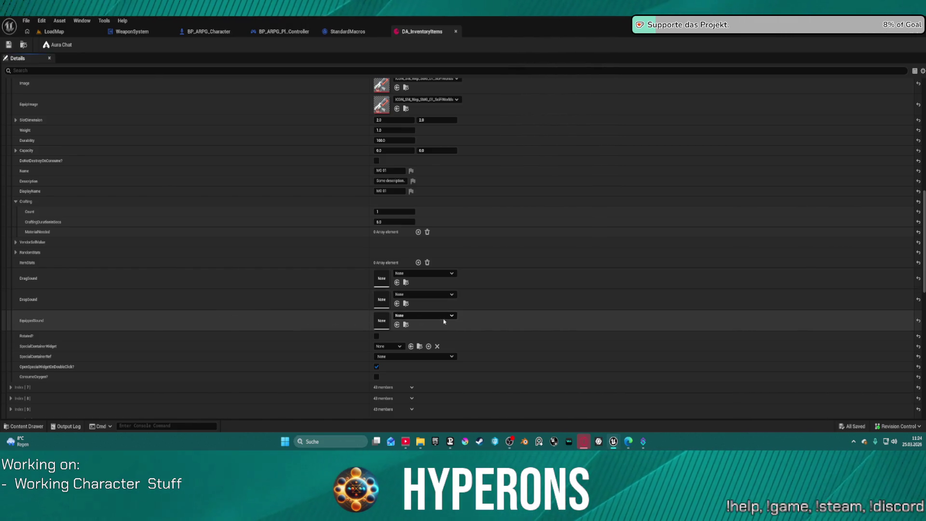
scroll(250, 390, down, 2)
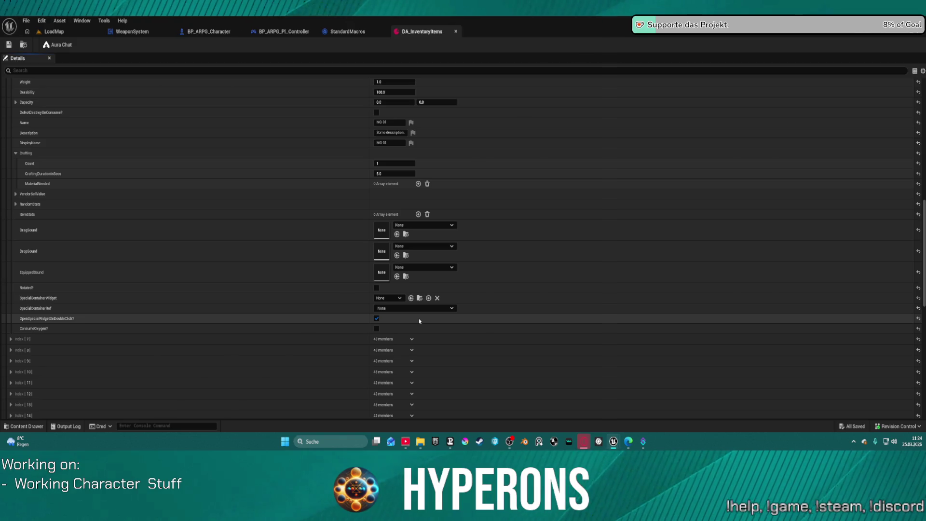
scroll(531, 286, up, 8)
scroll(571, 290, up, 9)
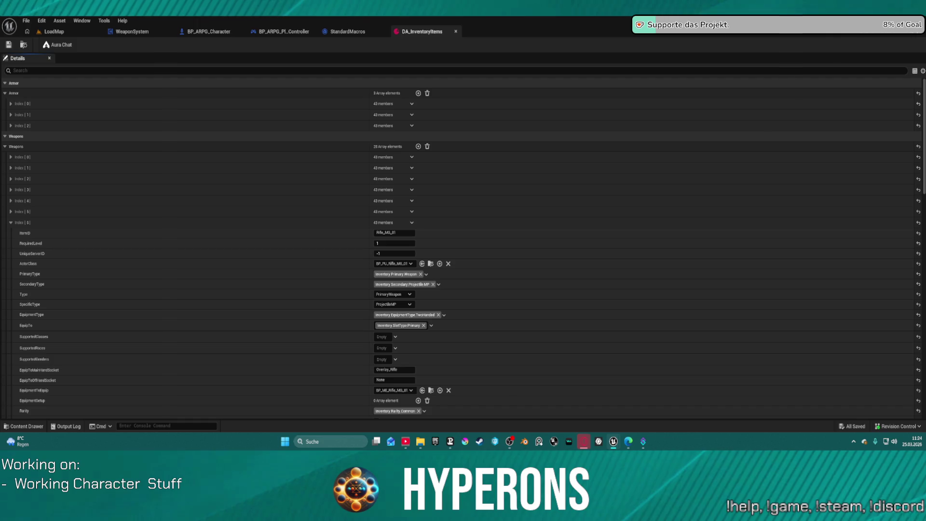
click(348, 32)
click(283, 32)
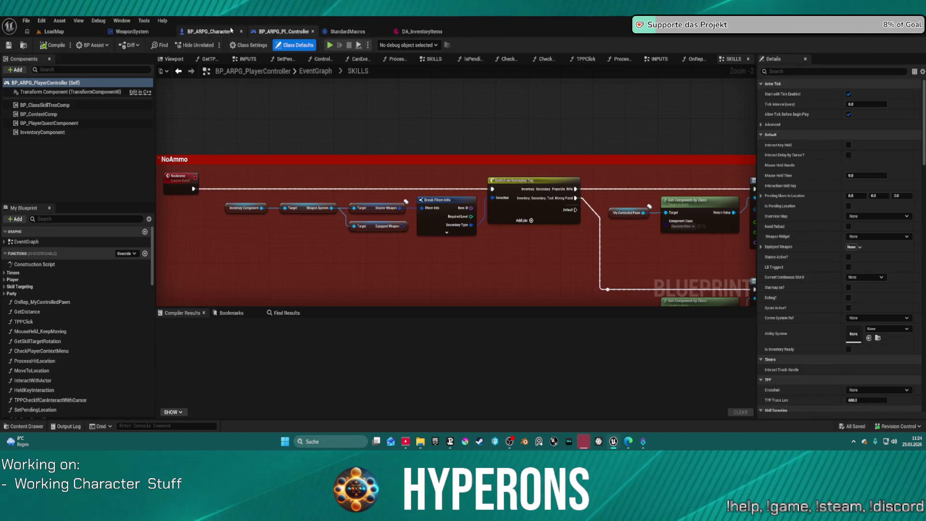
Step: Return to the WeaponSystem blueprint and compile it without errors
click(216, 31)
click(291, 31)
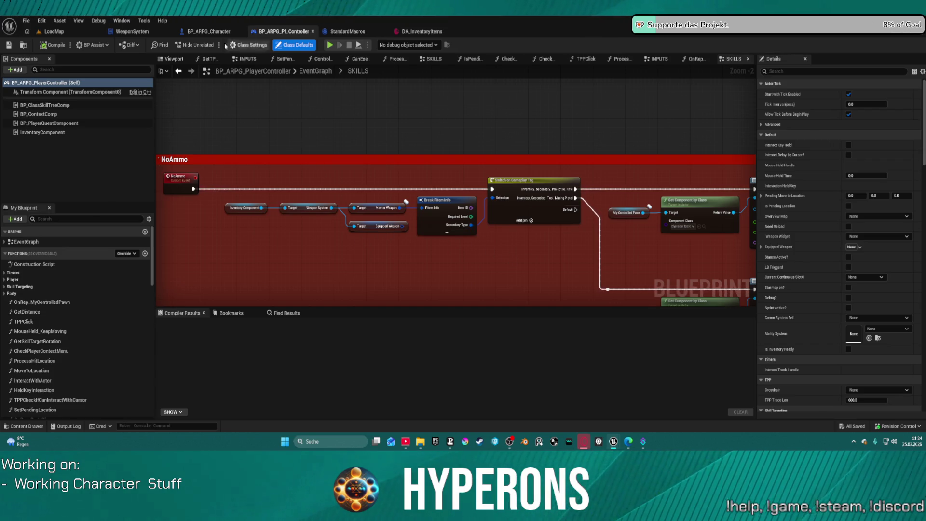
click(132, 31)
drag(427, 184, 444, 203)
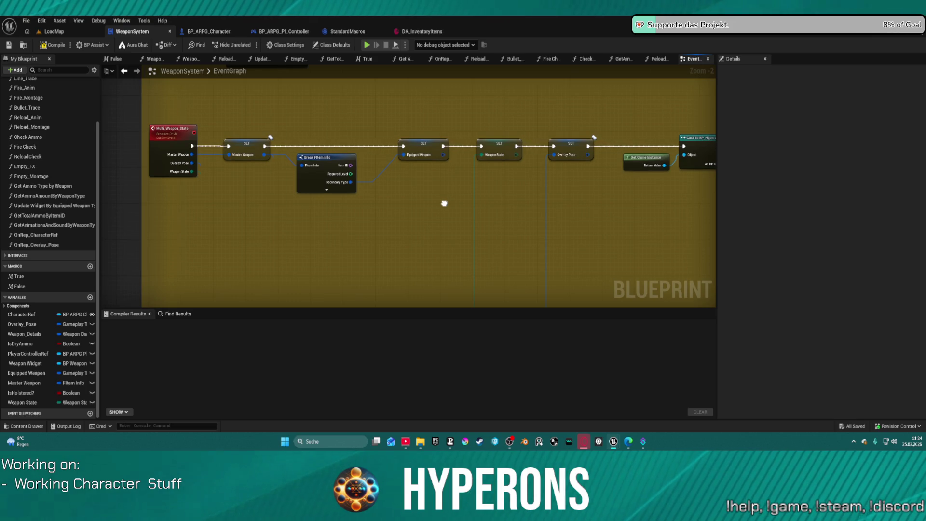
click(54, 45)
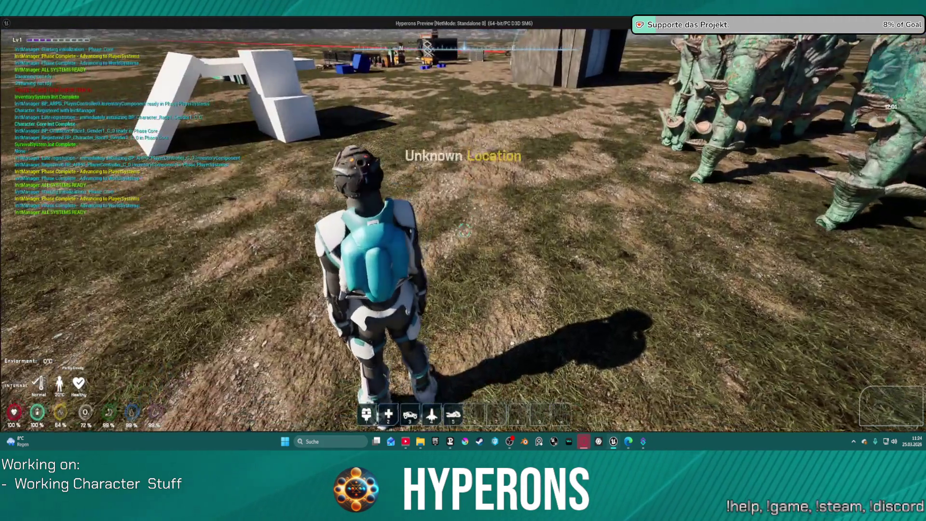
Step: In a Standalone session, equip MG 01 from the inventory, reload with R, then exit with Esc
key(i)
double_click(828, 273)
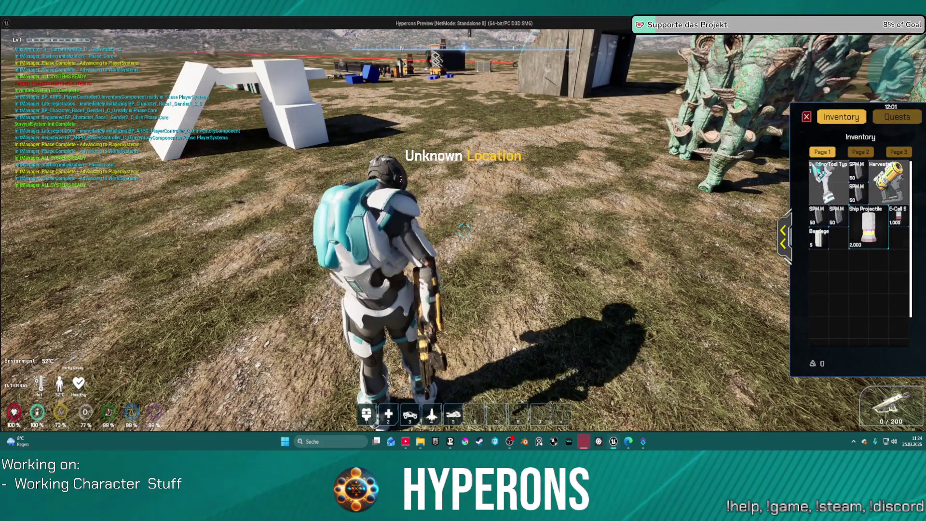
key(i)
key(r)
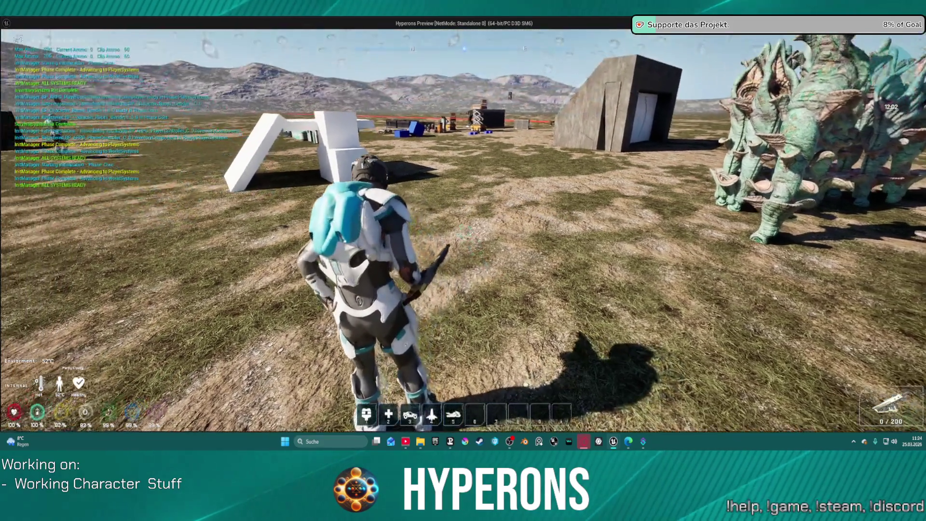
key(Escape)
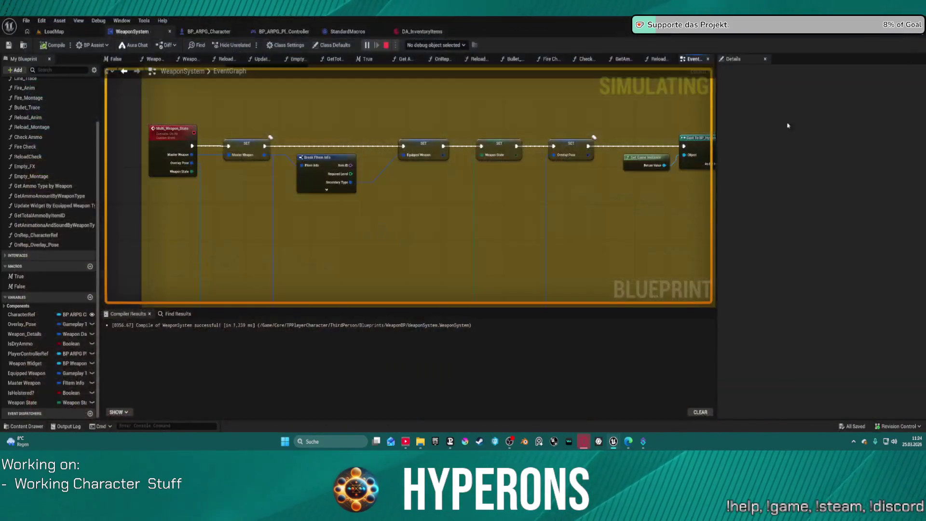
Step: Delete the four reload nodes in the Reloading comment and the Multi_Reload event
click(275, 32)
scroll(373, 150, down, 8)
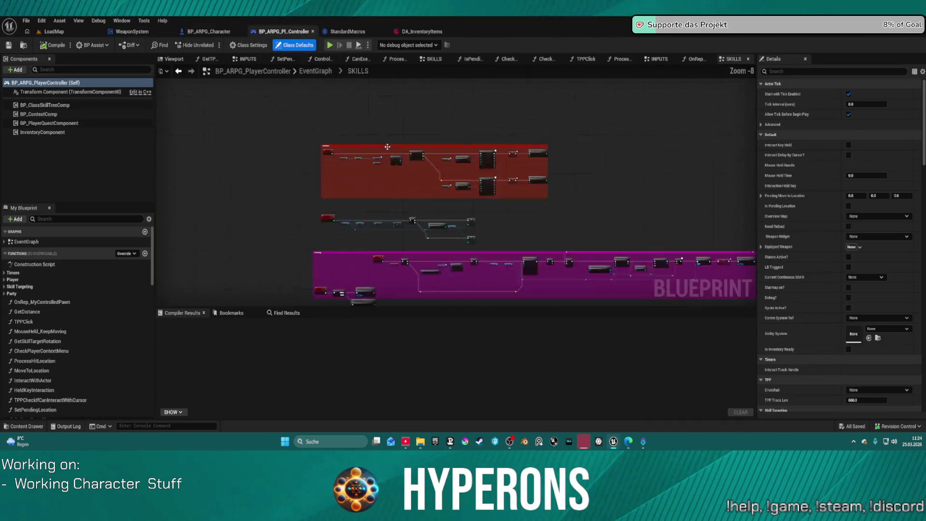
scroll(346, 250, up, 2)
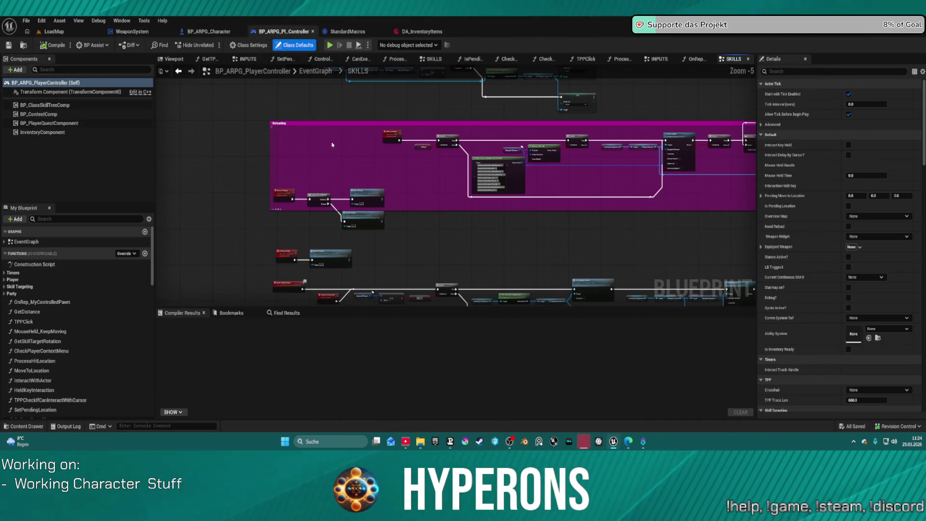
scroll(313, 270, up, 1)
drag(313, 304, 308, 77)
drag(282, 164, 458, 273)
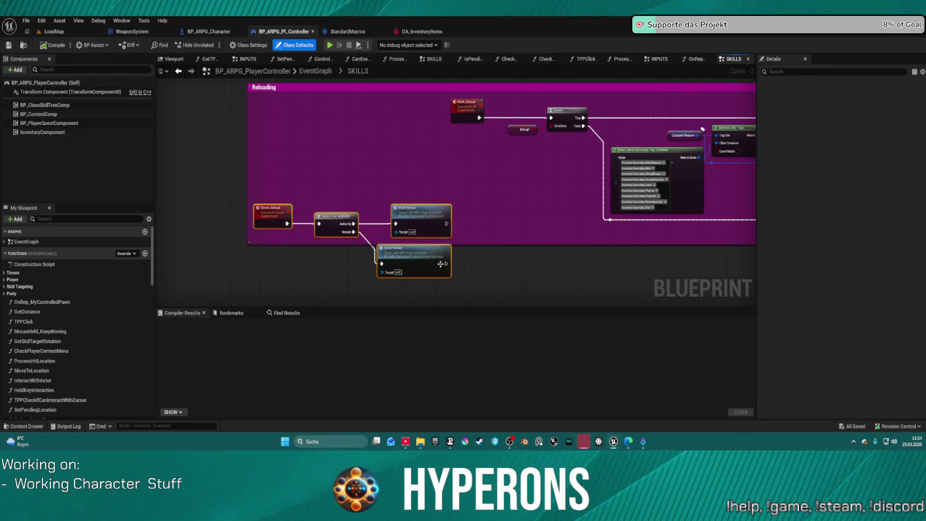
key(Delete)
click(467, 109)
key(Delete)
Step: Search the blueprint for 'reload' and delete the IA_Reload input nodes and their Reload comment
mouse_move(521, 157)
mouse_down()
mouse_move(352, 183)
mouse_move(414, 180)
mouse_up()
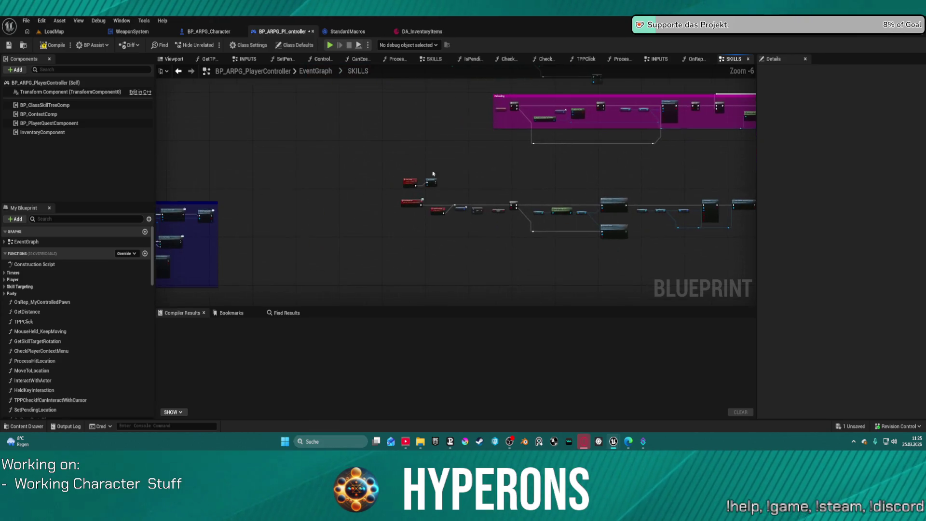
scroll(414, 181, up, 1)
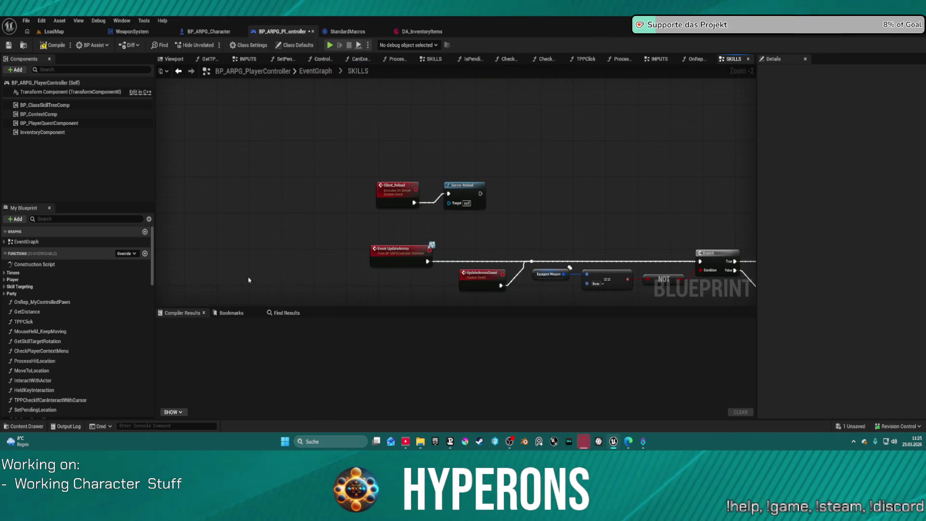
click(232, 312)
click(287, 313)
text(t)
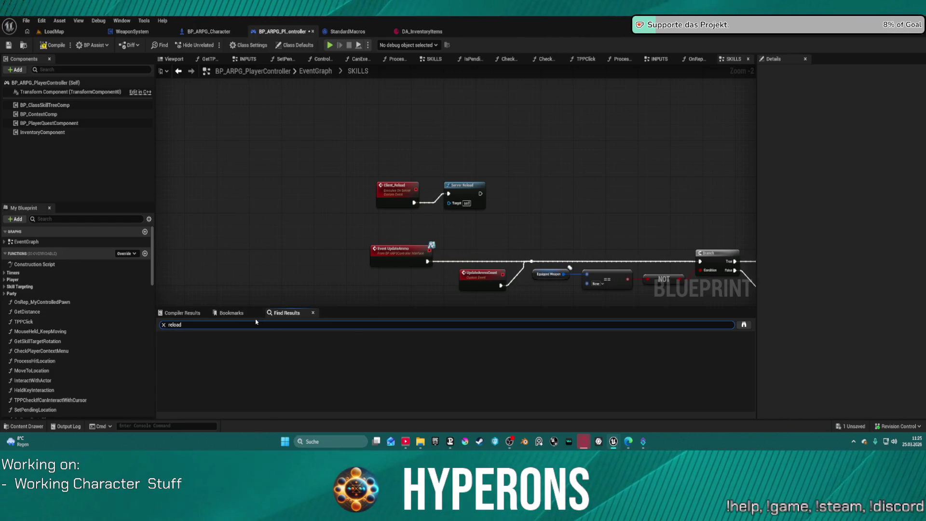
key(Return)
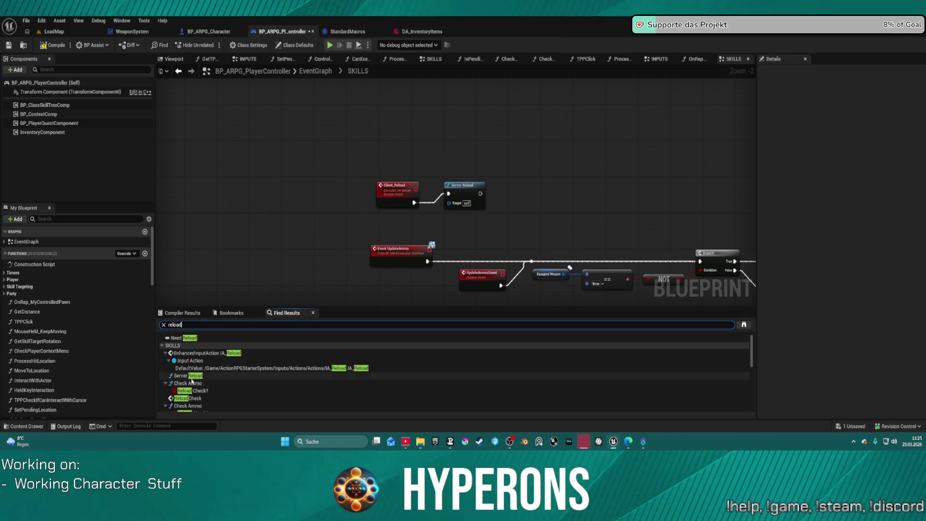
click(198, 355)
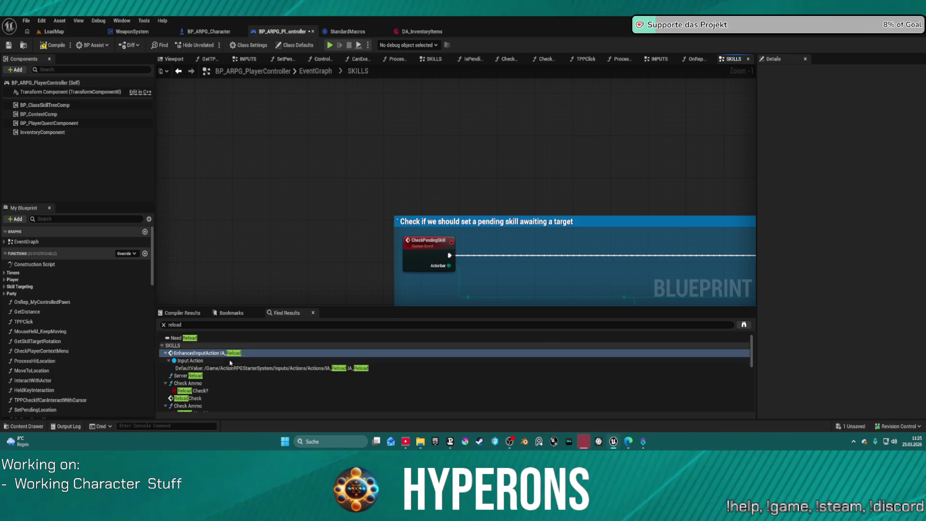
scroll(234, 360, down, 3)
key(ctrl+f)
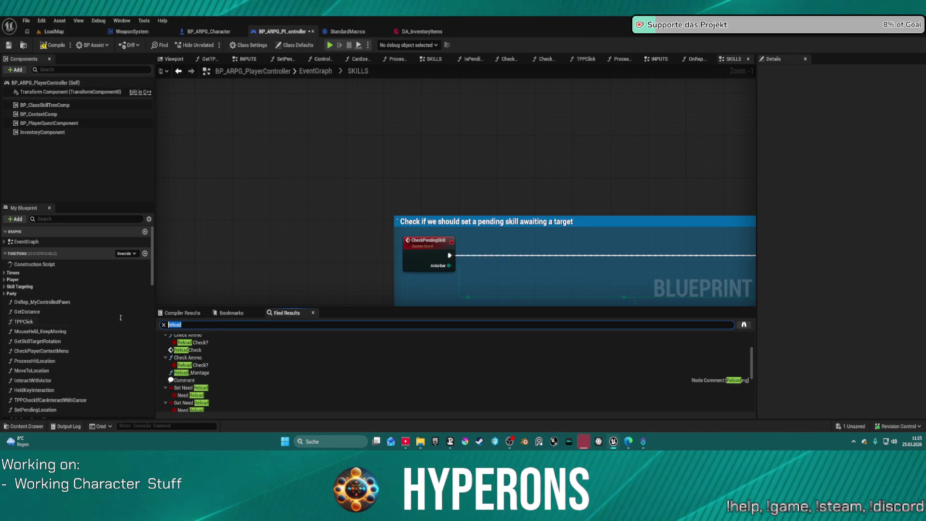
scroll(210, 362, down, 5)
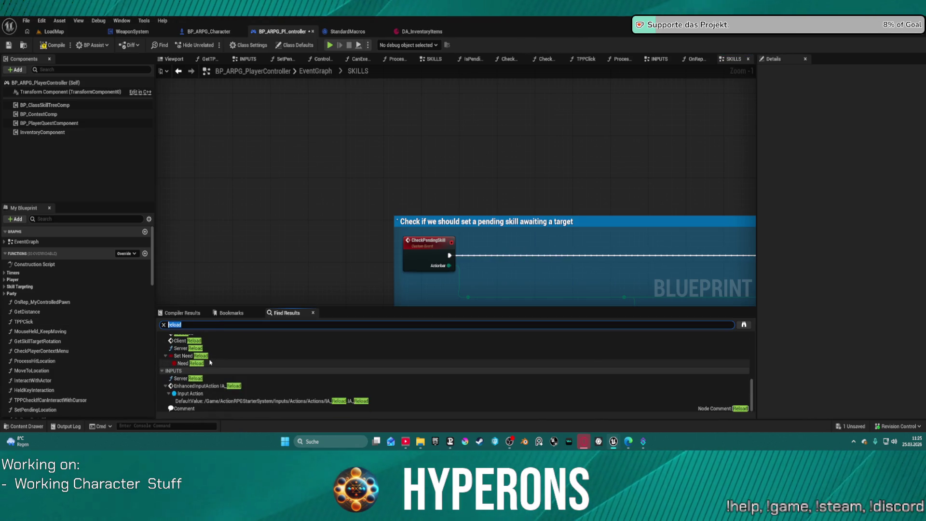
click(215, 387)
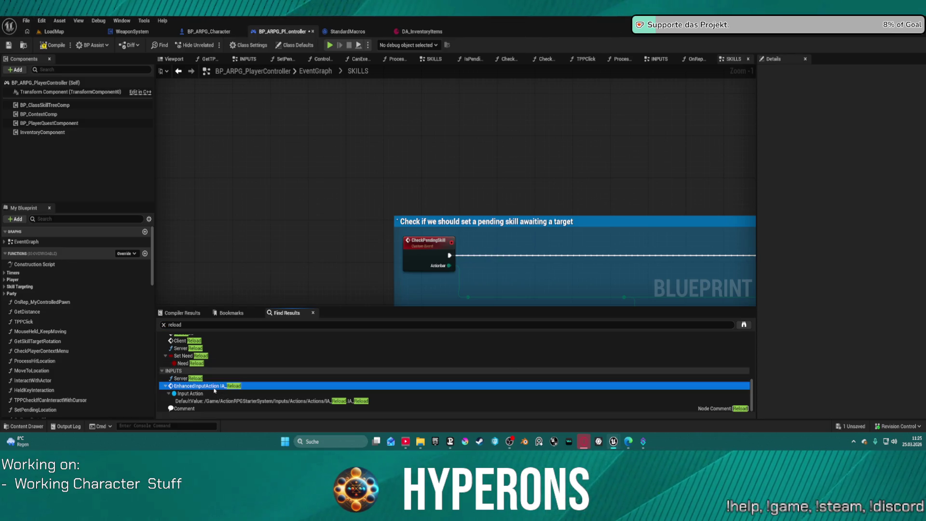
double_click(215, 388)
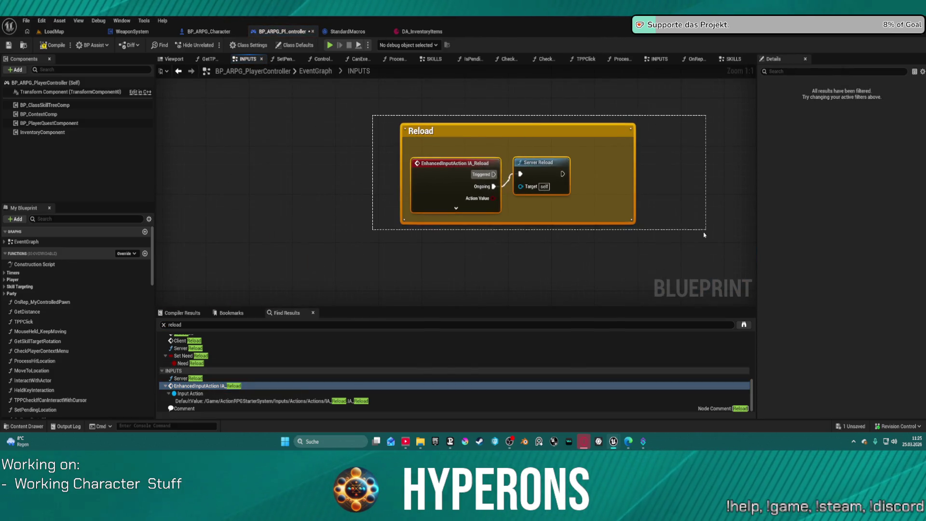
key(Delete)
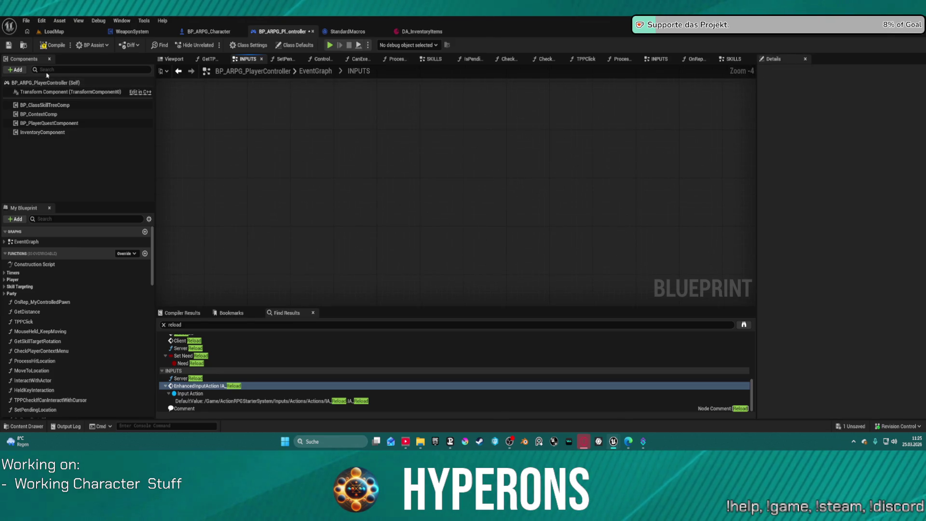
Step: Compile, delete the erroring Client_Reload and Server Reload nodes, and recompile with F7
click(54, 45)
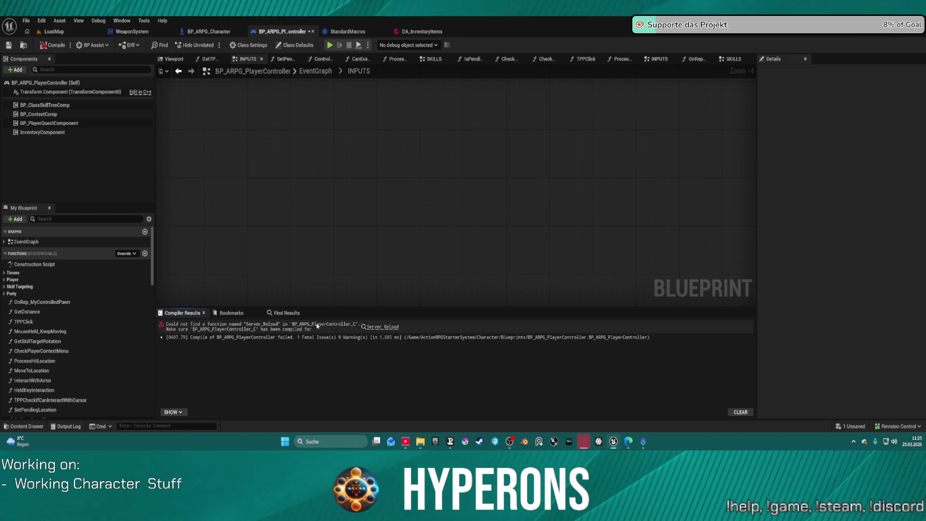
click(380, 327)
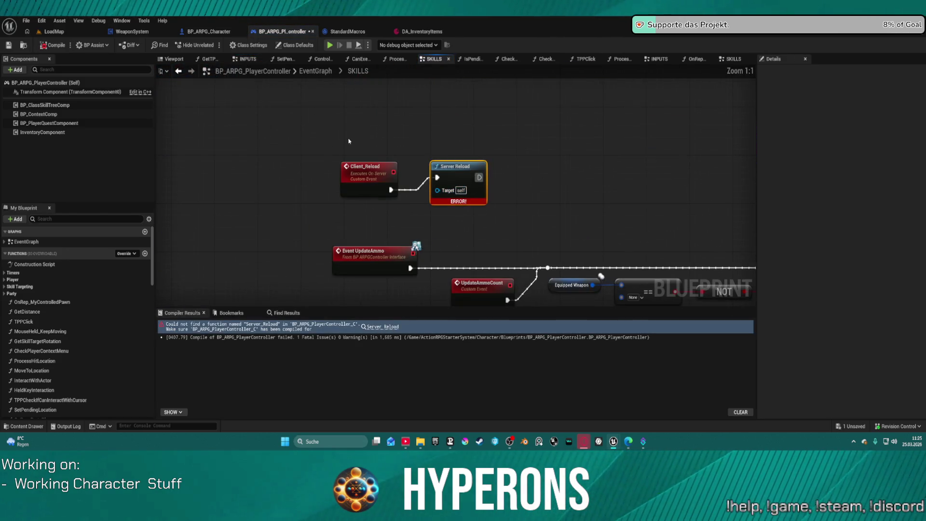
click(350, 193)
key(Delete)
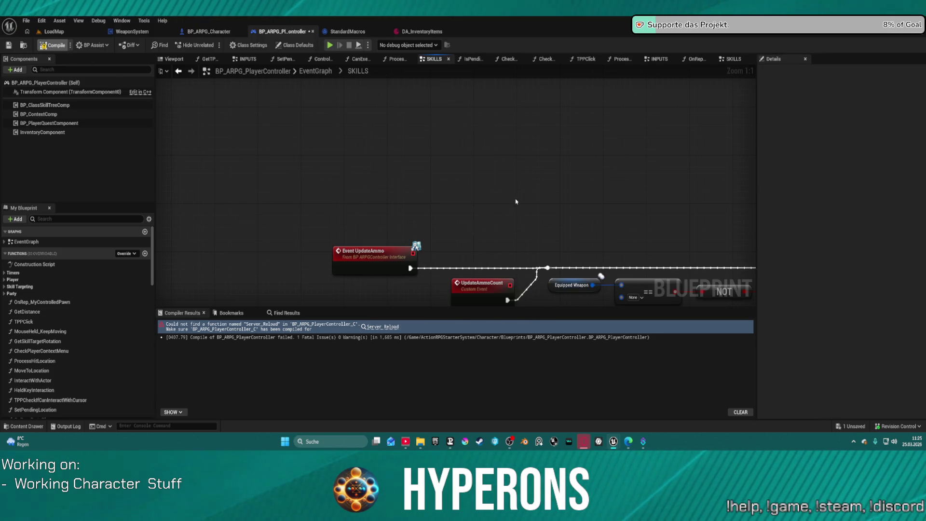
key(F7)
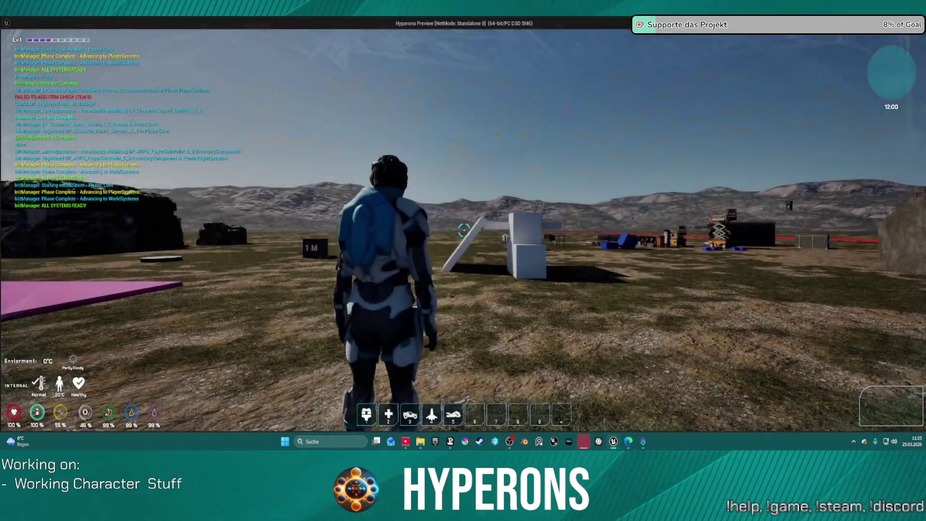
Step: Close the inventory and start firing at the white blocks while walking toward them
key(i)
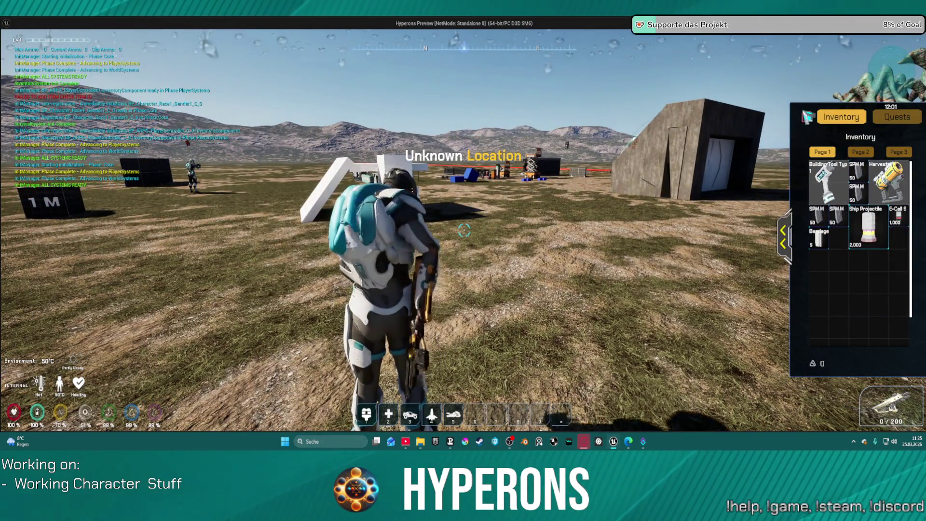
click(805, 116)
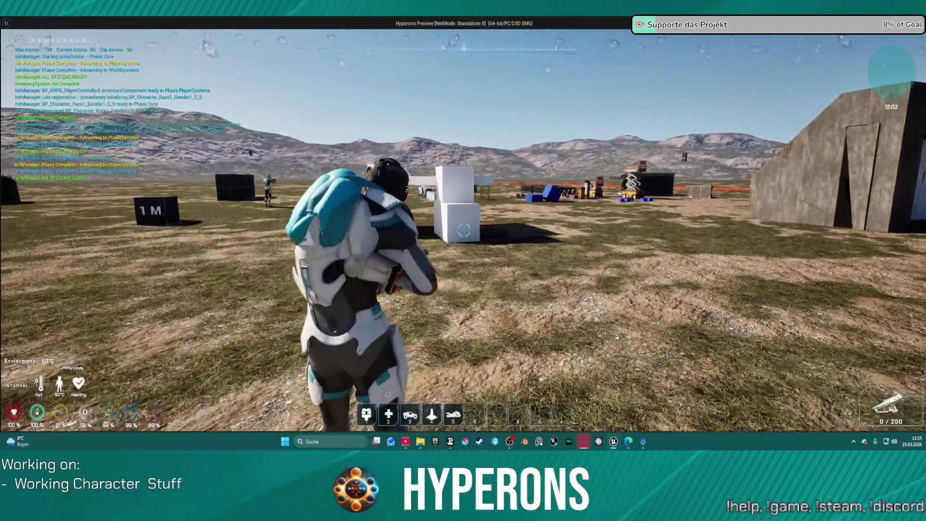
click(464, 230)
click(464, 231)
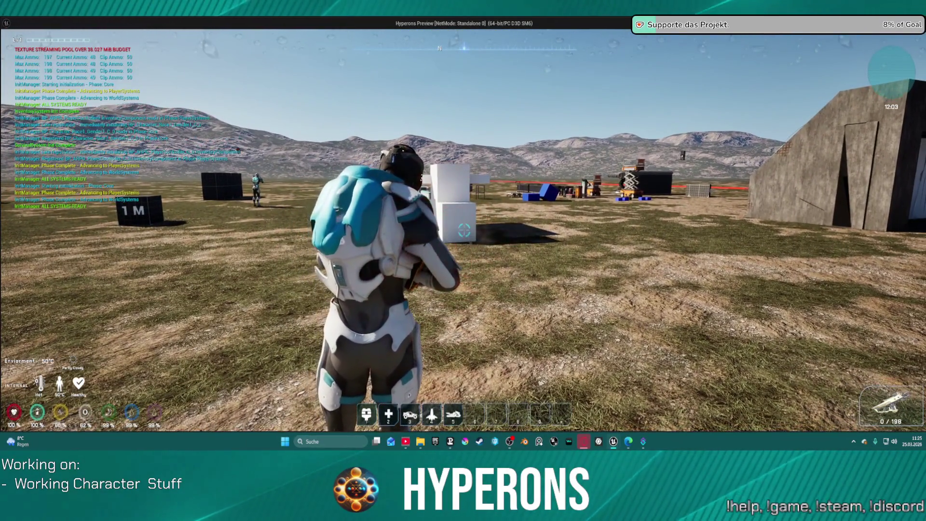
key(w)
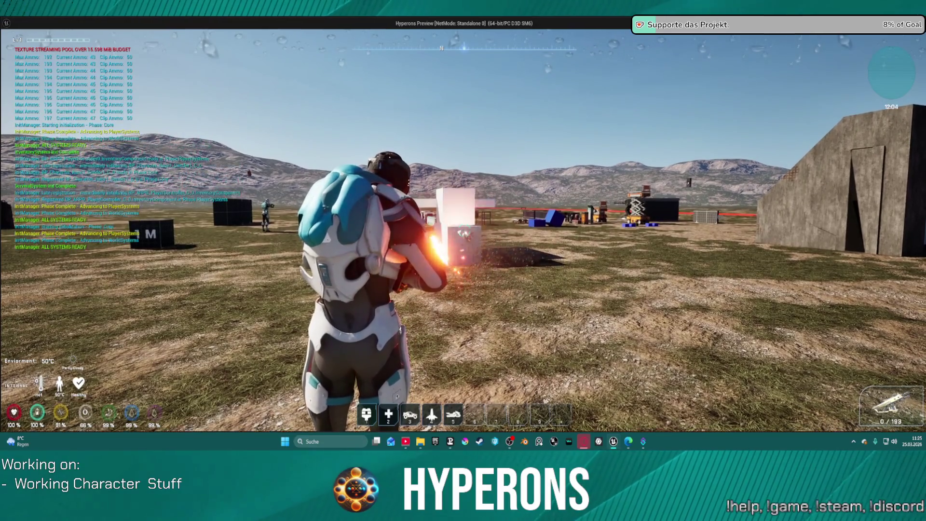
click(464, 230)
click(464, 230)
click(463, 230)
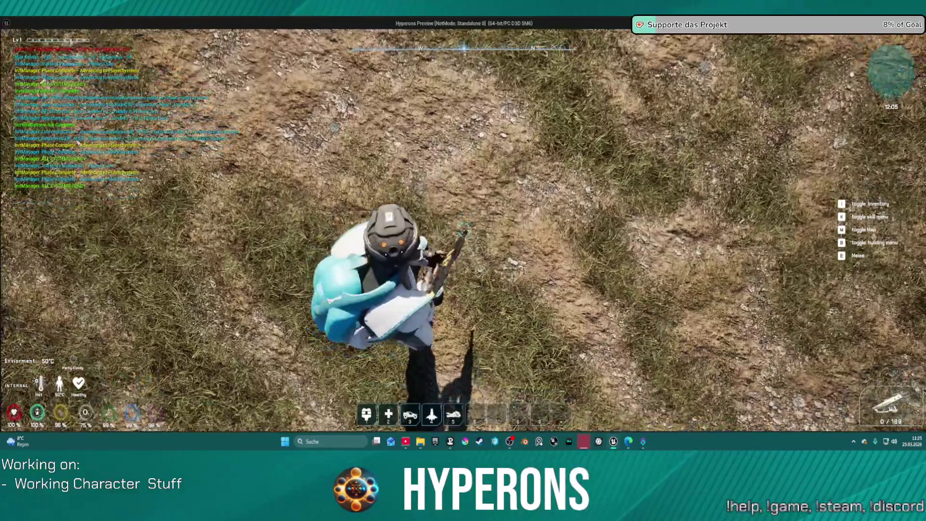
Step: Keep firing at the white blocks to watch the ammo counter decrement
click(464, 230)
click(464, 230)
click(463, 230)
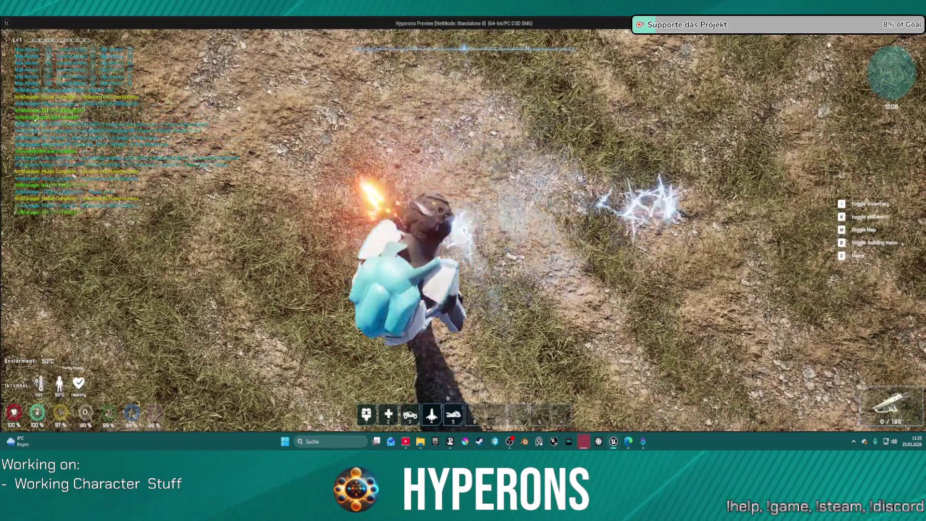
click(464, 231)
click(463, 230)
click(464, 230)
click(464, 230)
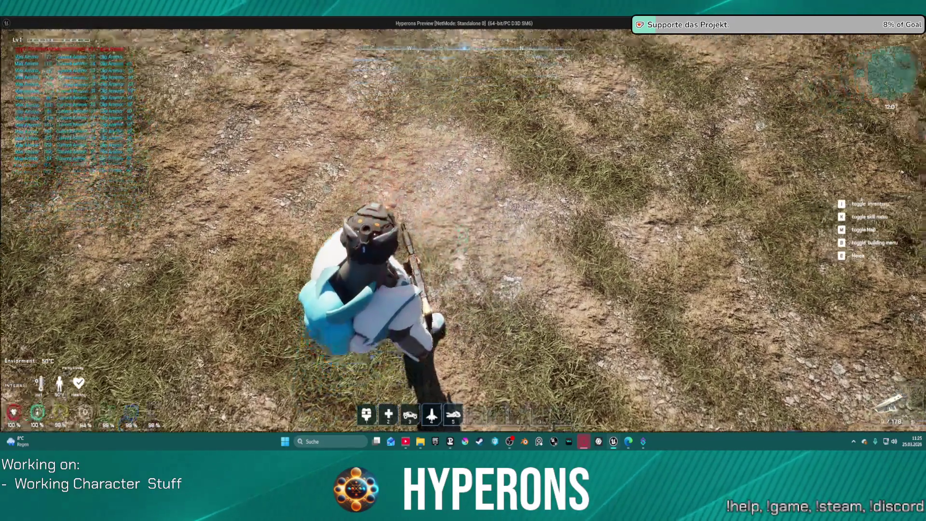
click(463, 231)
click(464, 230)
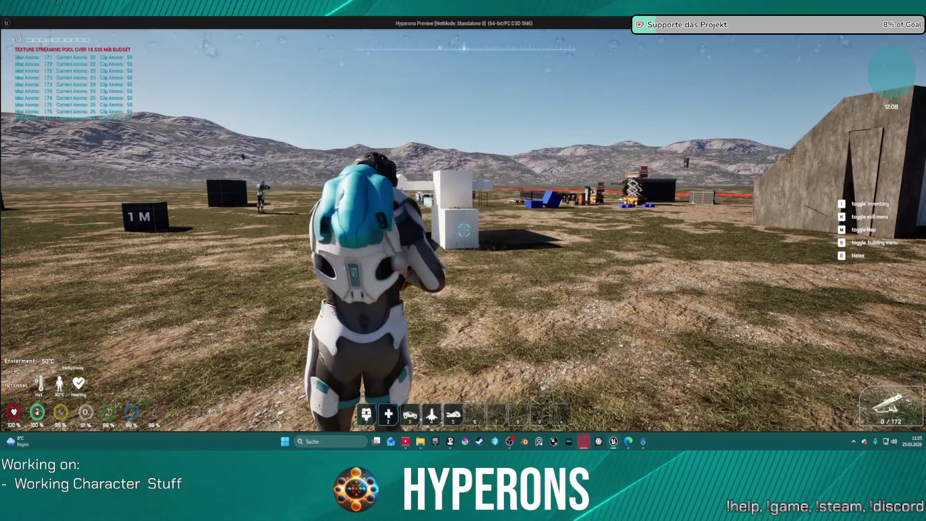
click(464, 230)
click(464, 230)
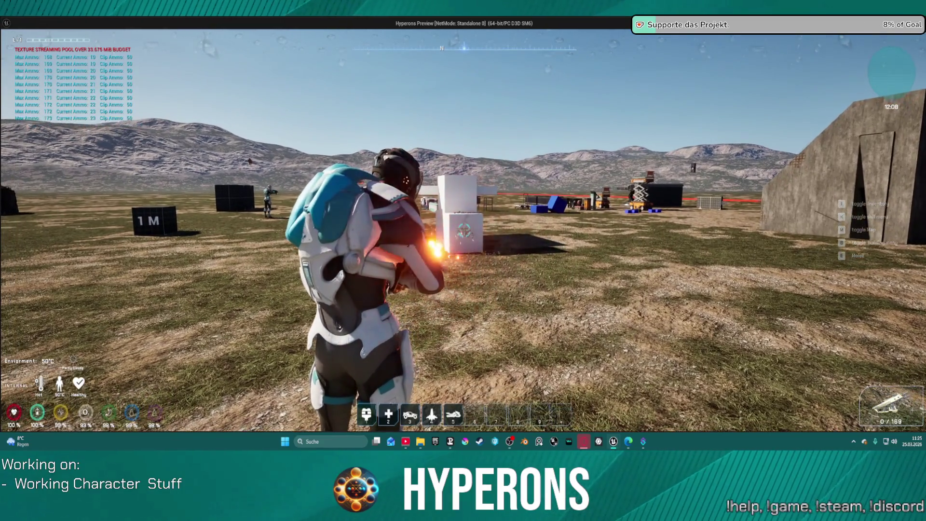
click(464, 231)
click(464, 230)
click(464, 230)
click(464, 230)
click(464, 230)
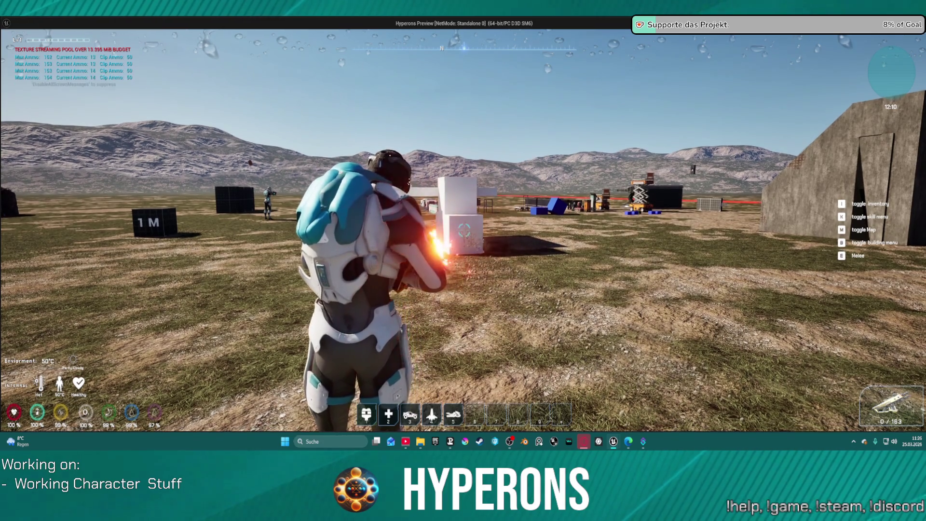
click(464, 231)
Step: Check the inventory, then fire at the crate until the ammo reads 0 / 0
key(i)
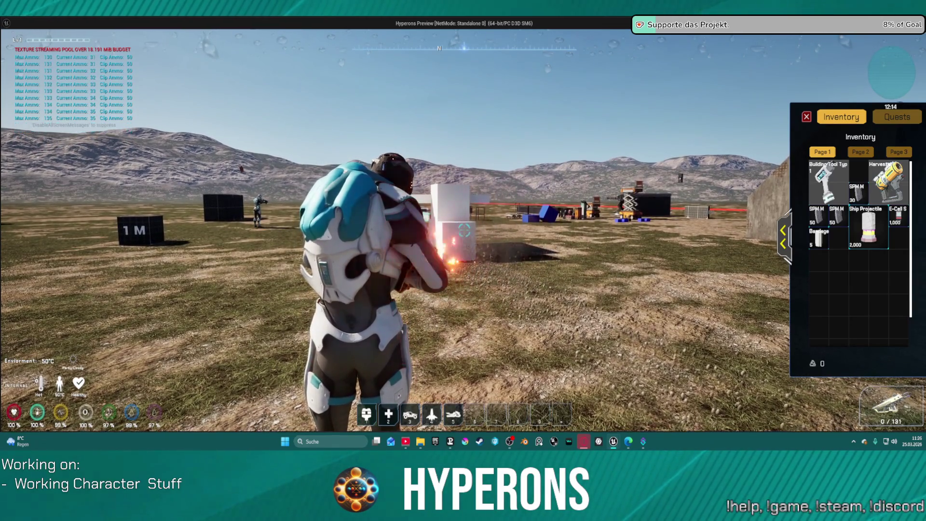
click(464, 231)
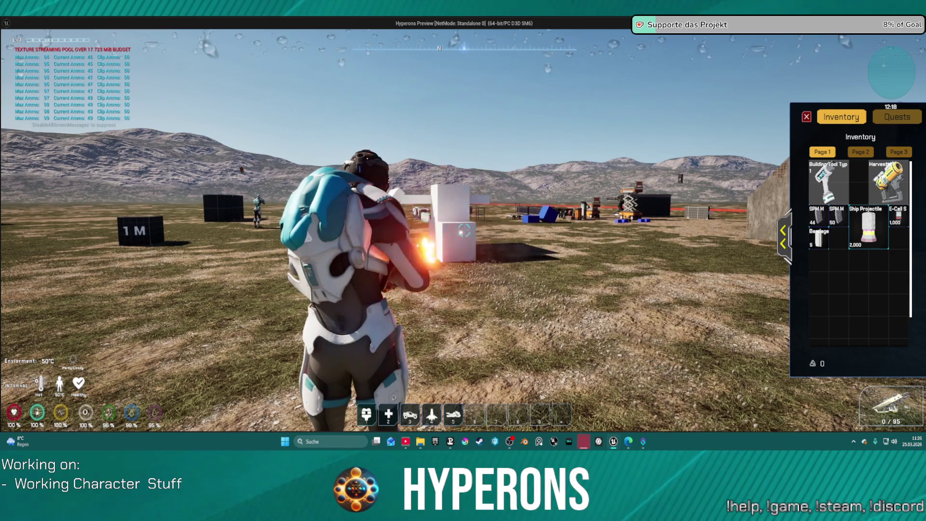
click(464, 230)
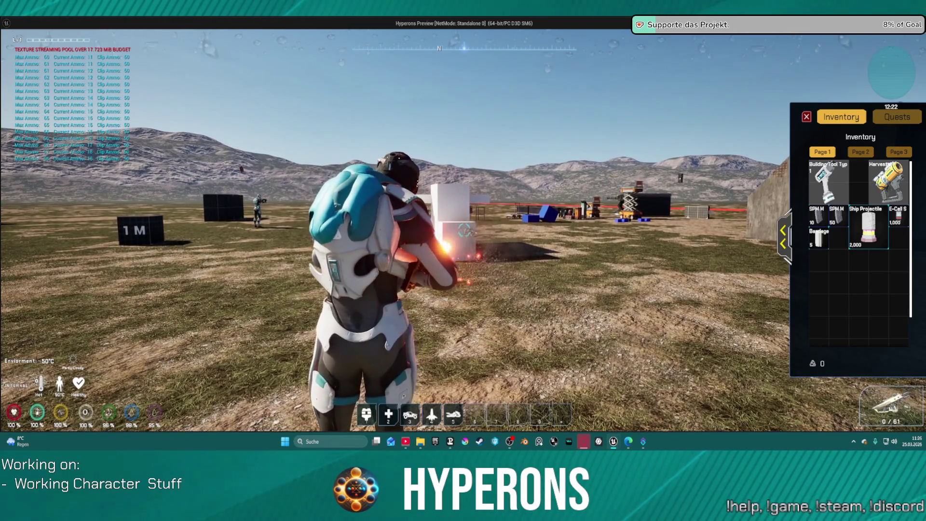
drag(464, 231, 464, 233)
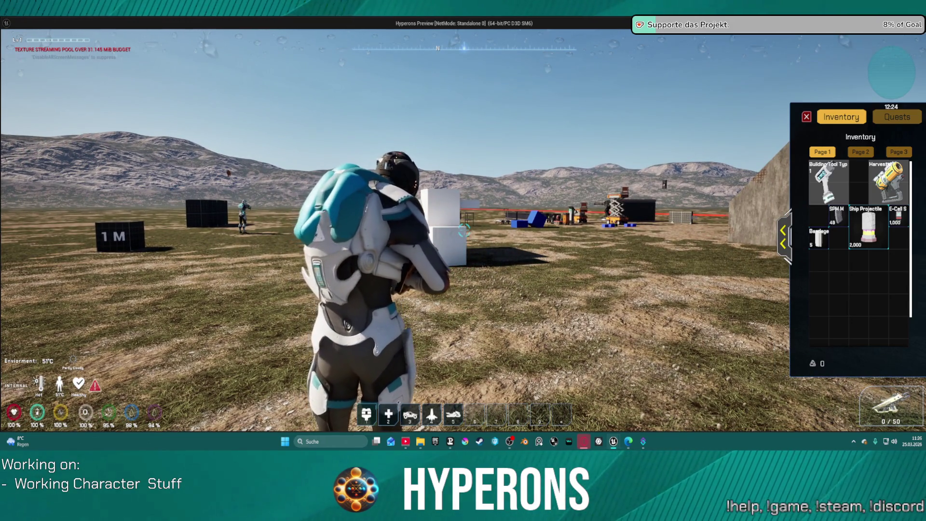
drag(464, 230, 464, 230)
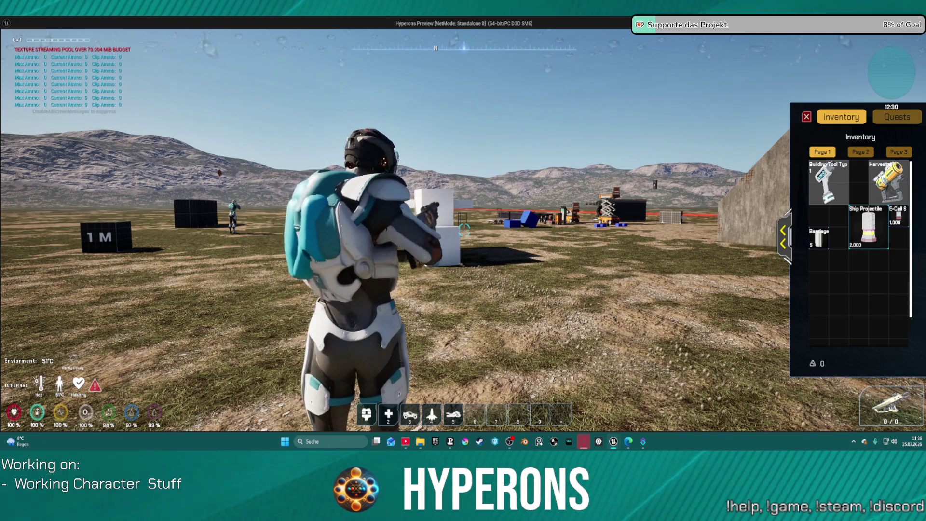
Step: Stop the game and pan the PlayerController graph across the magenta, Reloading, blue and cyan groups
key(w)
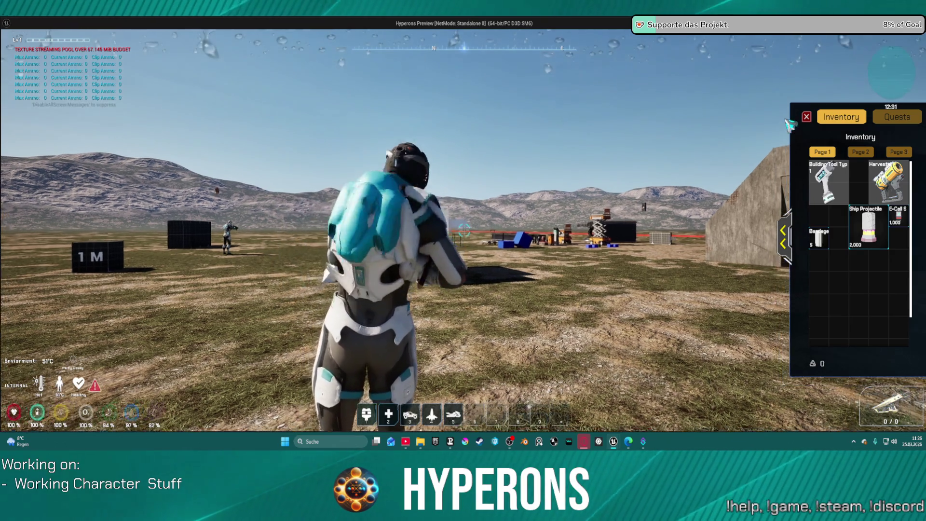
key(Escape)
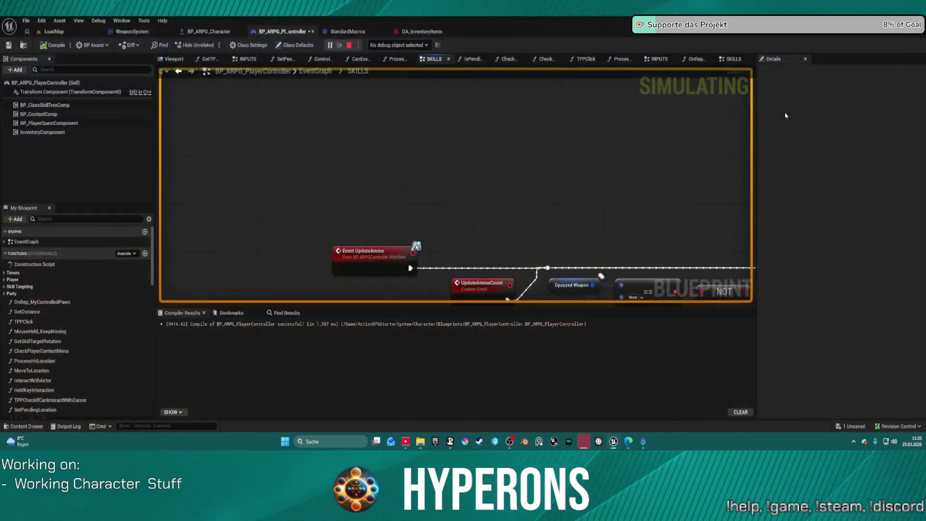
scroll(455, 192, down, 5)
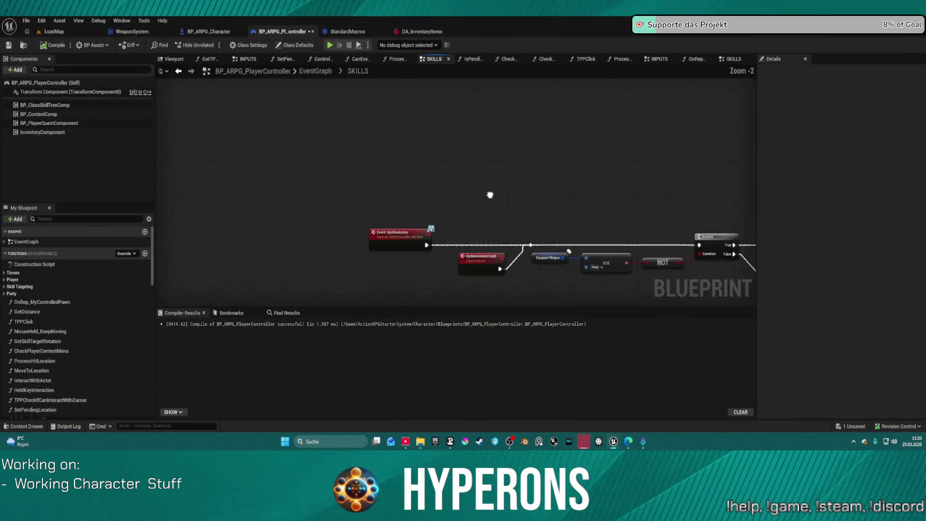
drag(156, 174, 212, 296)
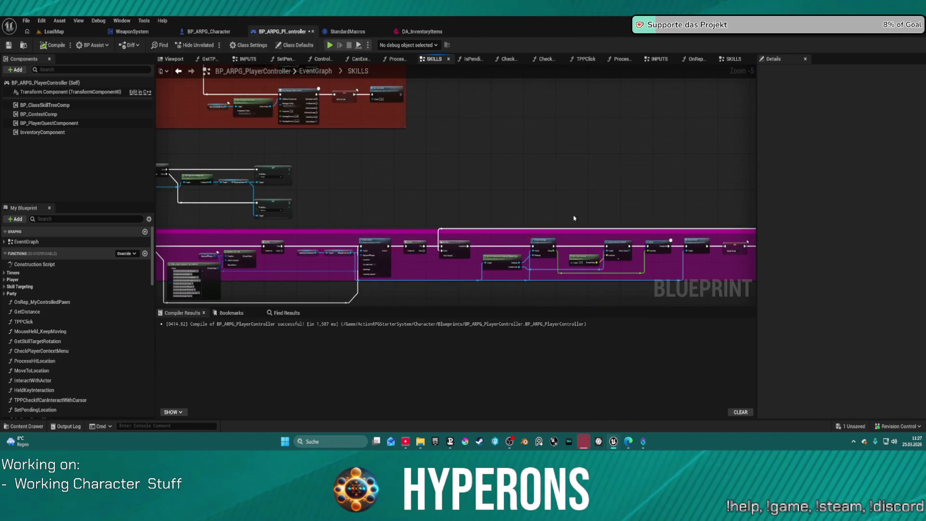
mouse_move(463, 213)
mouse_down()
mouse_move(633, 172)
mouse_move(592, 276)
mouse_move(581, 250)
mouse_move(558, 240)
mouse_move(494, 154)
mouse_move(478, 68)
mouse_move(530, 120)
mouse_move(667, 152)
mouse_move(552, 252)
mouse_move(554, 299)
mouse_up()
scroll(461, 212, down, 4)
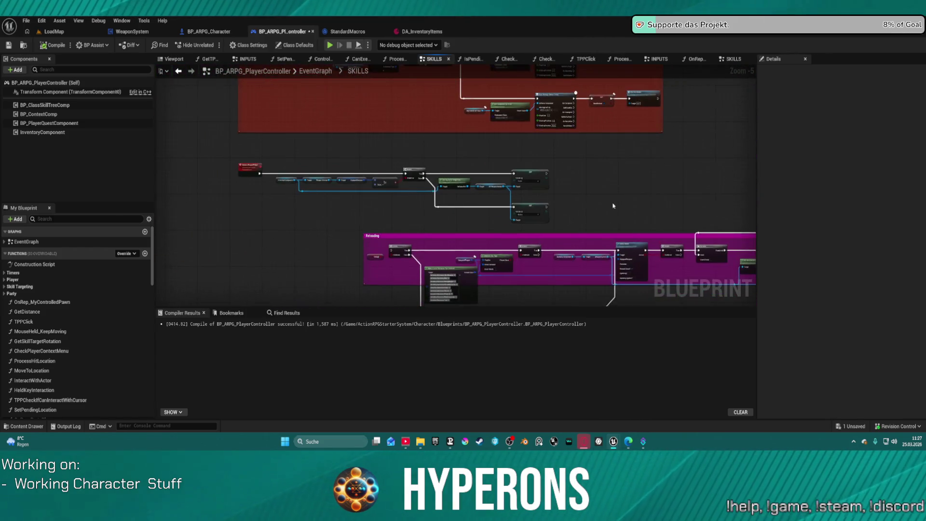
mouse_move(476, 177)
mouse_down()
mouse_move(736, 75)
mouse_move(770, 80)
mouse_move(703, 80)
mouse_up()
Step: View WeaponSystem's event graph, then relaunch and fire three shots, dropping ammo to 0 / 197
click(143, 31)
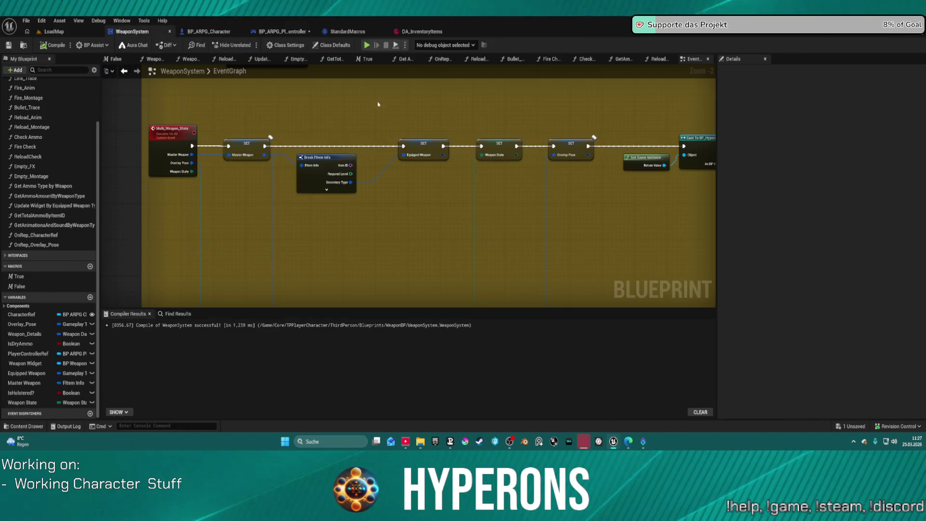
scroll(537, 174, down, 3)
mouse_move(365, 231)
mouse_down()
mouse_move(362, 202)
mouse_move(326, 244)
mouse_move(363, 356)
mouse_move(367, 427)
mouse_move(324, 270)
mouse_up()
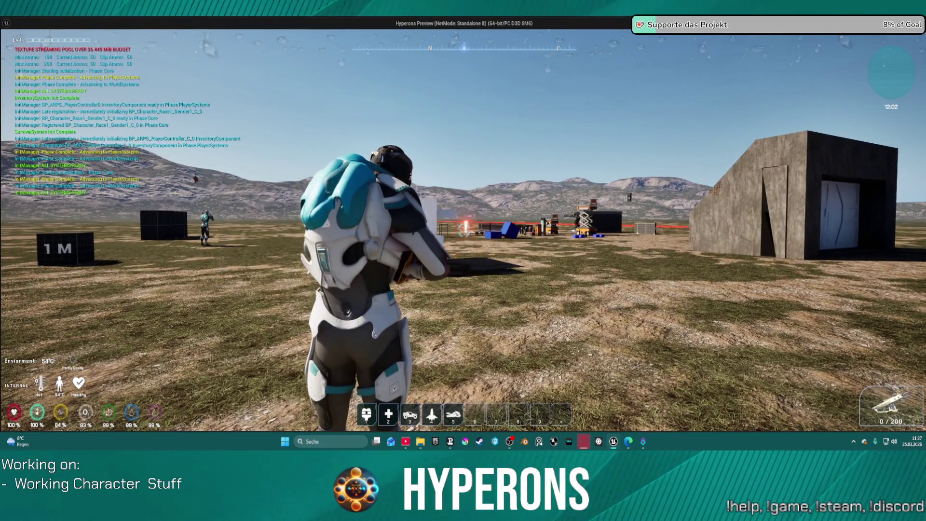
click(464, 232)
click(464, 231)
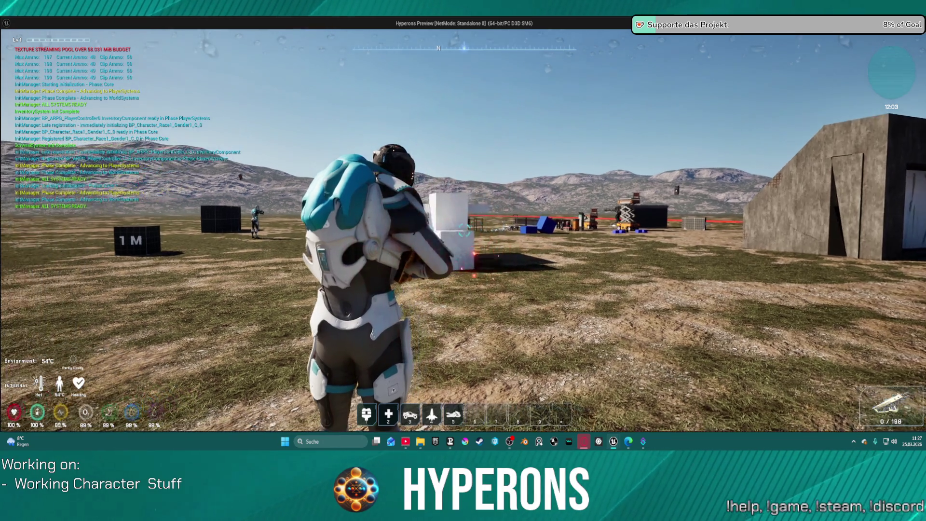
click(464, 232)
click(463, 231)
key(Escape)
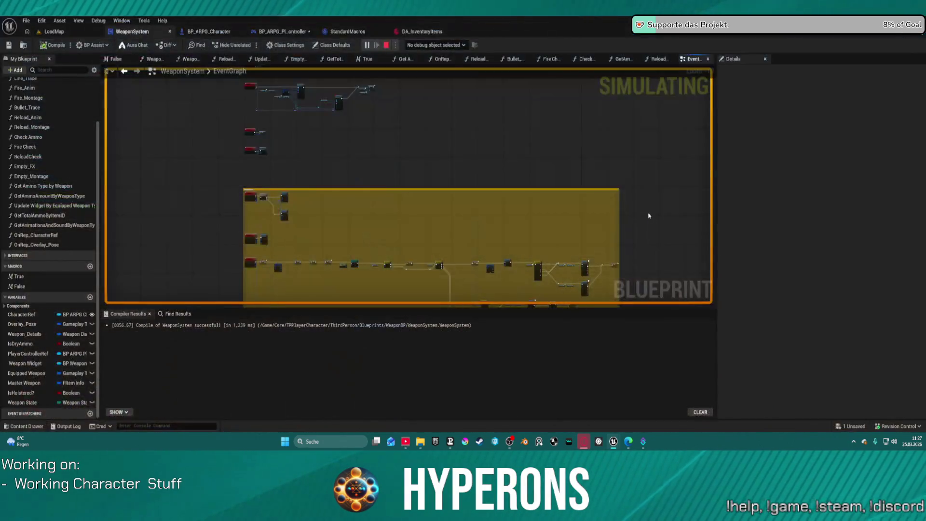
Step: Pan around the Fire Check function and select the first Branch node to inspect its wiring
mouse_move(474, 169)
mouse_down()
mouse_move(514, 128)
mouse_move(519, 219)
mouse_move(501, 252)
mouse_up()
scroll(355, 139, up, 7)
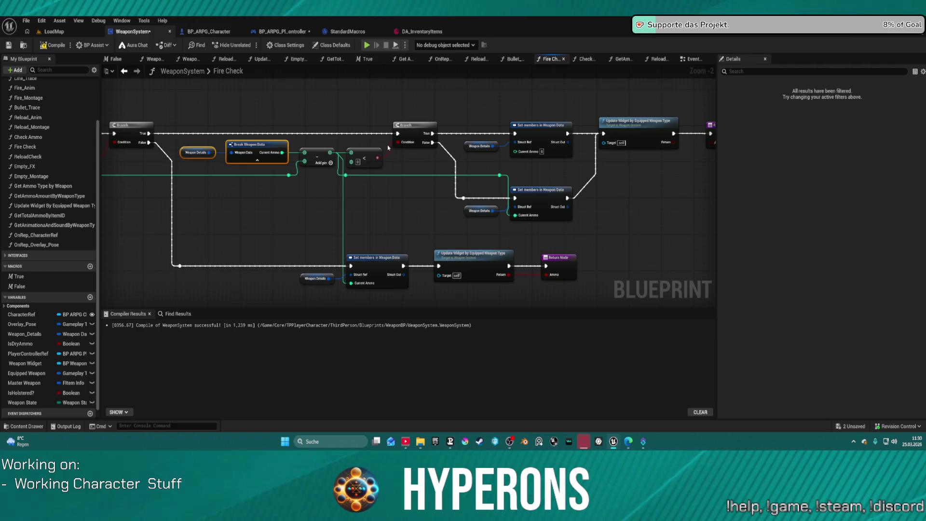
drag(379, 126, 373, 101)
mouse_move(262, 217)
mouse_down()
mouse_move(331, 260)
mouse_move(583, 292)
mouse_up()
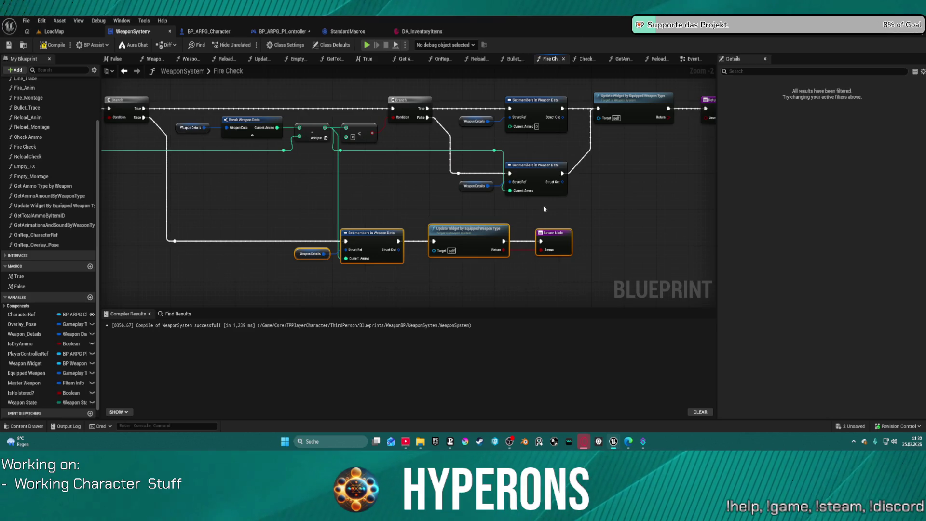
drag(365, 124, 584, 136)
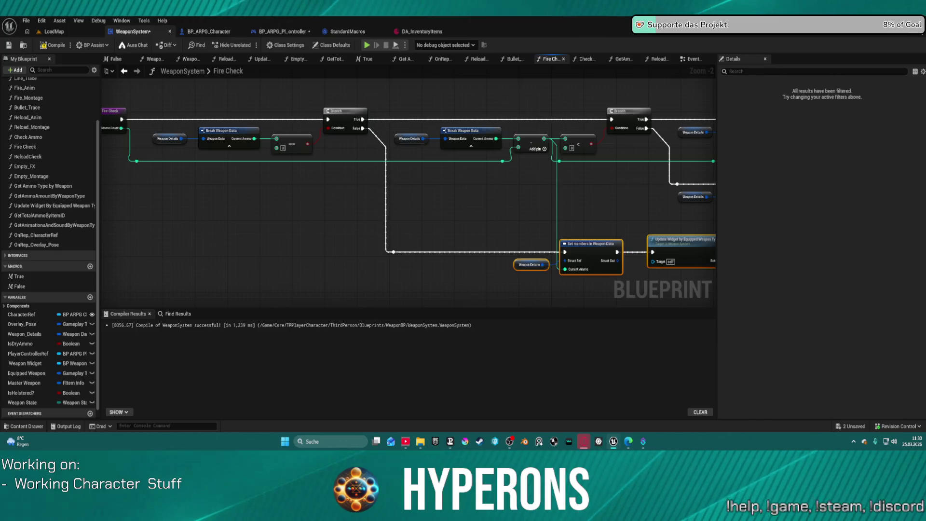
drag(466, 110, 368, 104)
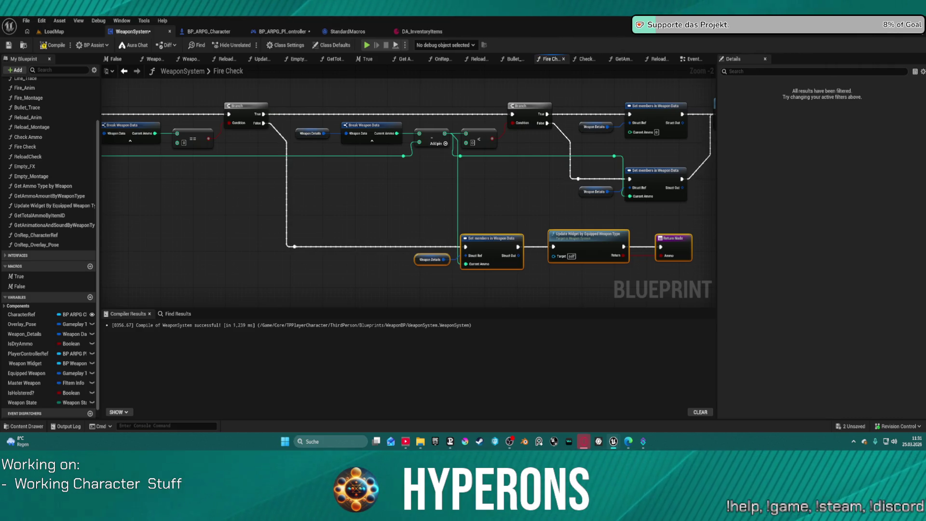
drag(494, 208, 352, 208)
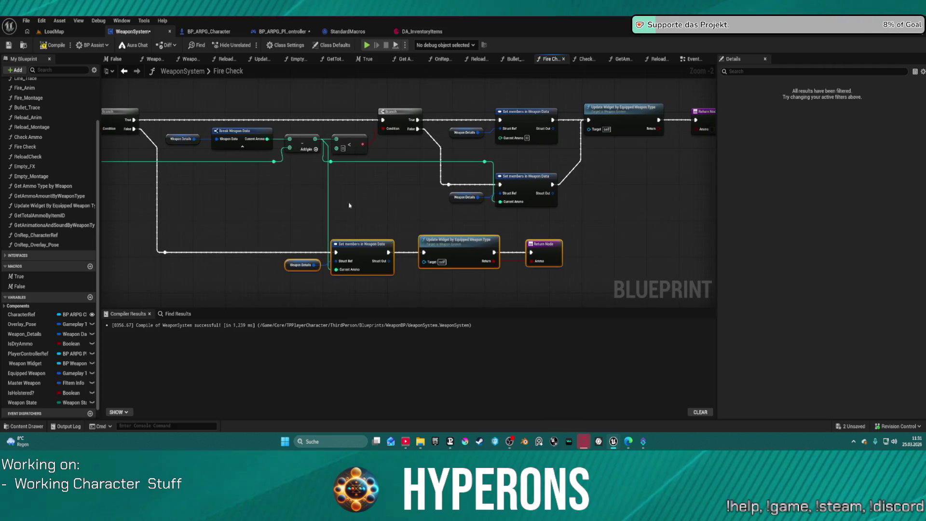
drag(219, 88, 312, 93)
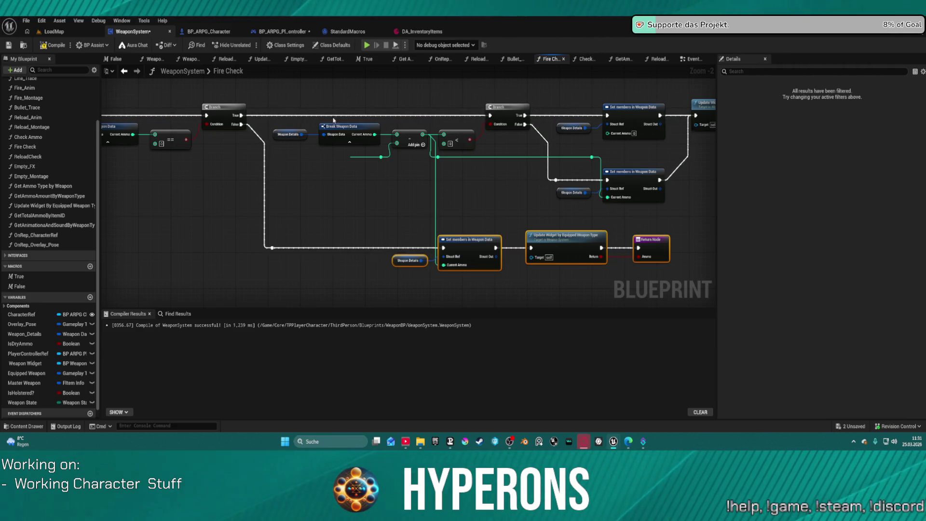
click(224, 107)
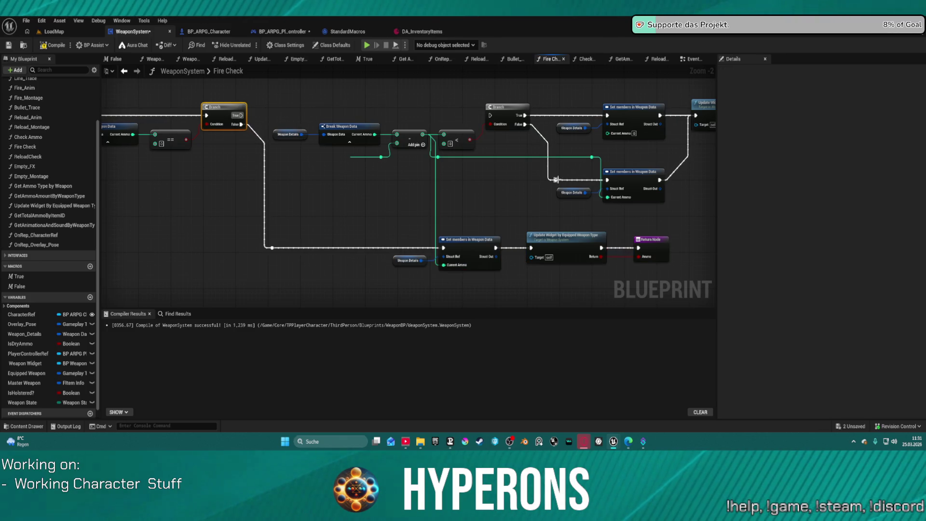
drag(652, 118, 514, 100)
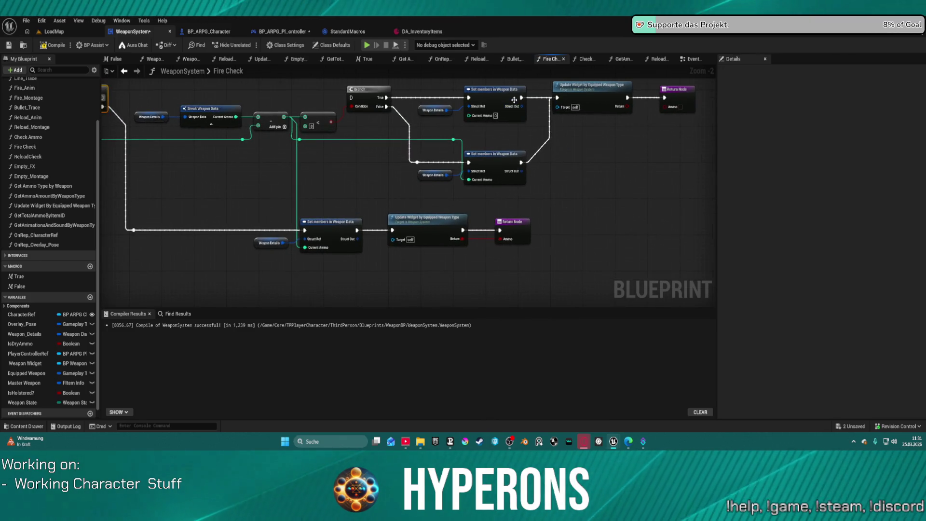
mouse_move(333, 140)
mouse_down()
mouse_move(106, 94)
mouse_move(355, 117)
mouse_up()
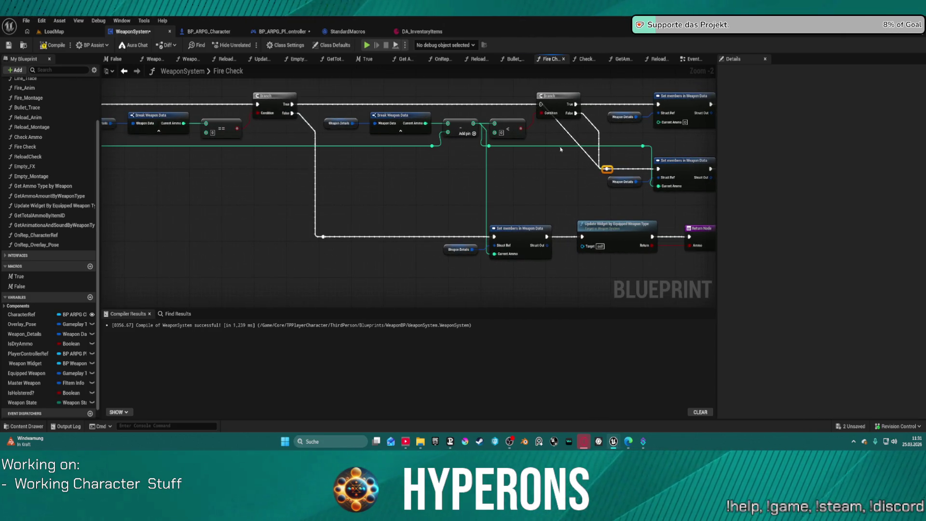
Step: Move and align the subtraction node, then wire execution into the lower Set members in Weapon Data node
drag(460, 125, 445, 157)
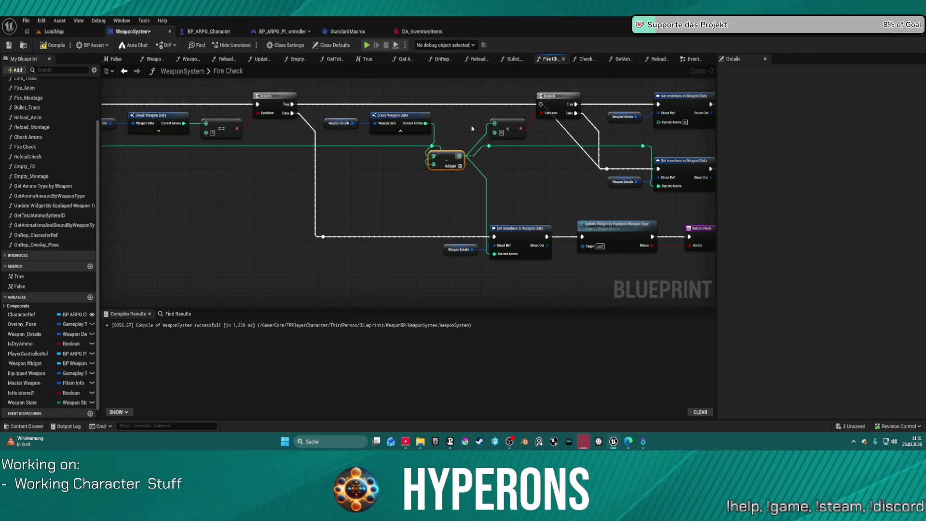
key(f)
drag(553, 132, 408, 129)
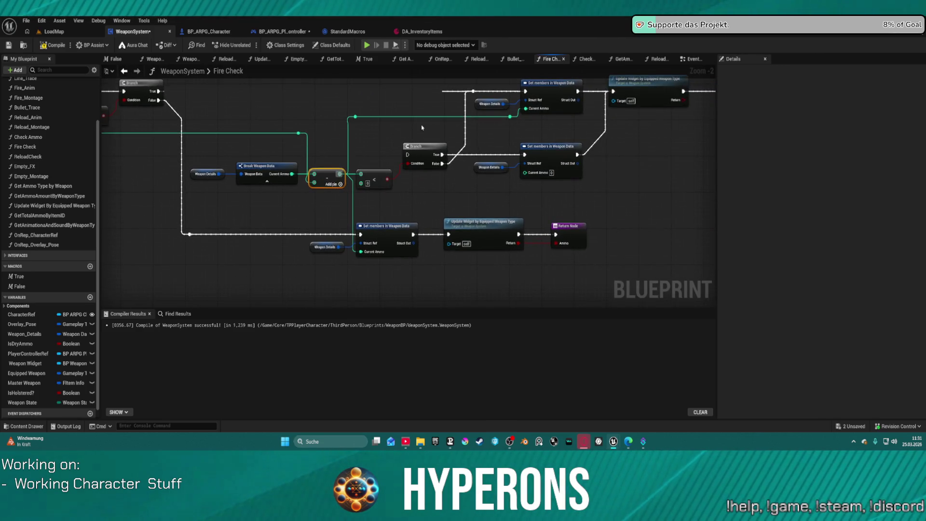
drag(456, 154, 459, 212)
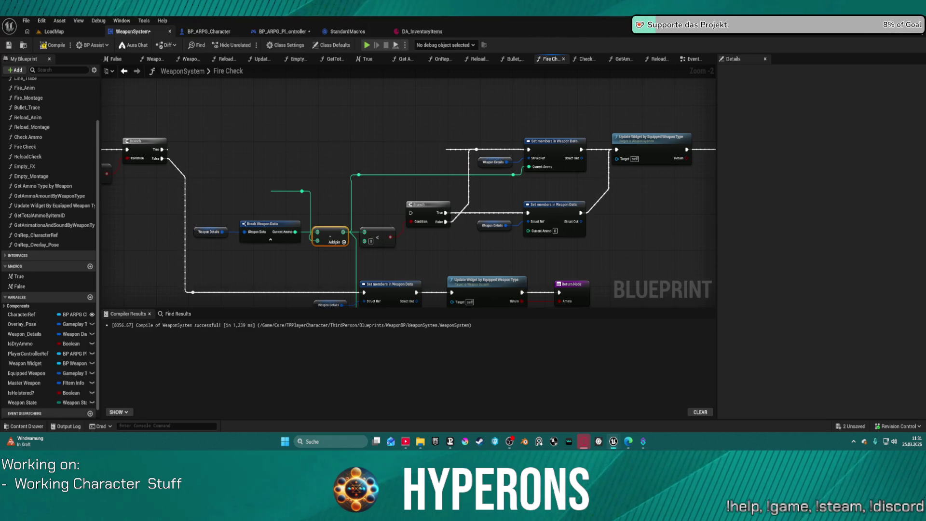
mouse_move(457, 233)
mouse_down()
mouse_move(477, 106)
mouse_move(512, 170)
mouse_move(504, 201)
mouse_move(392, 214)
mouse_move(399, 193)
mouse_up()
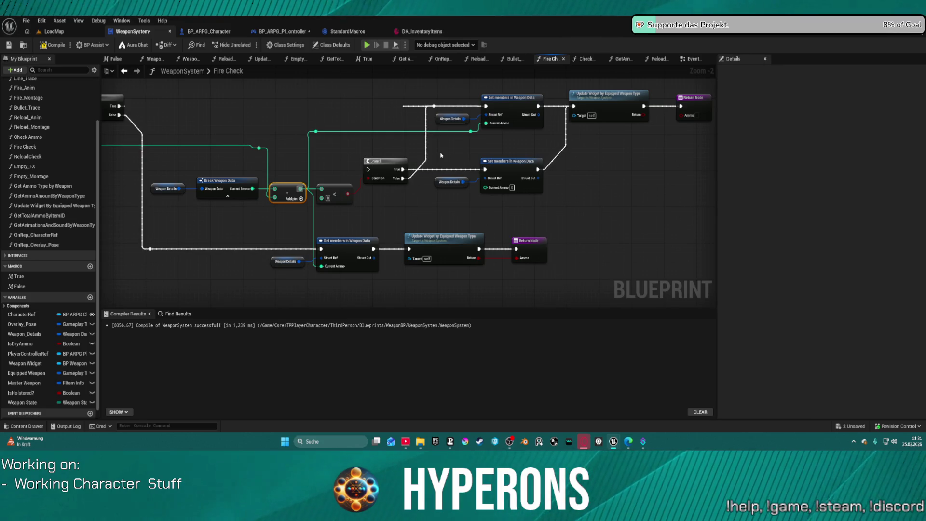
mouse_move(434, 105)
mouse_down()
mouse_move(511, 162)
mouse_move(482, 174)
mouse_move(510, 160)
mouse_up()
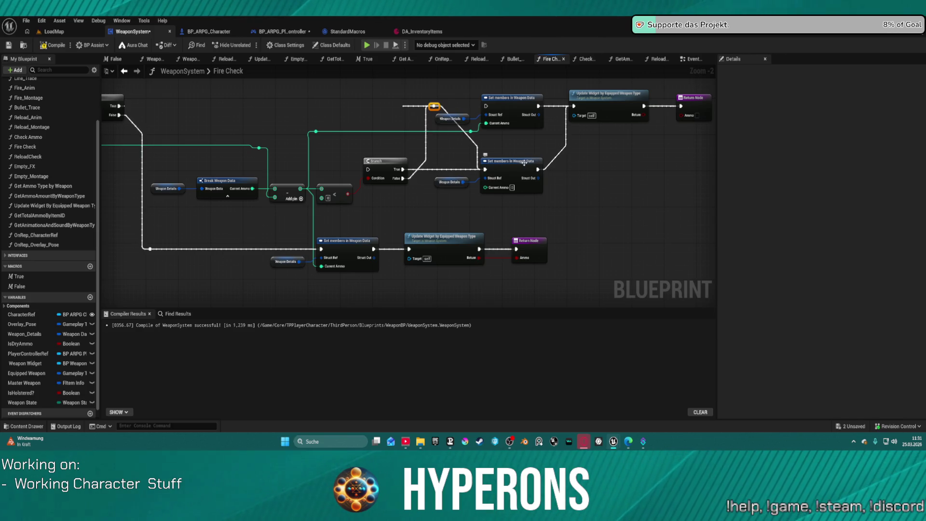
click(627, 93)
mouse_move(476, 124)
mouse_down()
mouse_move(379, 203)
mouse_move(506, 156)
mouse_up()
scroll(379, 202, down, 1)
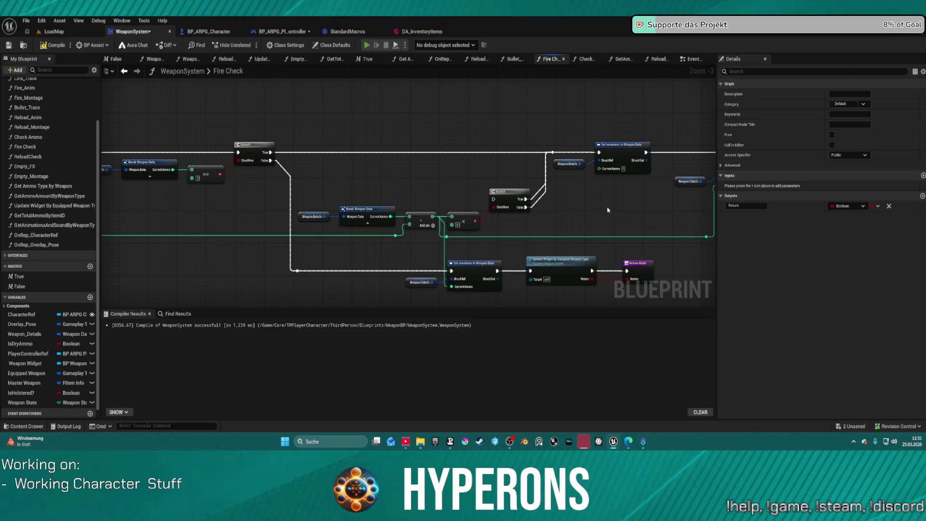
Step: Equip the MG 01 rifle from the inventory and reload it
key(i)
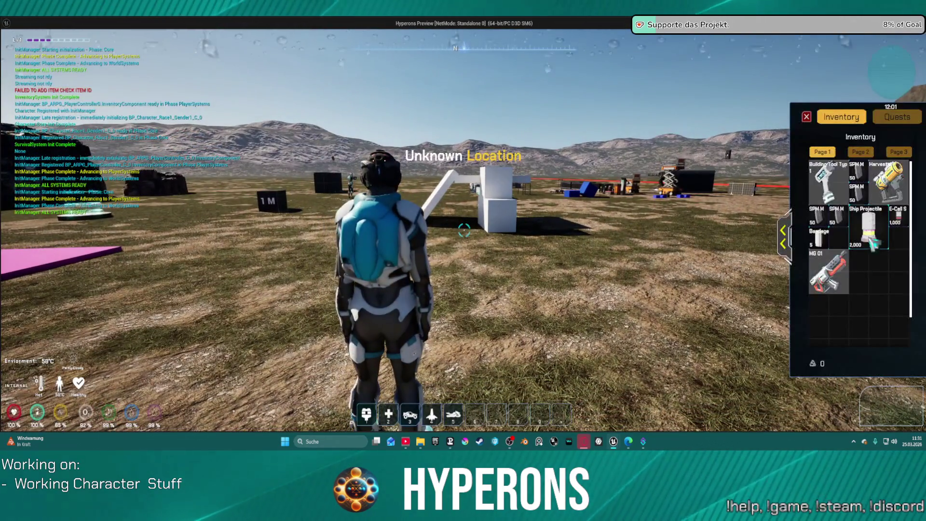
right_click(832, 260)
click(858, 269)
key(i)
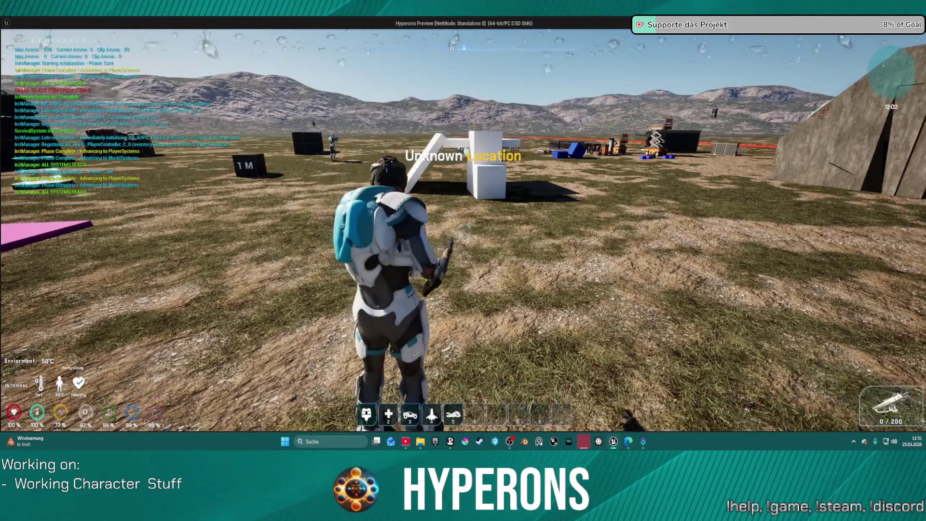
key(r)
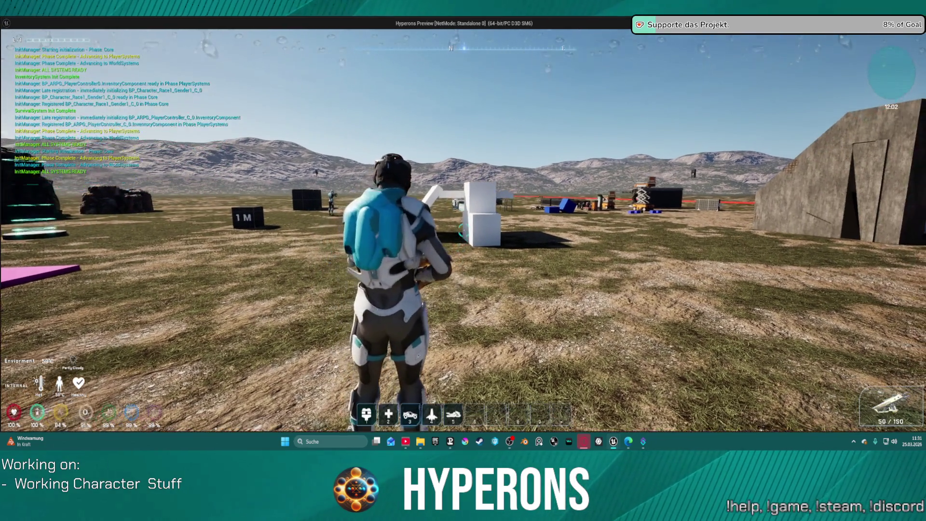
Step: Fire repeatedly at the rocks and target, bringing the ammo counter down to 0 / 144
click(463, 231)
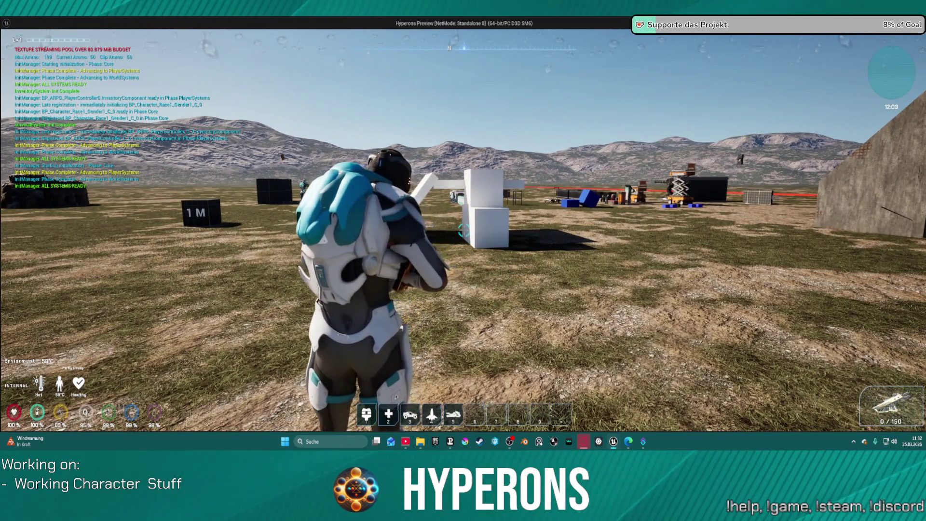
click(463, 230)
click(464, 230)
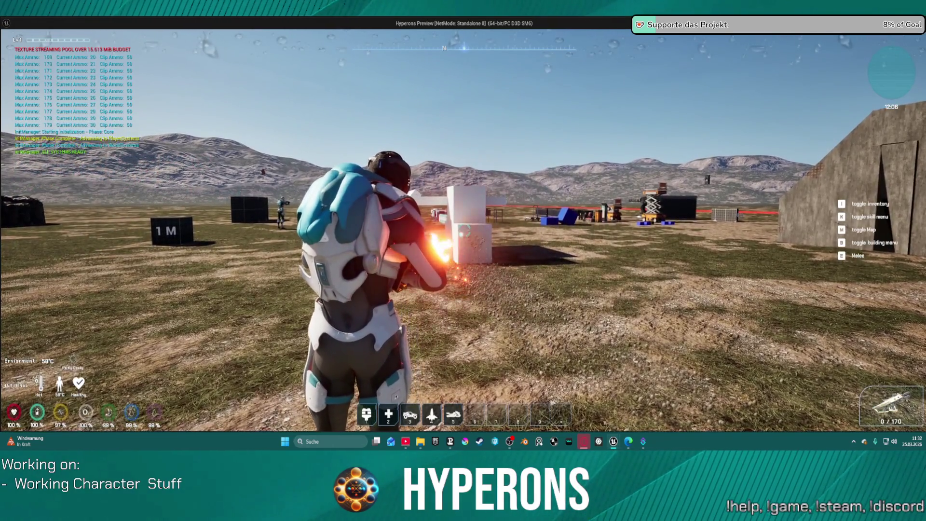
click(463, 231)
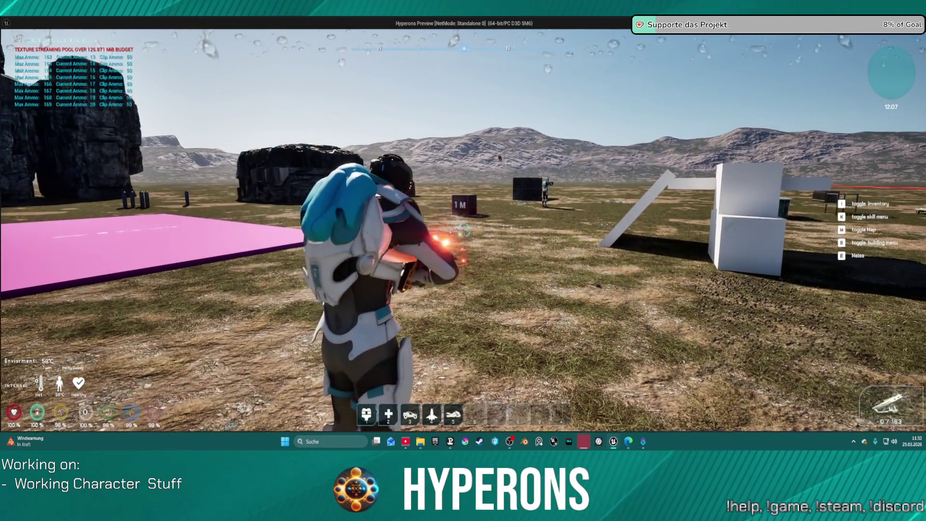
click(464, 230)
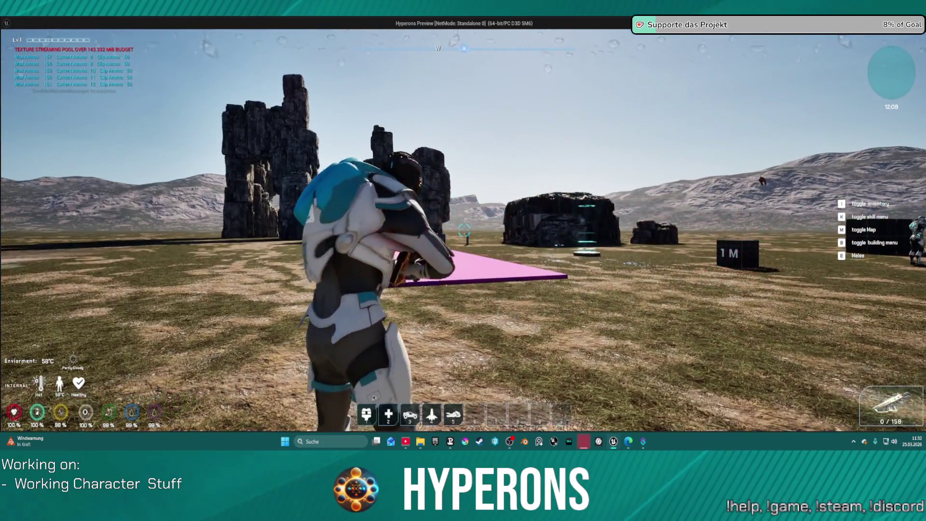
click(463, 230)
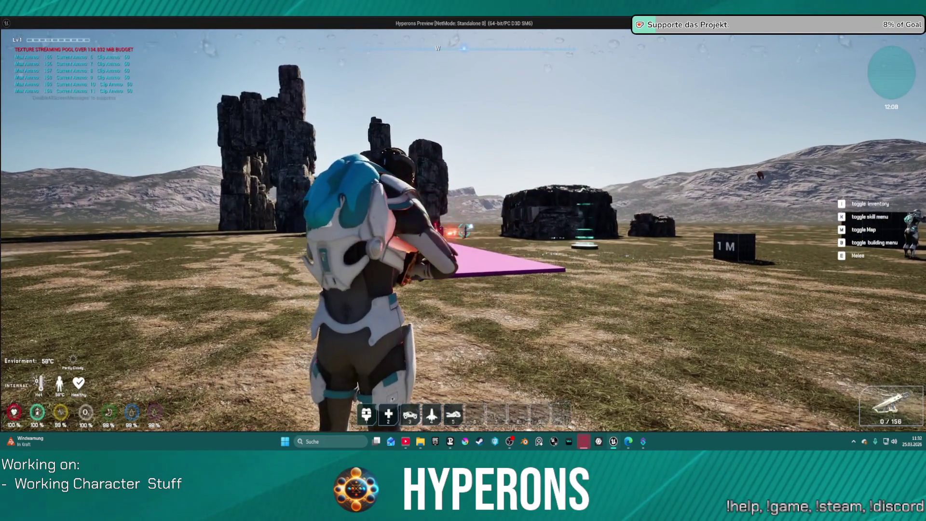
click(464, 230)
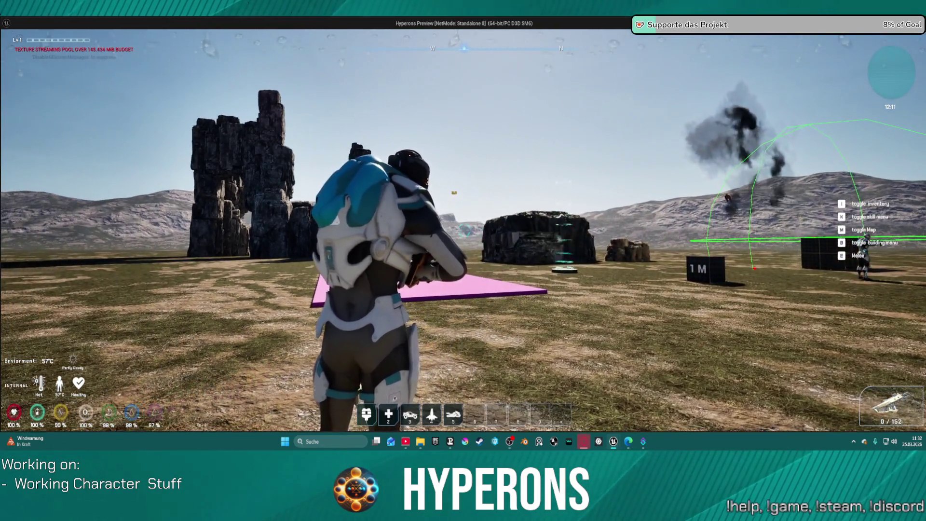
click(464, 230)
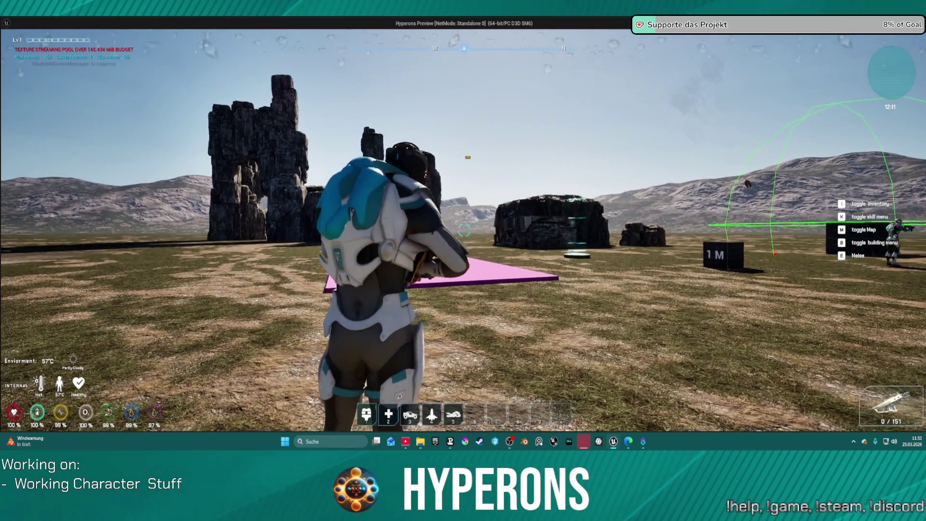
click(464, 231)
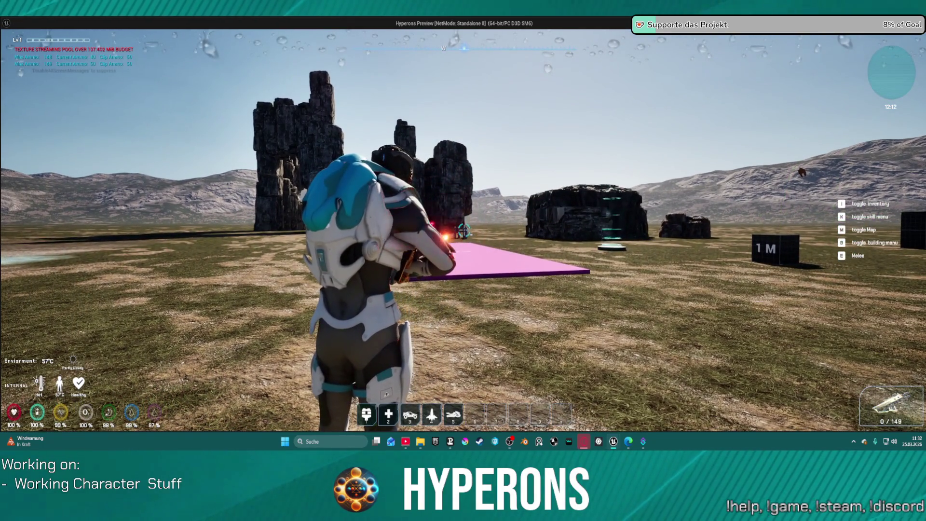
click(464, 230)
click(464, 231)
click(463, 230)
click(464, 230)
click(463, 230)
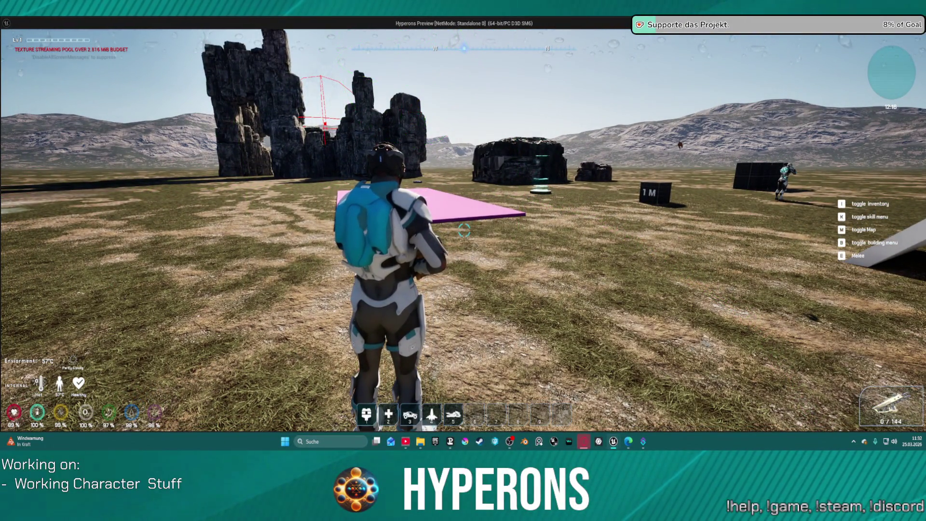
key(alt+Tab)
Step: Stop the game, lower the Set members in Weapon Data node, then relaunch with the inventory open
key(Escape)
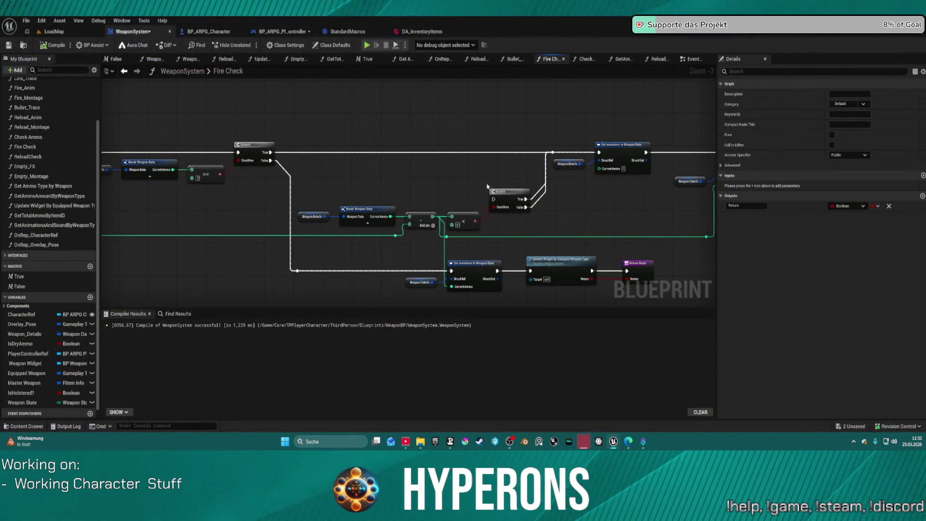
mouse_move(484, 206)
mouse_down()
mouse_move(386, 221)
mouse_move(399, 220)
mouse_up()
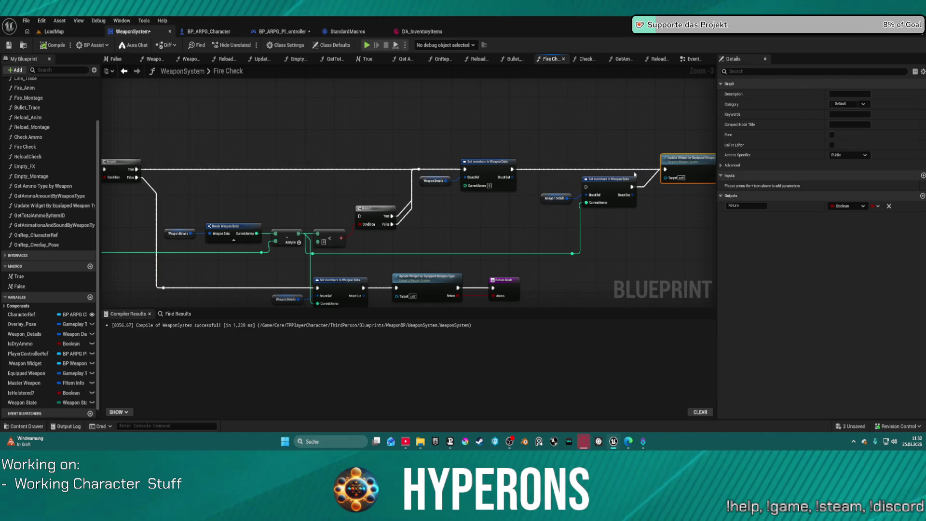
drag(609, 188, 619, 236)
mouse_move(315, 218)
mouse_down()
mouse_move(504, 216)
mouse_move(508, 207)
mouse_move(573, 201)
mouse_move(513, 203)
mouse_up()
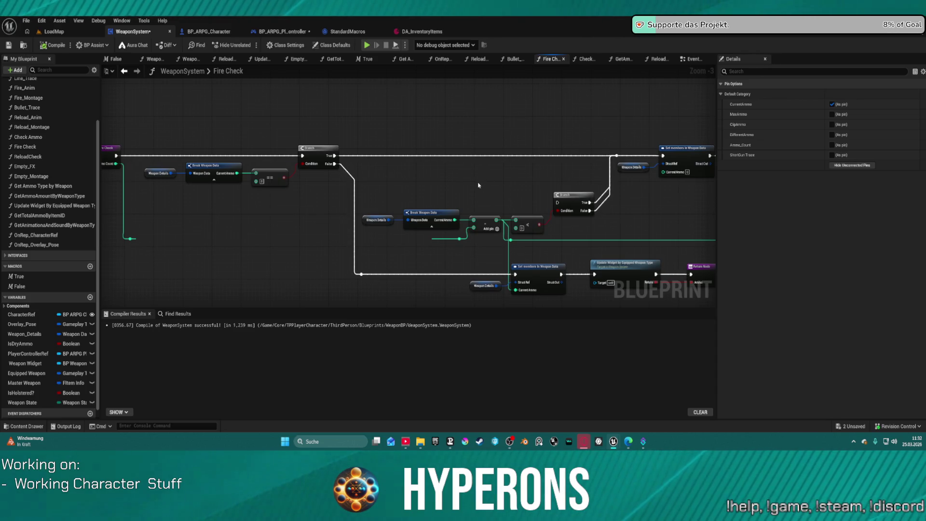
mouse_move(476, 186)
mouse_down()
mouse_move(448, 197)
mouse_move(243, 194)
mouse_up()
click(355, 156)
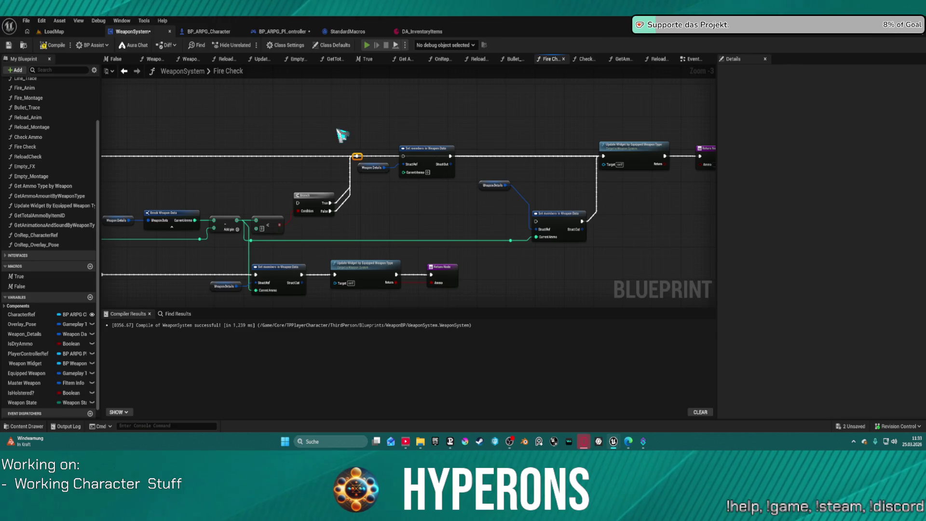
key(alt+Tab)
key(i)
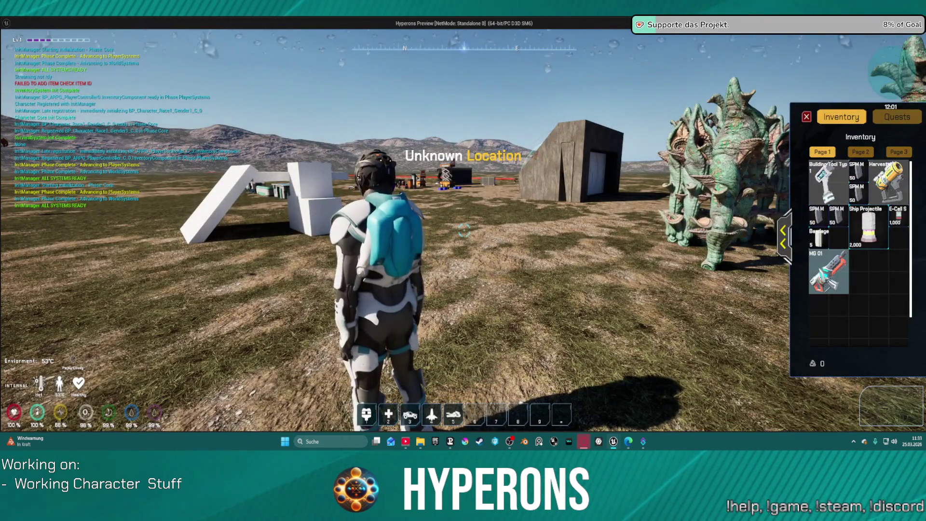
Step: Equip the rifle, fire three test shots bringing ammo to 0 / 198, then stop the game
key(i)
key(w)
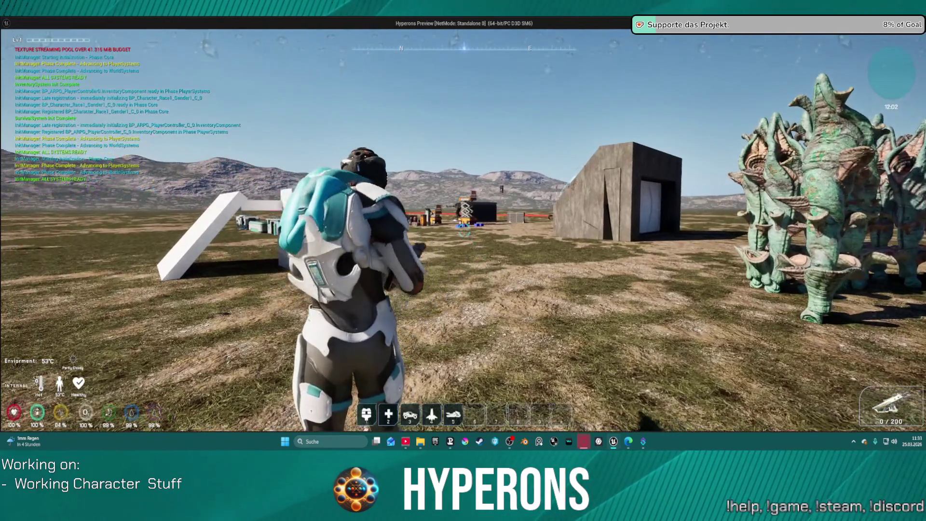
click(464, 230)
click(464, 231)
click(464, 230)
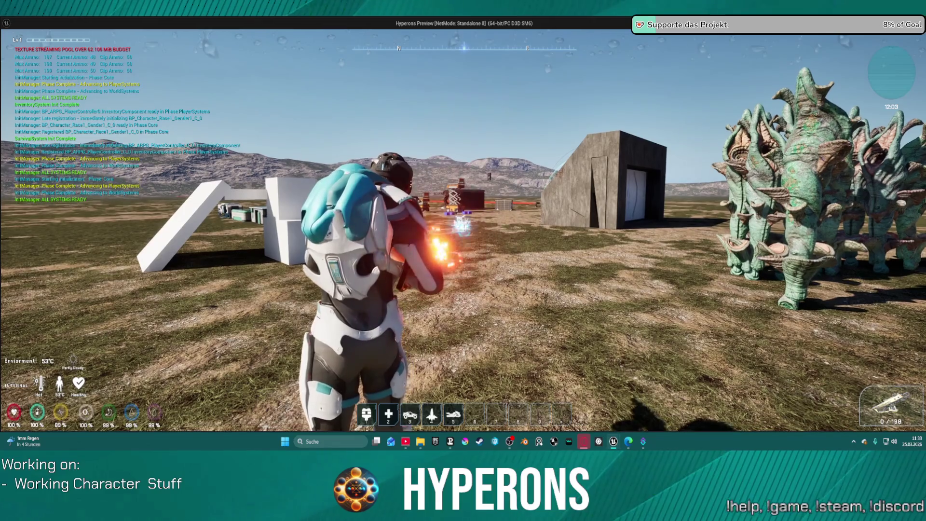
key(Escape)
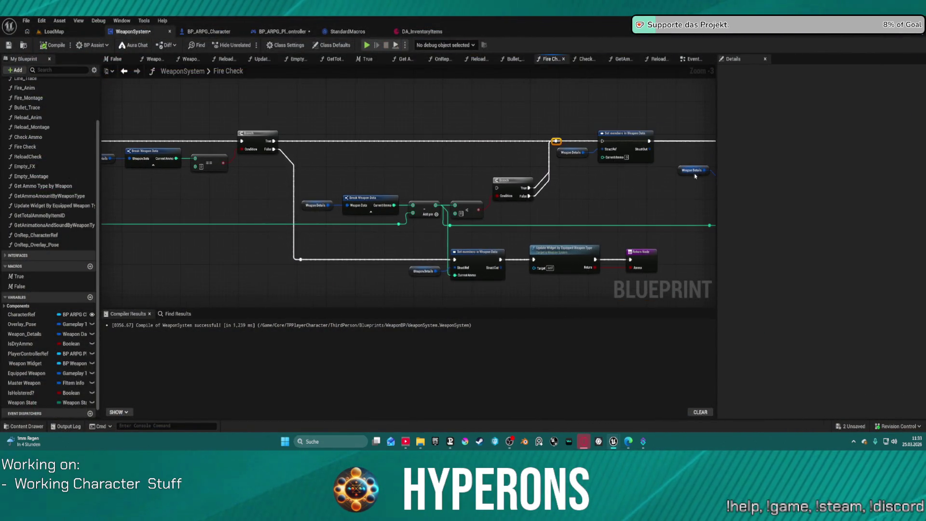
Step: Connect the Add output to Current Ammo on the lower Set members node, undoing two formatting steps
key(ctrl+z)
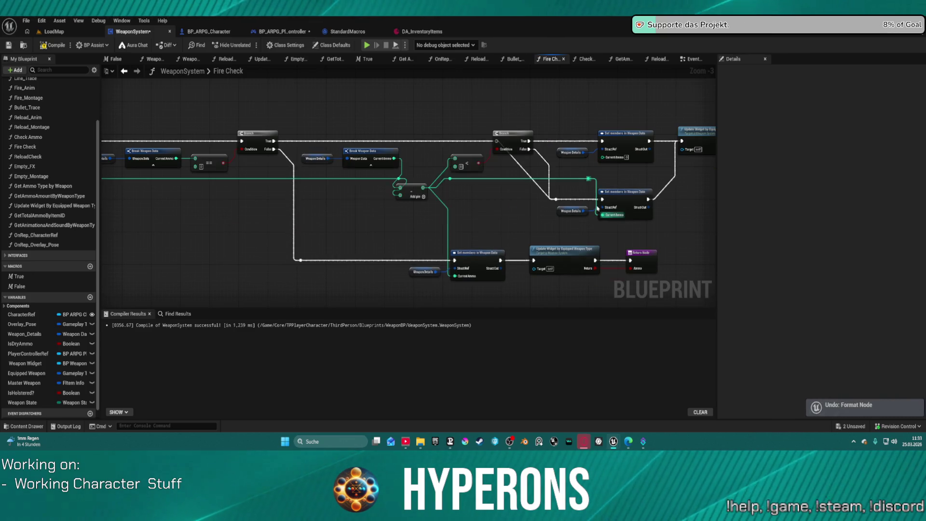
drag(596, 211, 601, 214)
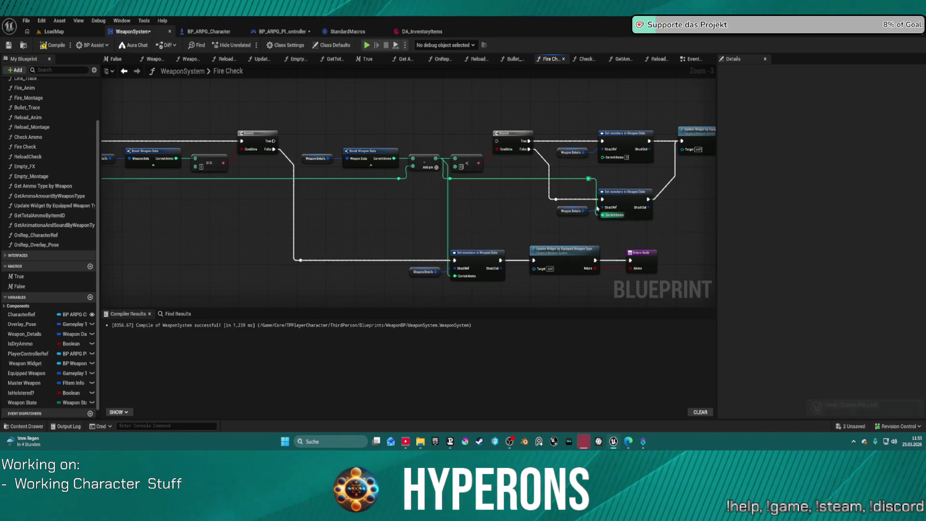
key(ctrl+z)
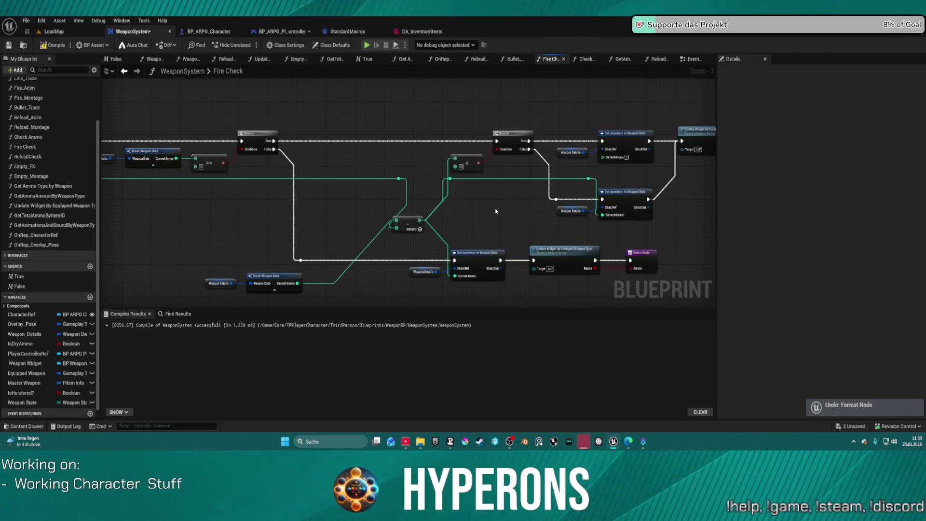
drag(507, 204, 308, 228)
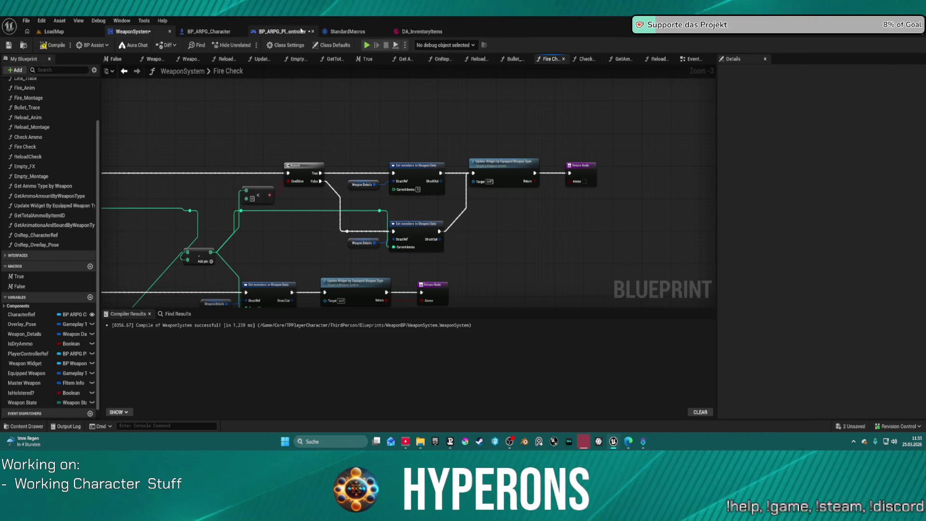
click(301, 31)
Step: Pan through the player controller's SKILLS graph past the Check Ammo, Branch, NOT and AND nodes
mouse_move(458, 166)
mouse_down()
mouse_move(376, 232)
mouse_move(403, 229)
mouse_up()
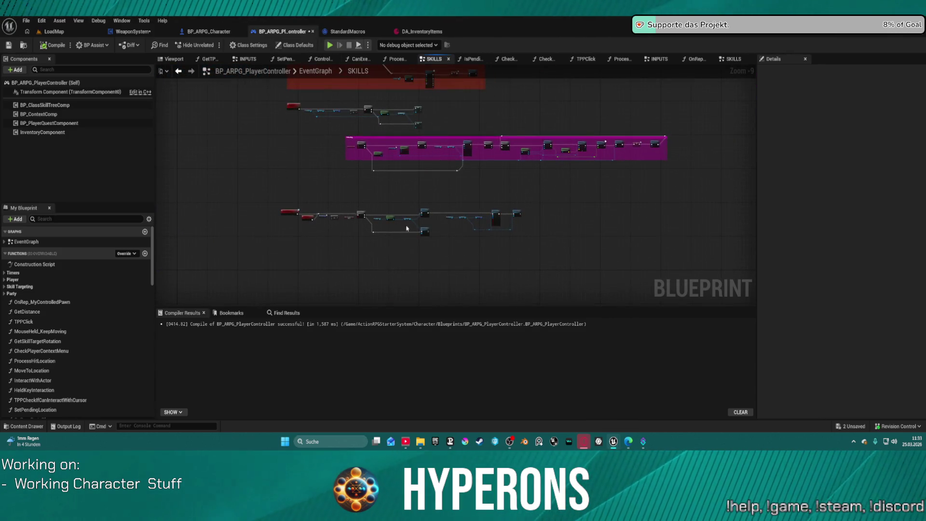
scroll(250, 206, up, 8)
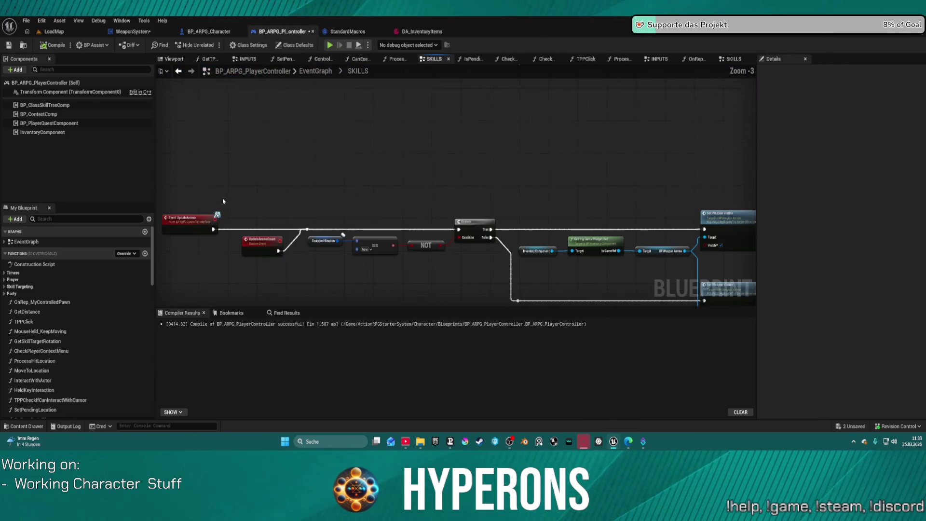
scroll(453, 175, down, 1)
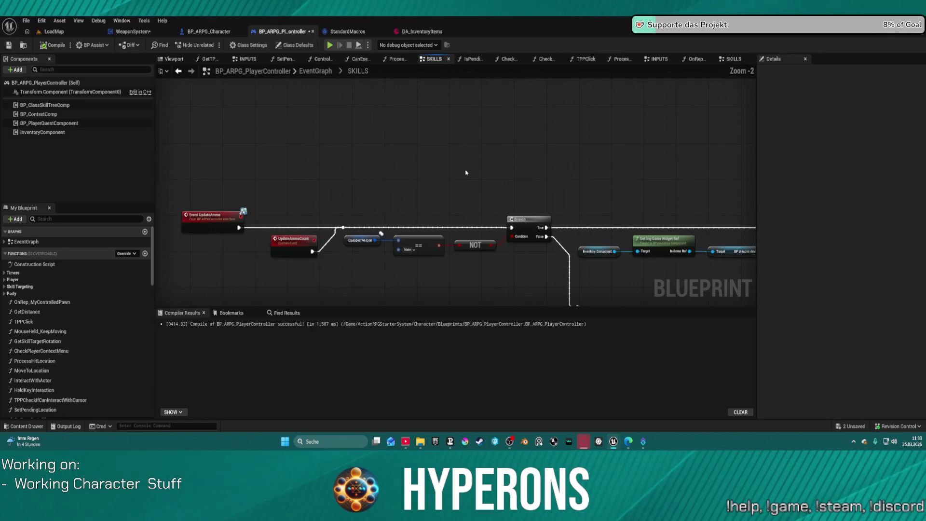
mouse_move(495, 175)
mouse_down()
mouse_move(265, 142)
mouse_move(127, 87)
mouse_move(46, 91)
mouse_up()
drag(456, 183, 325, 184)
scroll(265, 126, down, 4)
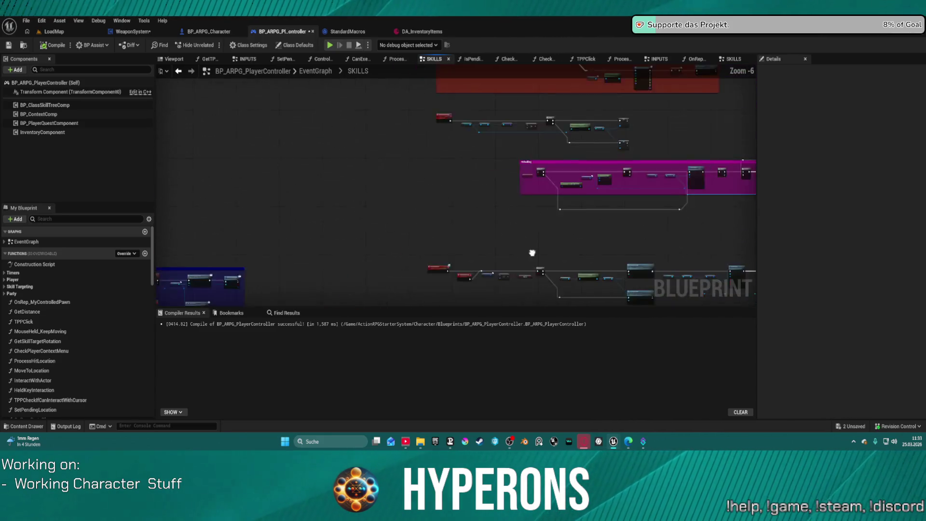
scroll(515, 190, up, 5)
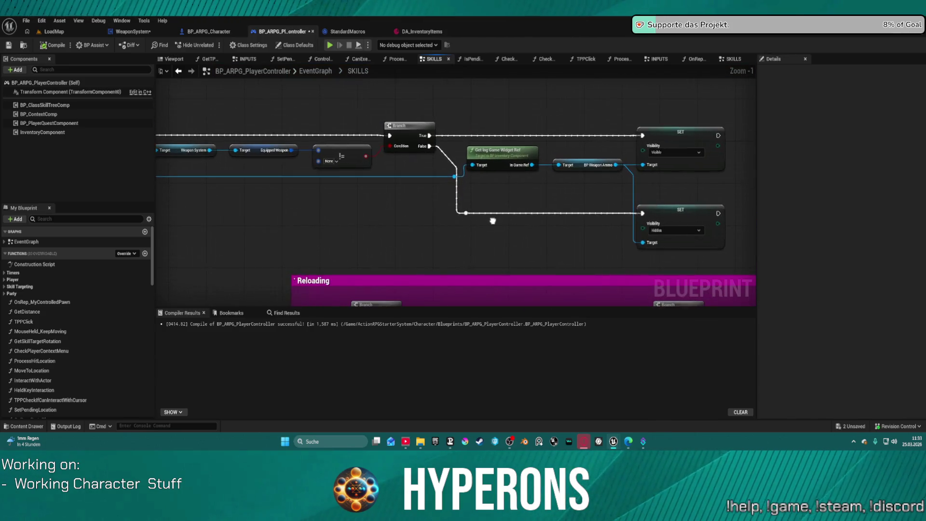
mouse_move(486, 223)
mouse_down()
mouse_move(646, 262)
mouse_move(477, 206)
mouse_move(321, 179)
mouse_move(329, 169)
mouse_move(227, 161)
mouse_move(328, 190)
mouse_move(312, 190)
mouse_move(353, 242)
mouse_move(501, 249)
mouse_move(399, 190)
mouse_move(357, 142)
mouse_up()
scroll(646, 262, down, 3)
scroll(502, 249, down, 1)
drag(590, 135, 241, 233)
scroll(586, 233, up, 1)
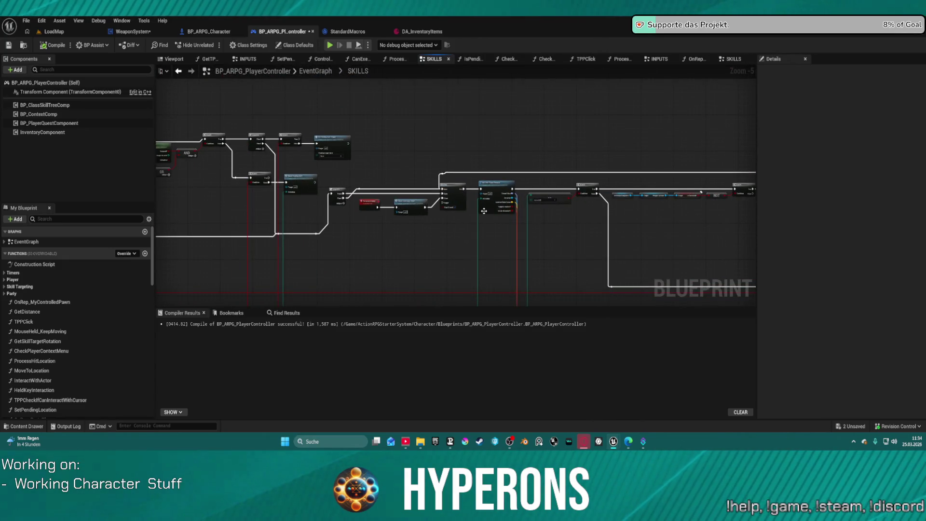
scroll(527, 224, up, 2)
drag(591, 229, 444, 161)
drag(529, 205, 464, 206)
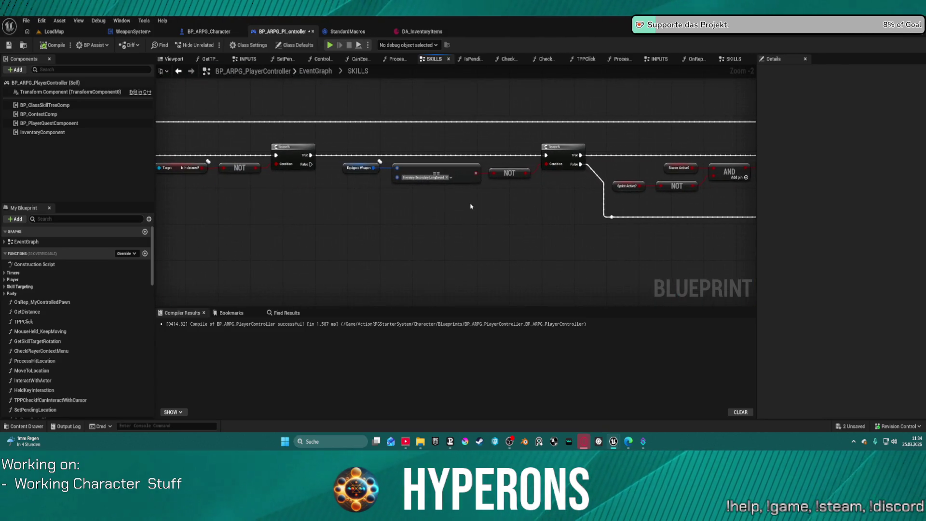
Step: Box-select Target, Break Weapon Data and Fire Check, then switch to WeaponSystem's Fire Check function
drag(629, 211, 301, 150)
drag(600, 143, 501, 135)
scroll(502, 135, down, 5)
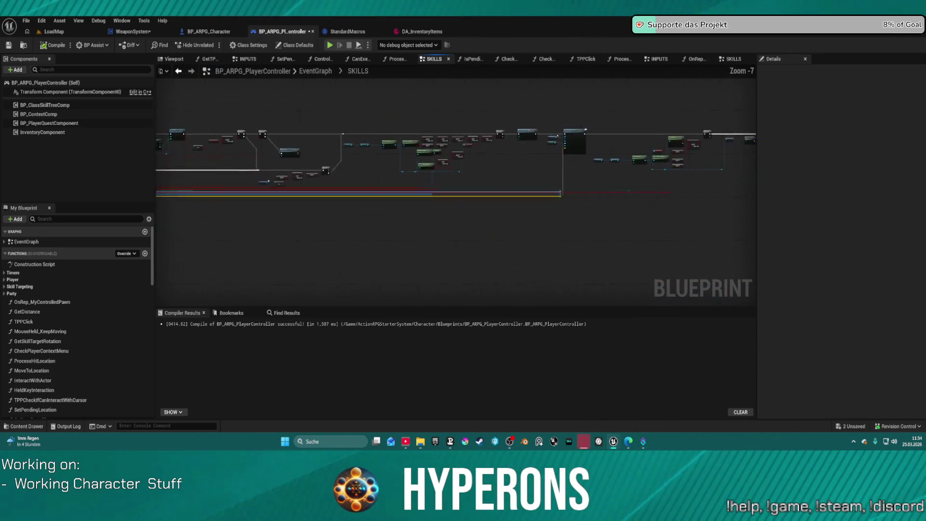
scroll(572, 146, up, 5)
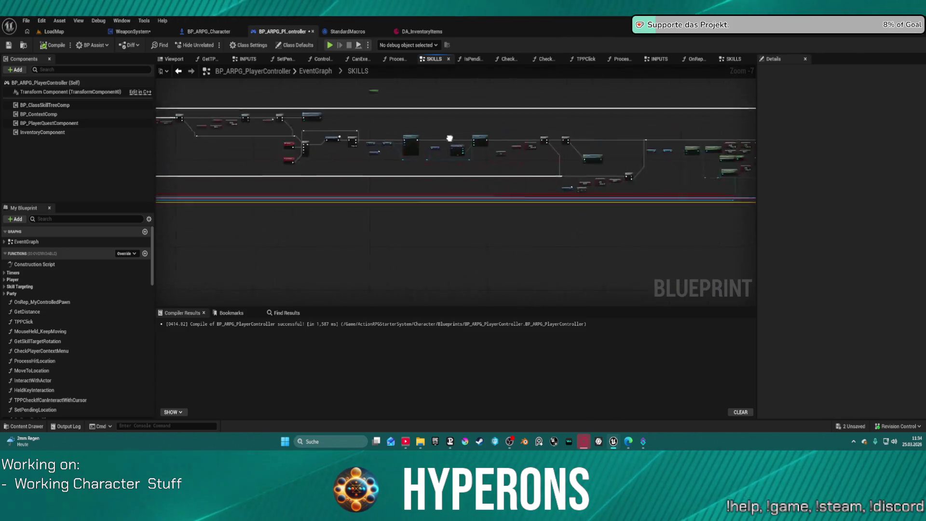
drag(539, 177, 374, 189)
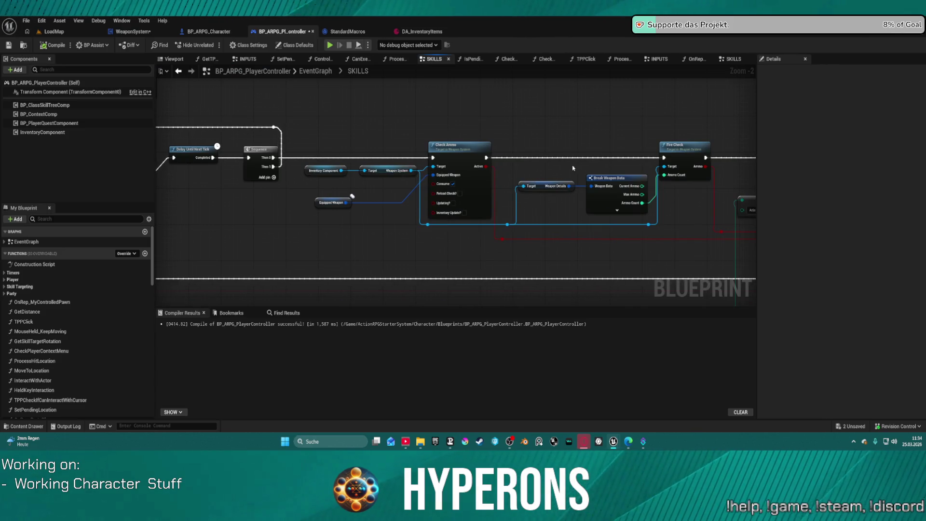
mouse_move(690, 209)
mouse_down()
mouse_move(612, 204)
mouse_move(537, 215)
mouse_move(583, 202)
mouse_up()
click(586, 149)
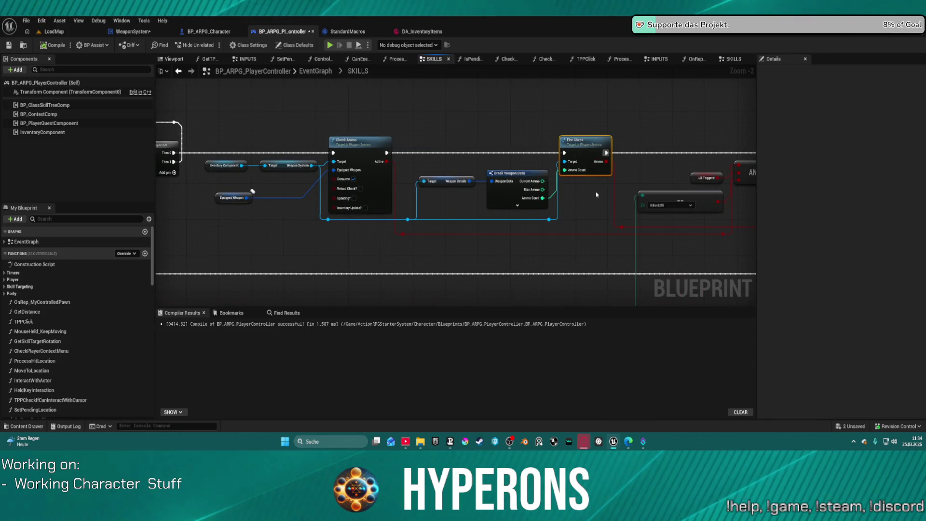
mouse_move(575, 184)
mouse_down()
mouse_move(476, 164)
mouse_move(517, 155)
mouse_up()
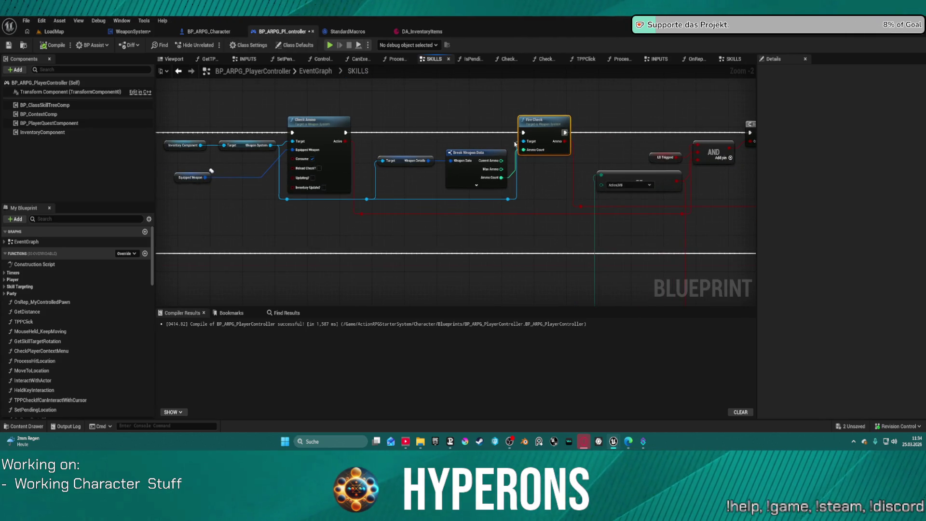
mouse_move(549, 170)
mouse_down()
mouse_move(429, 162)
mouse_move(419, 124)
mouse_up()
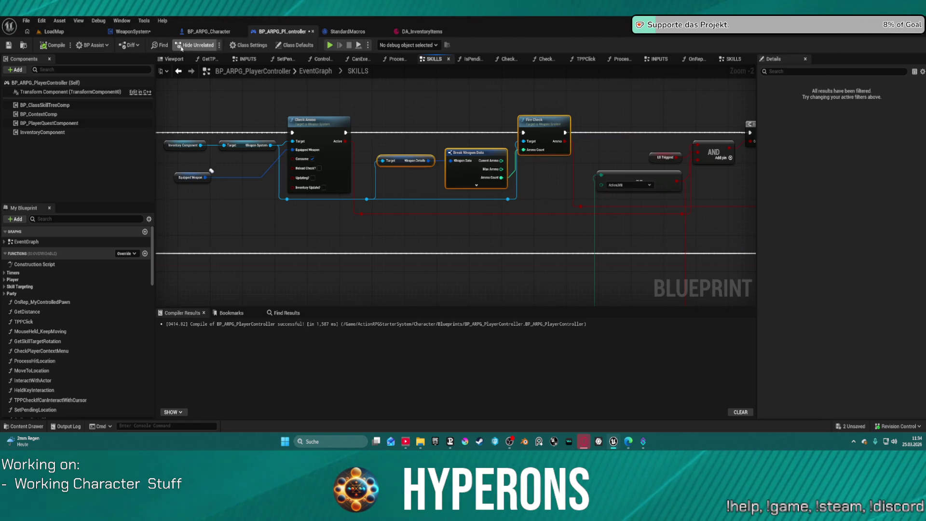
click(133, 32)
Step: In WeaponSystem's EventGraph, move the Branch node right to make room after Check Ammo
scroll(405, 148, down, 5)
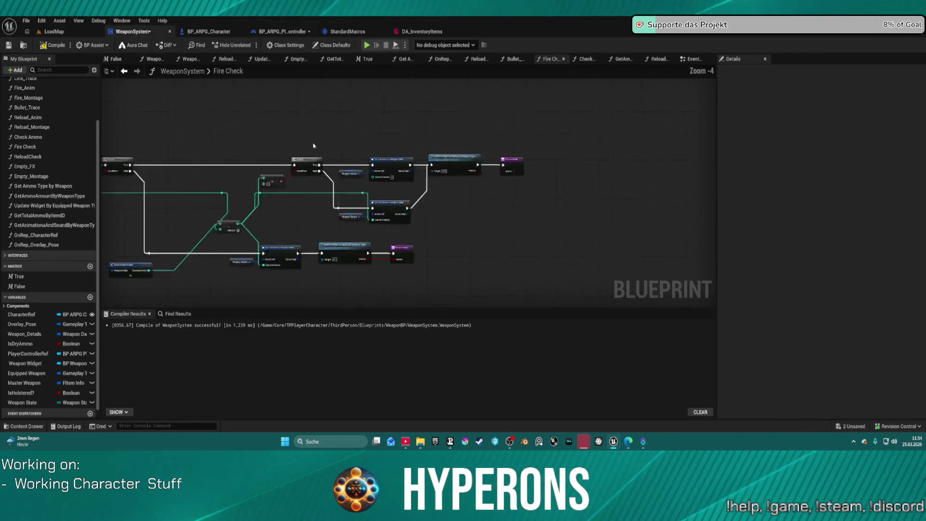
drag(405, 149, 435, 151)
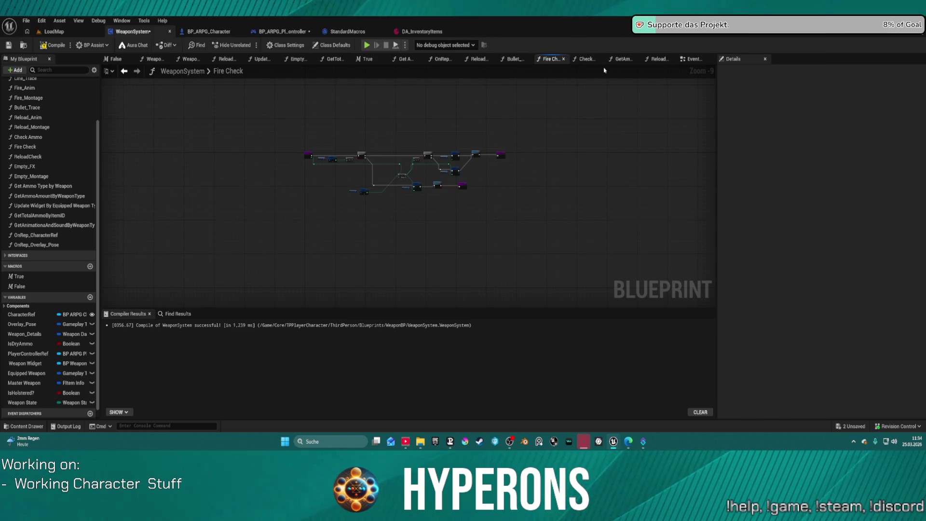
click(690, 59)
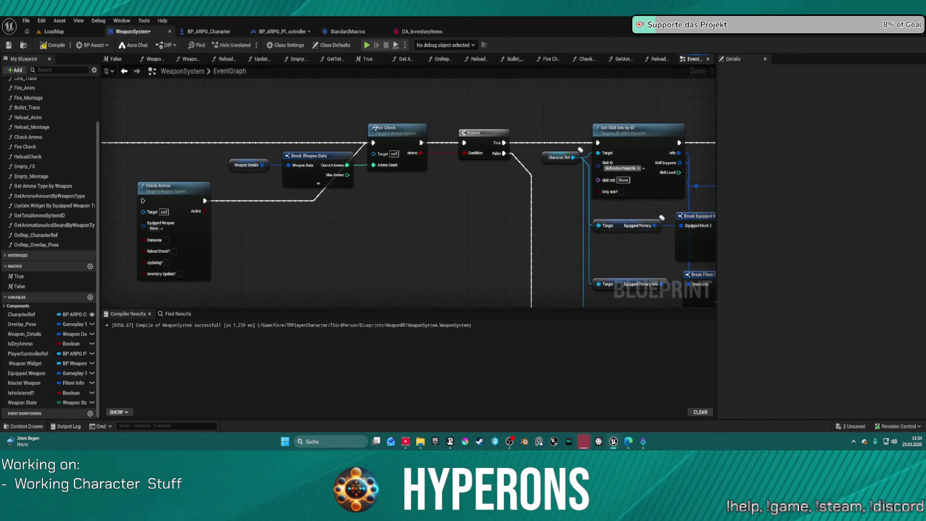
click(396, 129)
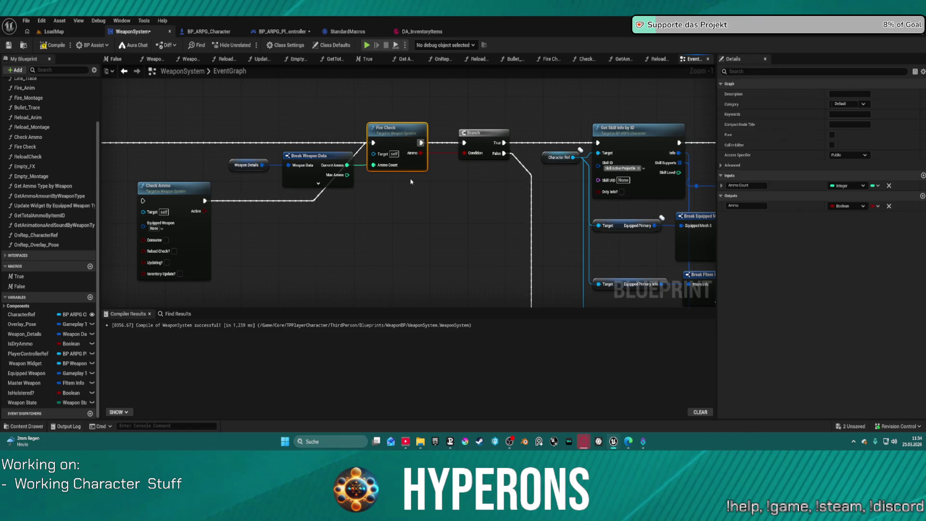
drag(410, 176, 145, 153)
mouse_move(299, 159)
mouse_down()
mouse_move(241, 161)
mouse_move(256, 164)
mouse_up()
drag(371, 137, 579, 131)
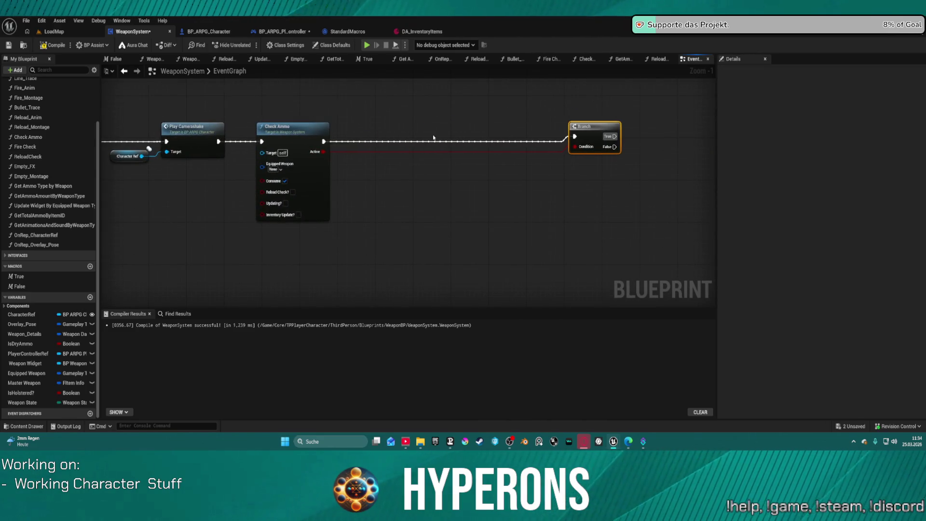
Step: Paste Fire Check between Check Ammo and Branch and straighten the three nodes into line
key(ctrl+v)
mouse_move(328, 143)
mouse_down()
mouse_move(477, 163)
mouse_move(336, 136)
mouse_move(456, 158)
mouse_move(490, 130)
mouse_move(591, 137)
mouse_move(575, 136)
mouse_move(625, 128)
mouse_up()
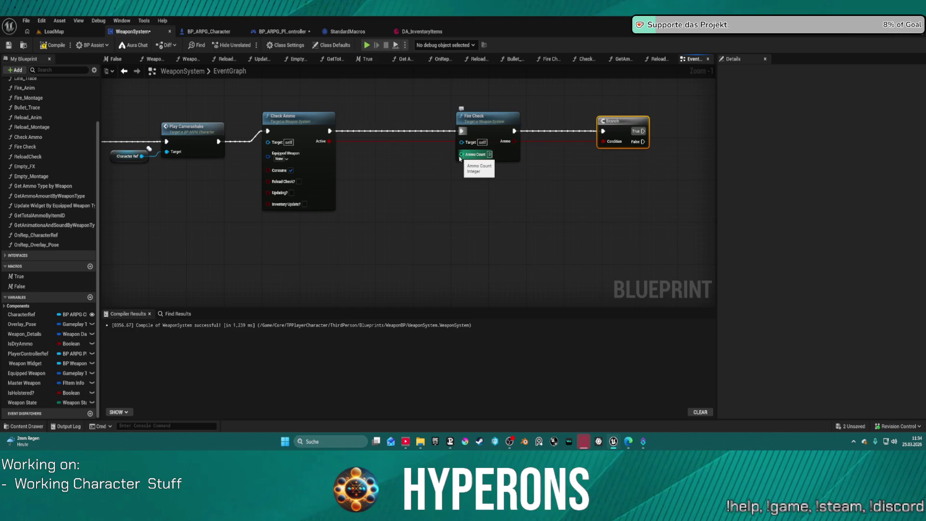
drag(375, 190, 559, 214)
click(669, 156)
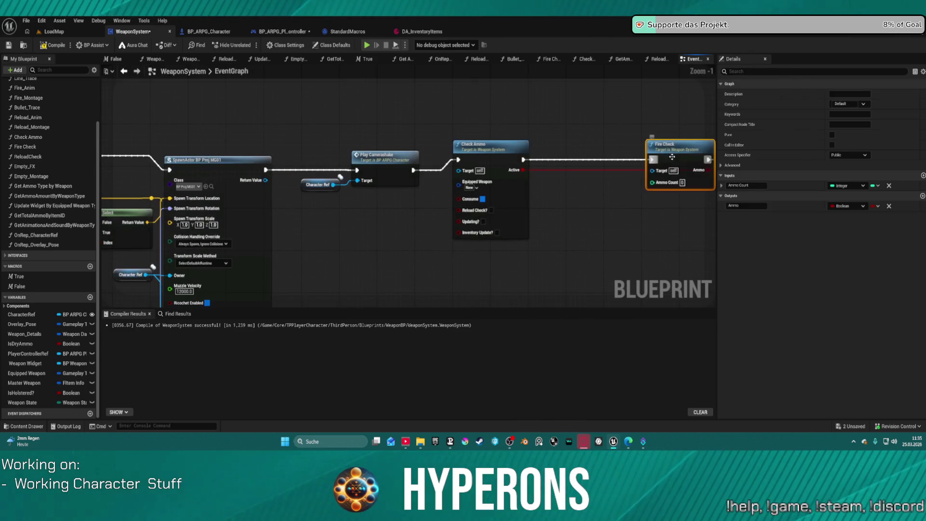
key(f)
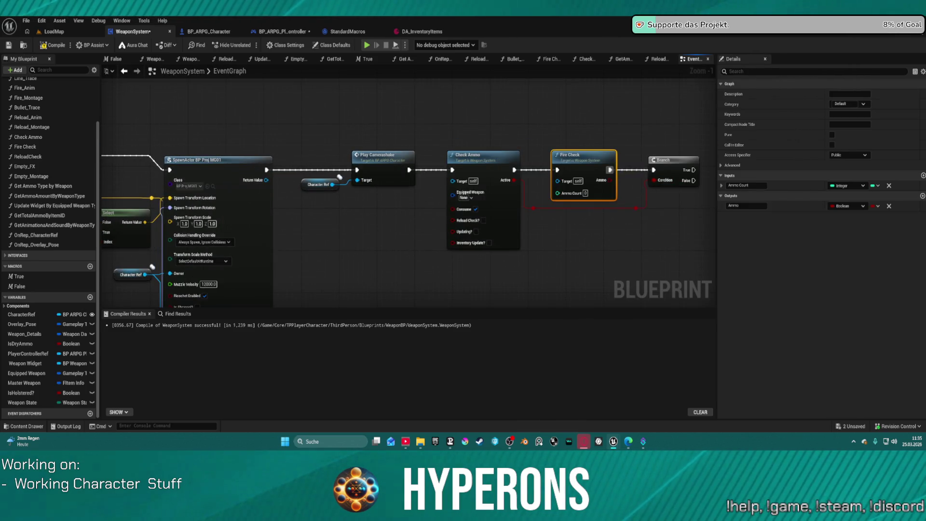
click(282, 31)
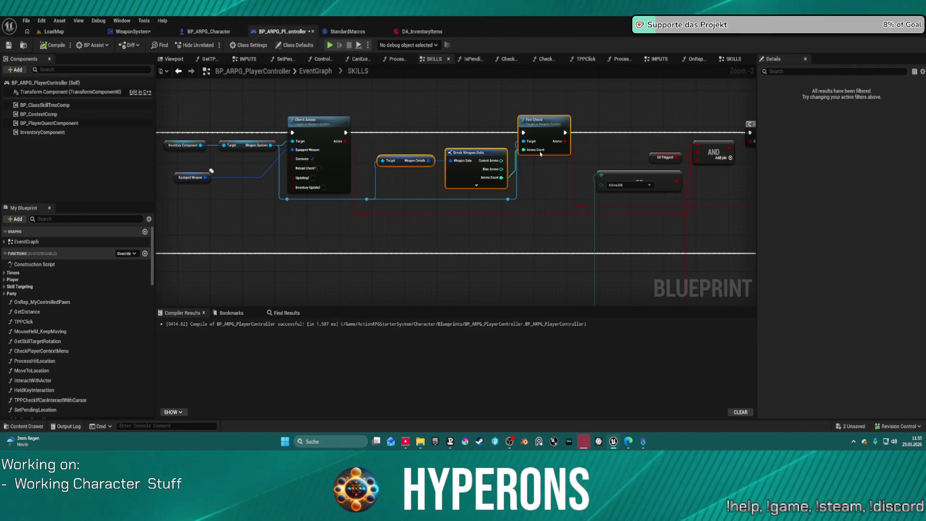
Step: Paste a Weapon Details getter and Break Weapon Data beside Fire Check in the WeaponSystem EventGraph
click(475, 164)
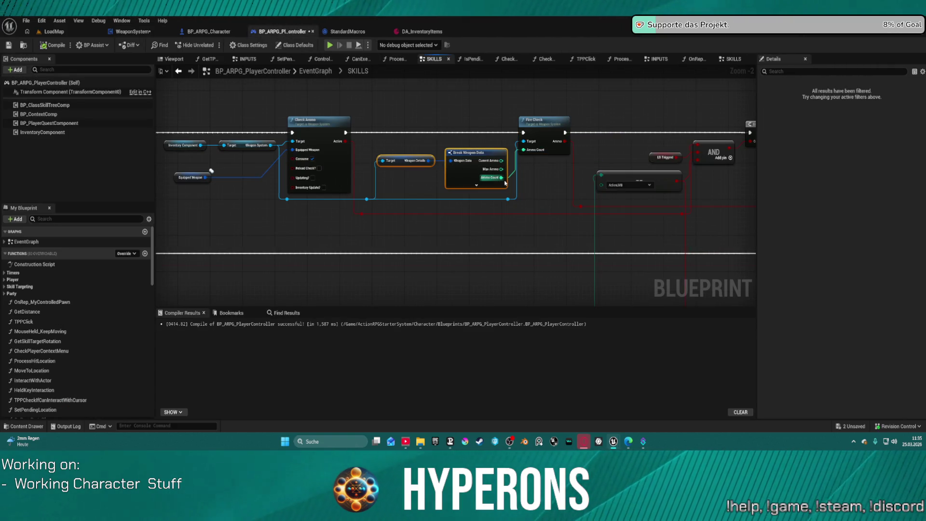
click(348, 32)
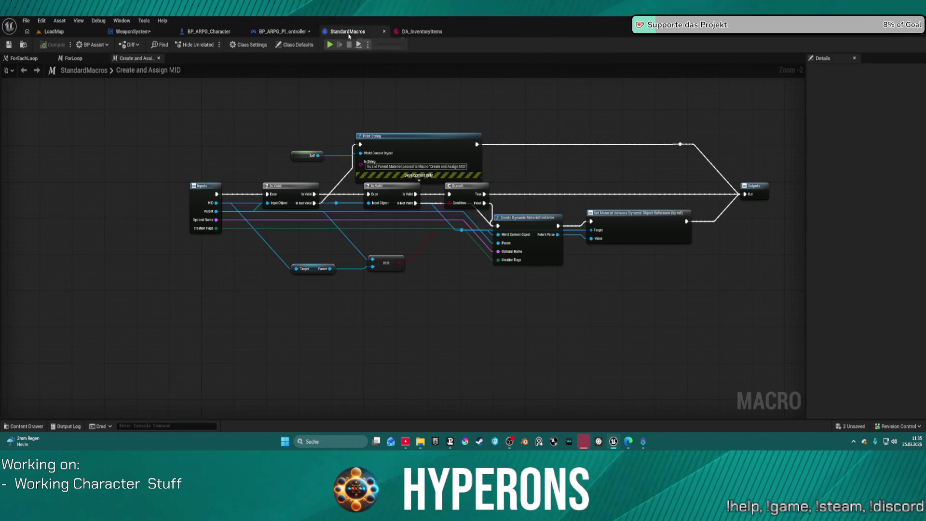
click(147, 33)
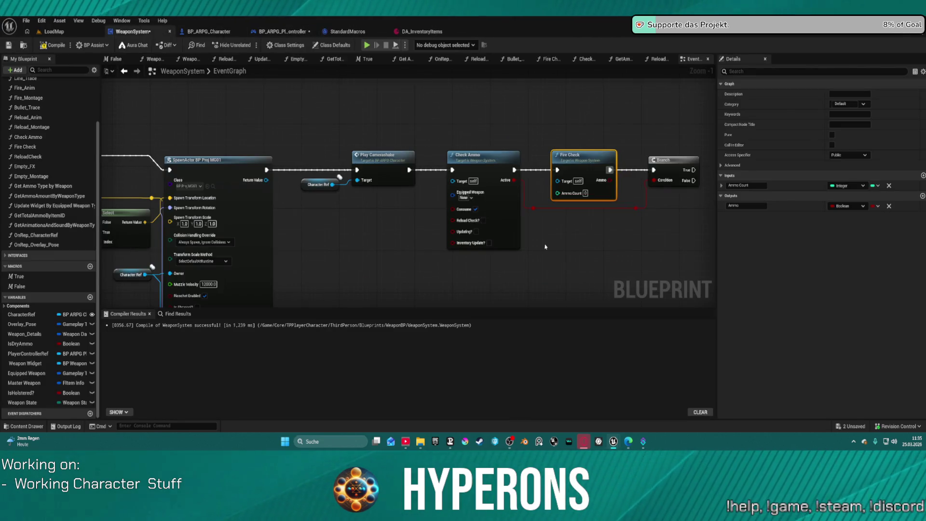
key(ctrl+v)
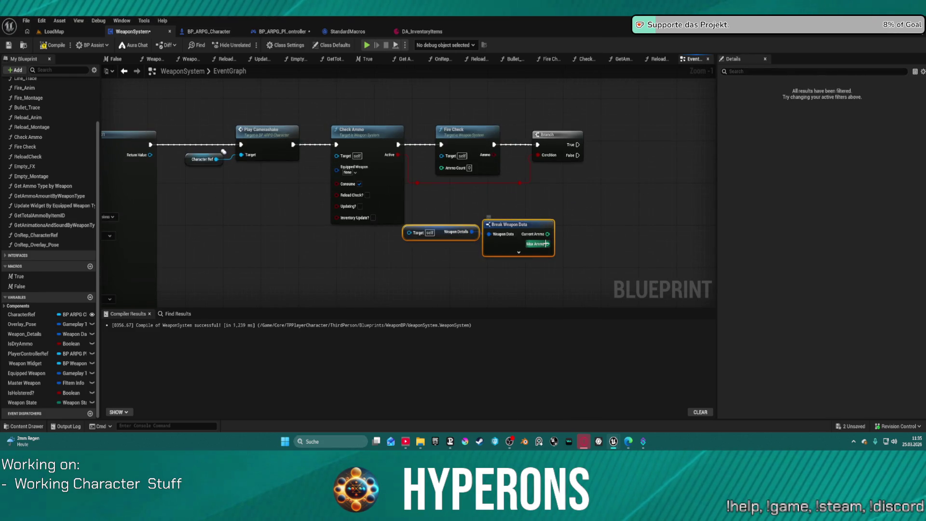
mouse_move(546, 244)
mouse_down()
mouse_move(527, 200)
mouse_move(434, 174)
mouse_move(548, 234)
mouse_up()
click(442, 171)
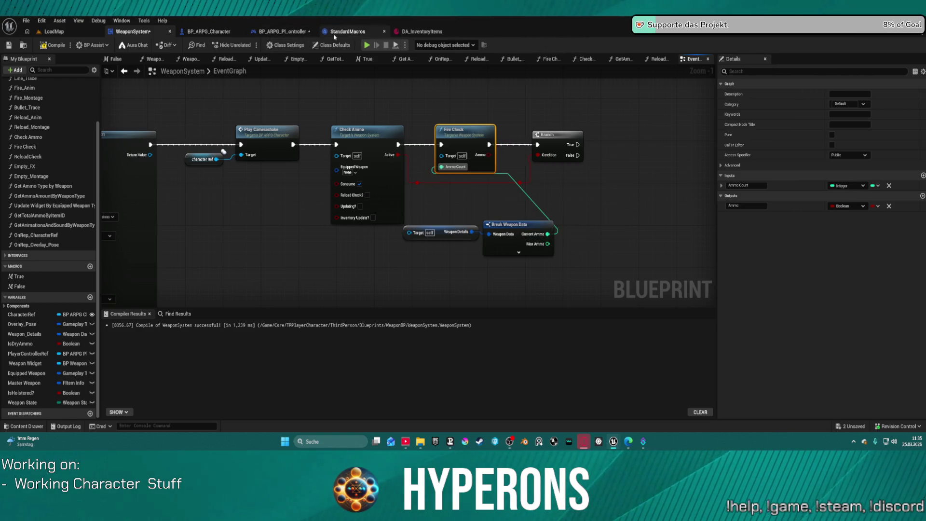
Step: Compare with the player controller, expand Break Weapon Data's pins and wire Ammo Count into Fire Check
click(288, 35)
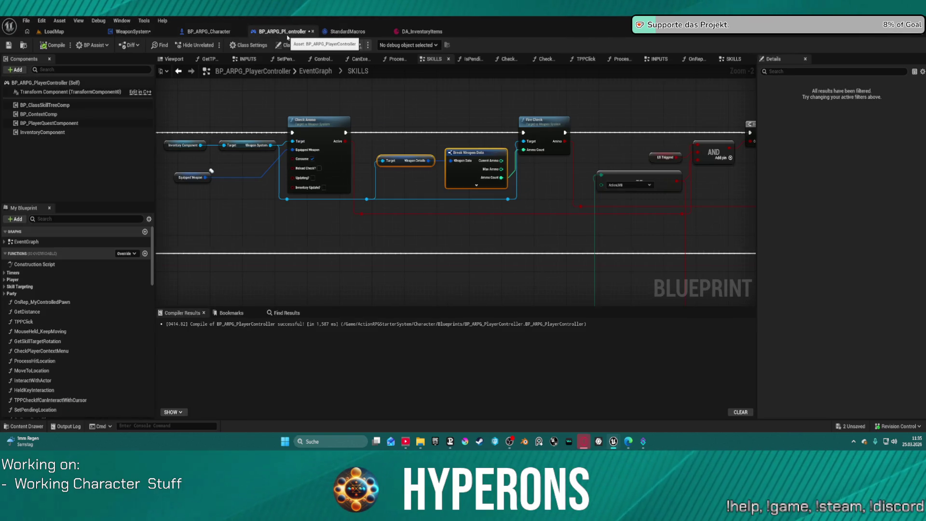
click(124, 33)
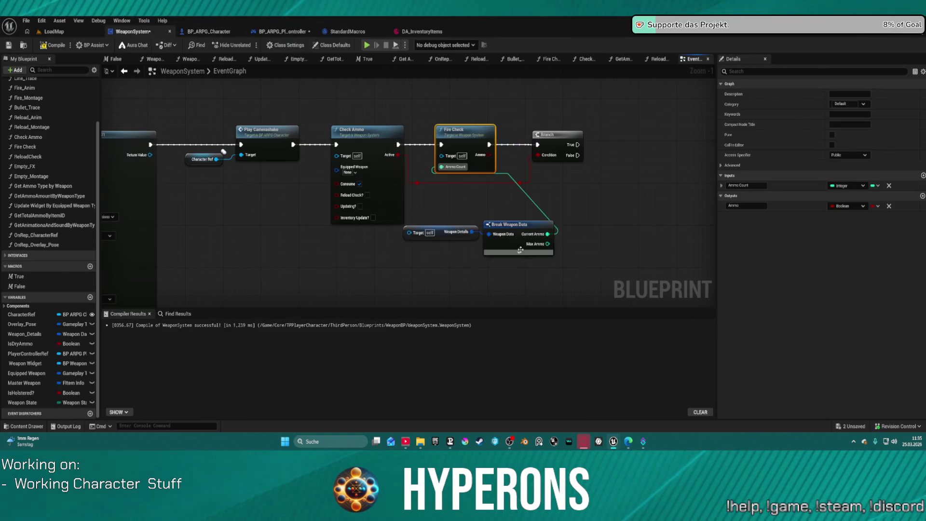
click(520, 254)
mouse_move(550, 273)
mouse_down()
mouse_move(605, 239)
mouse_move(489, 171)
mouse_up()
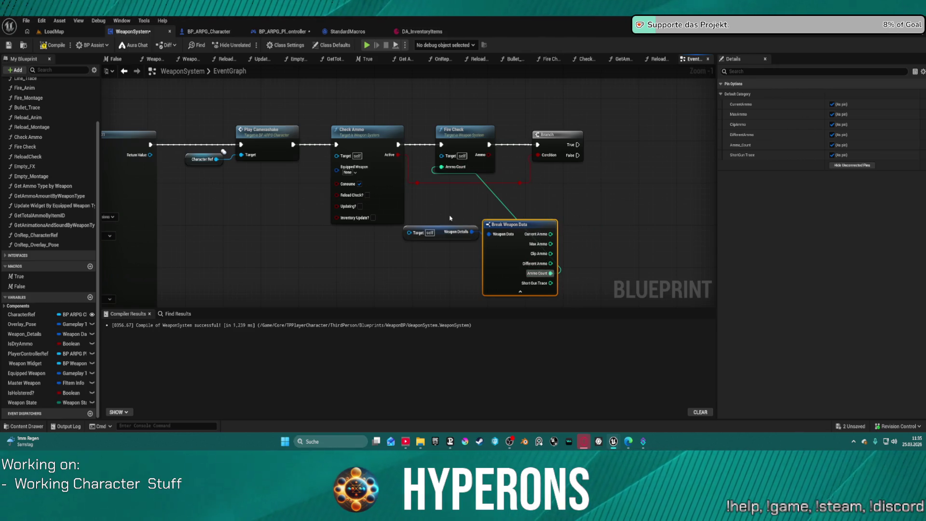
Step: Replace the old getter with the Weapon_Details variable feeding Break Weapon Data, then align the nodes
drag(430, 244, 519, 200)
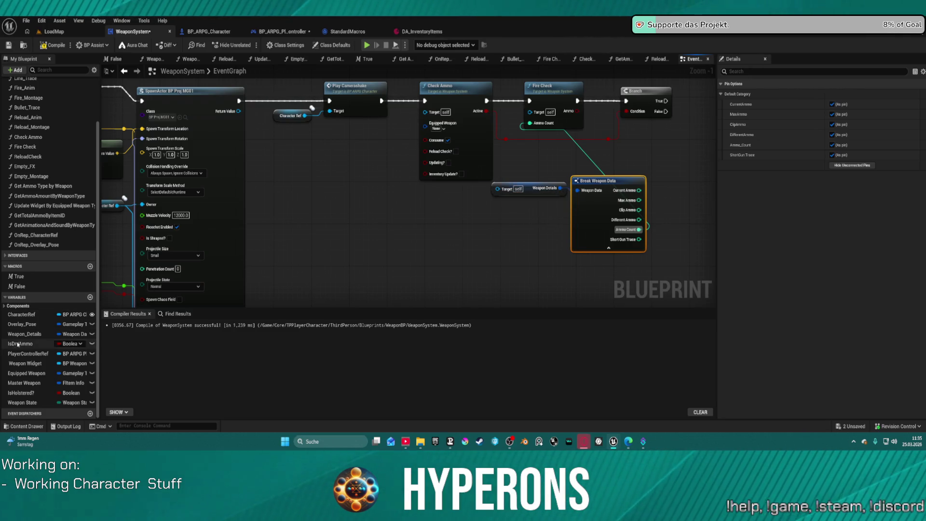
mouse_move(22, 333)
mouse_down()
mouse_move(299, 284)
mouse_move(581, 205)
mouse_move(578, 192)
mouse_up()
click(501, 189)
key(Delete)
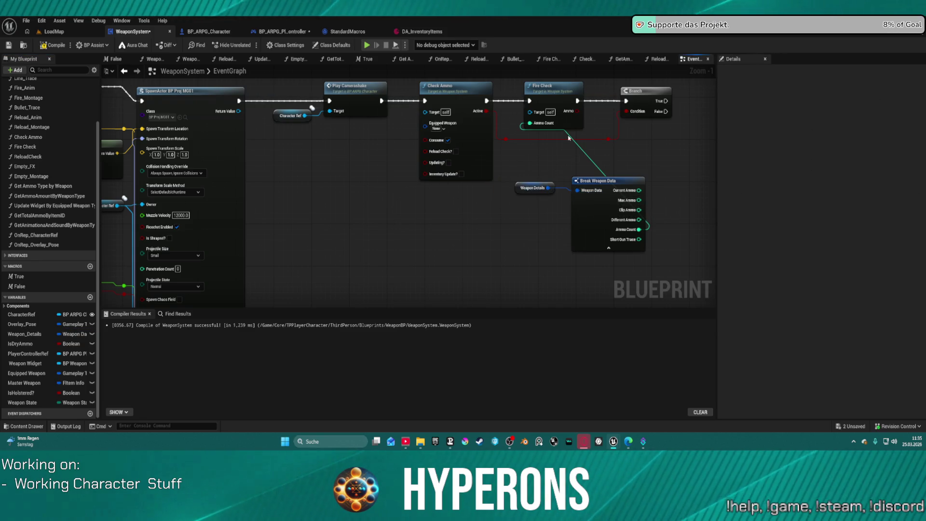
click(555, 92)
key(f)
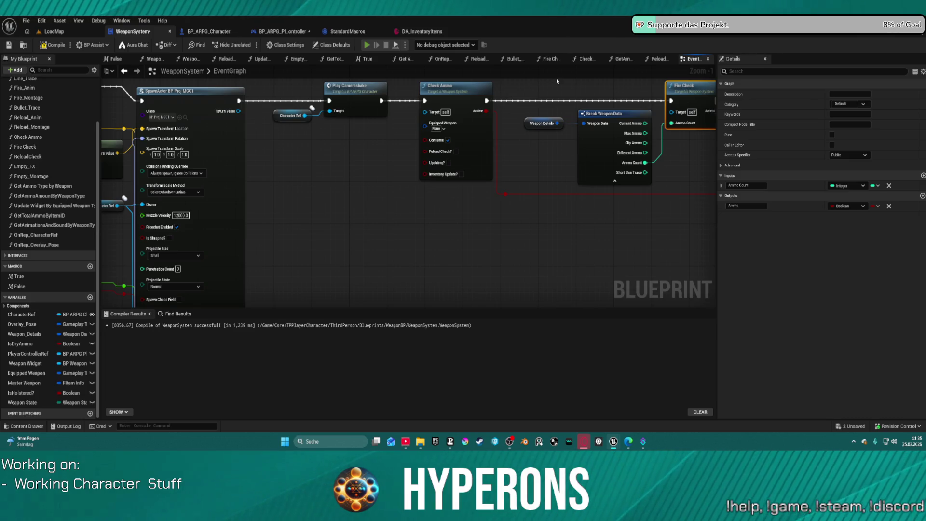
Step: Launch a play session, close the inventory and draw the rifle
key(i)
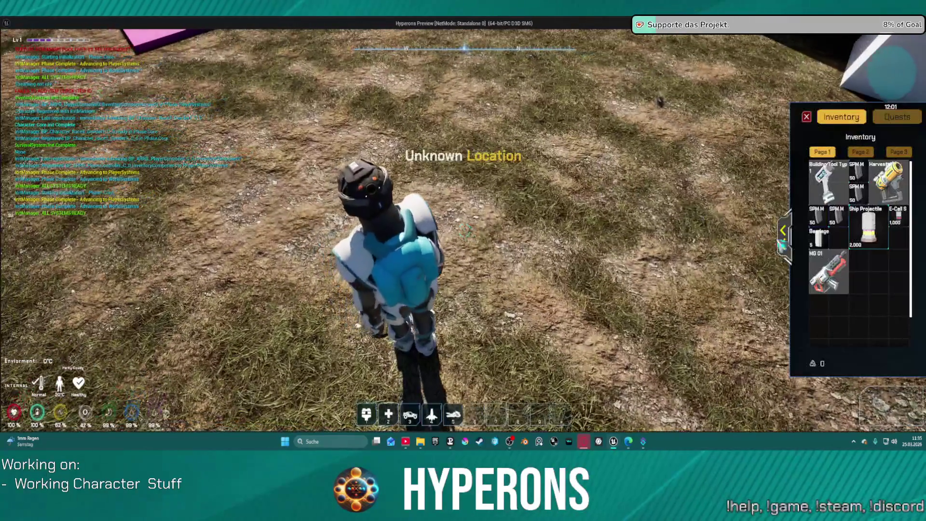
key(i)
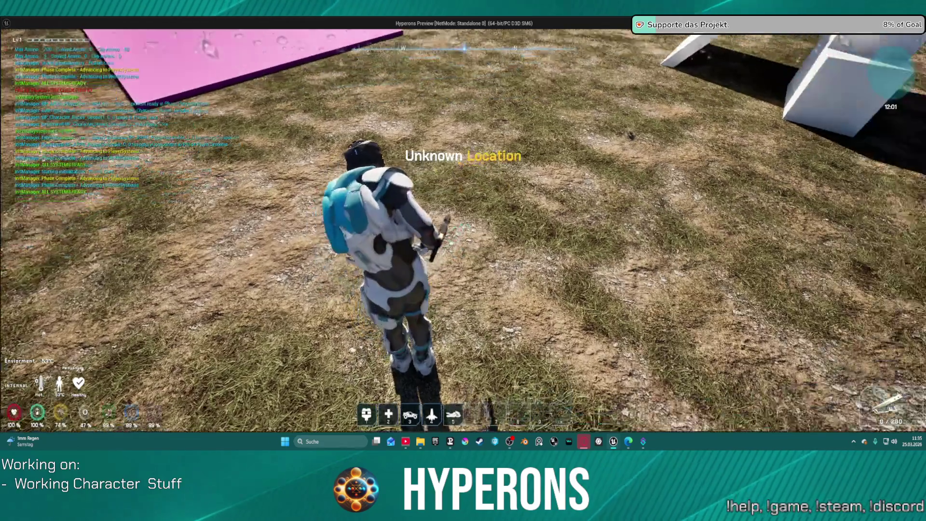
key(r)
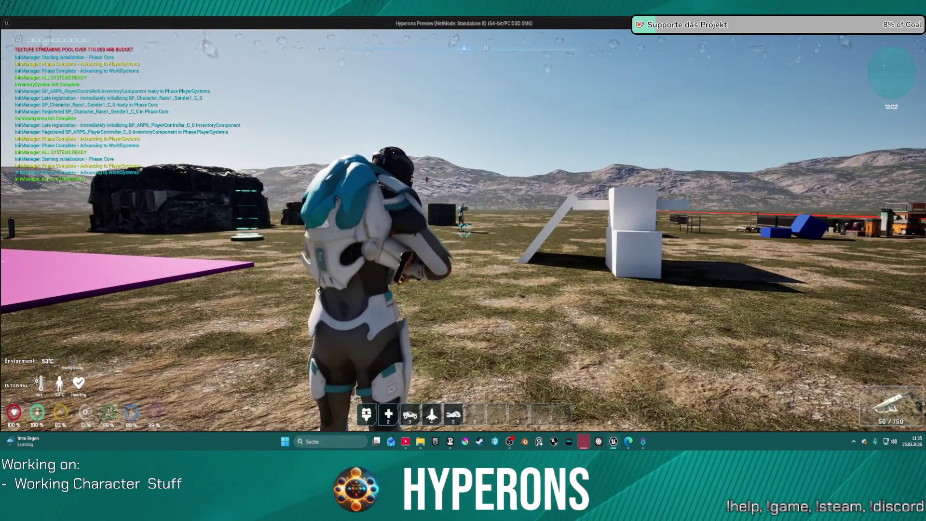
Step: Fire repeatedly at the white boxes and target character until the ammo counter reads 25 / 175
click(463, 232)
click(463, 231)
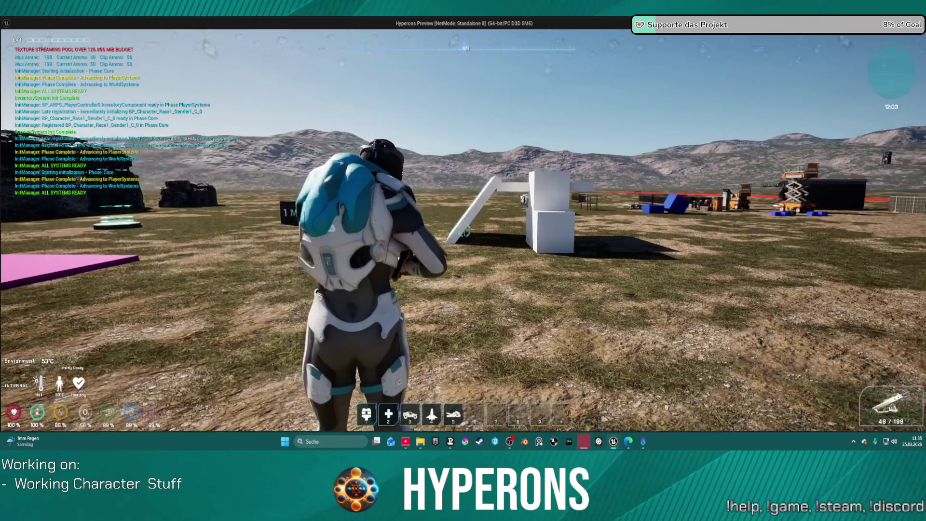
key(w)
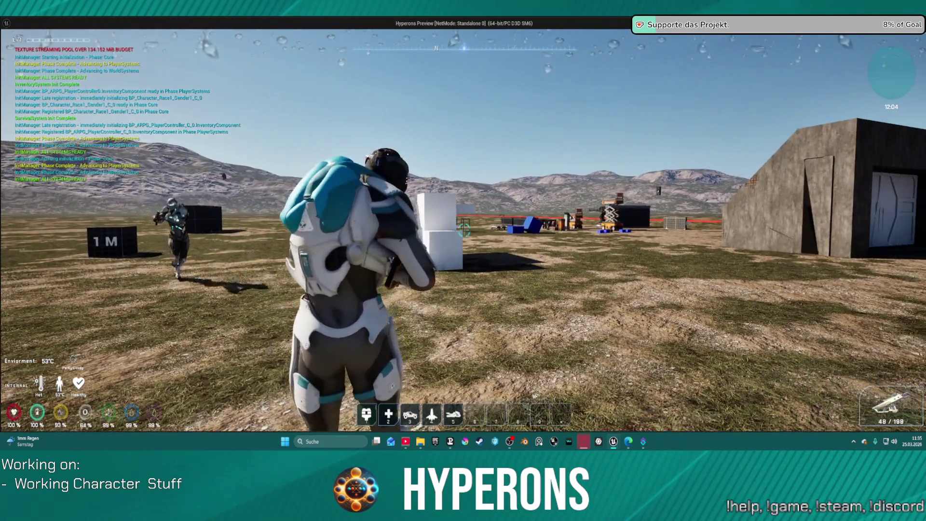
click(463, 232)
click(462, 232)
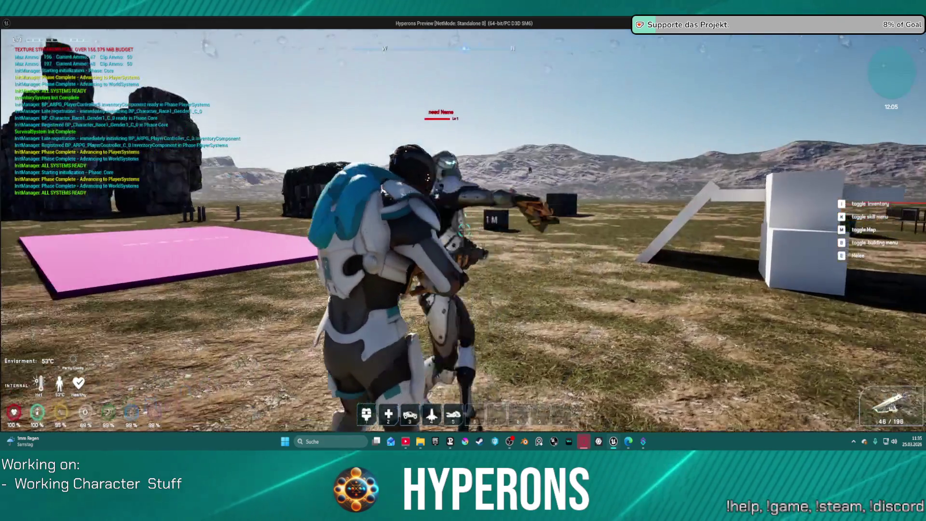
click(463, 231)
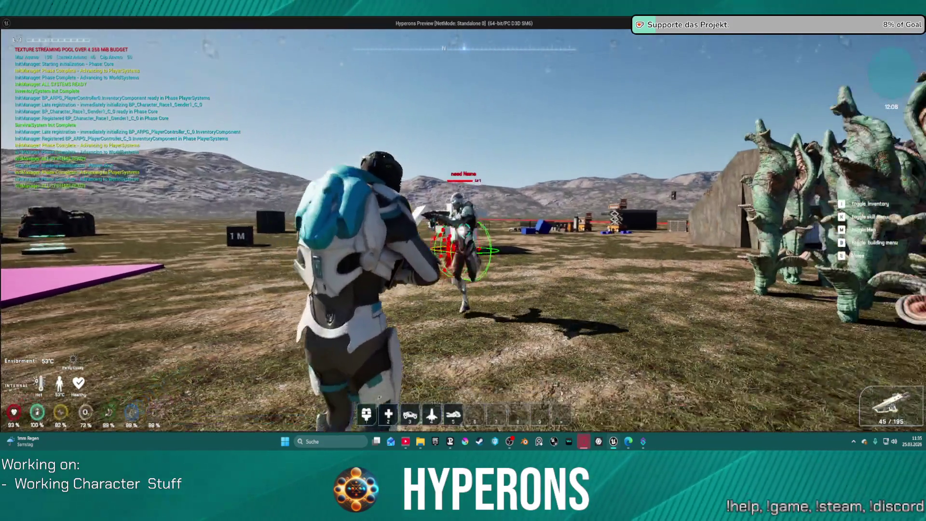
click(463, 232)
click(463, 232)
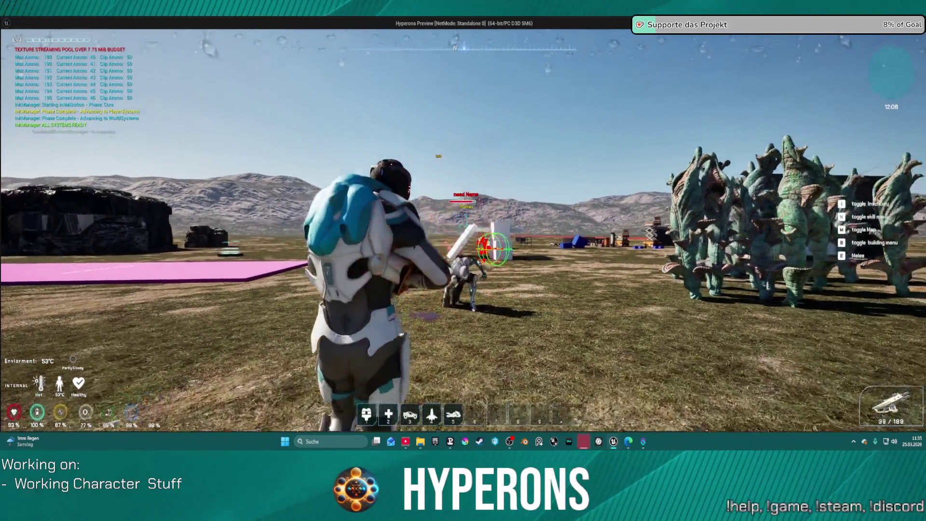
click(463, 231)
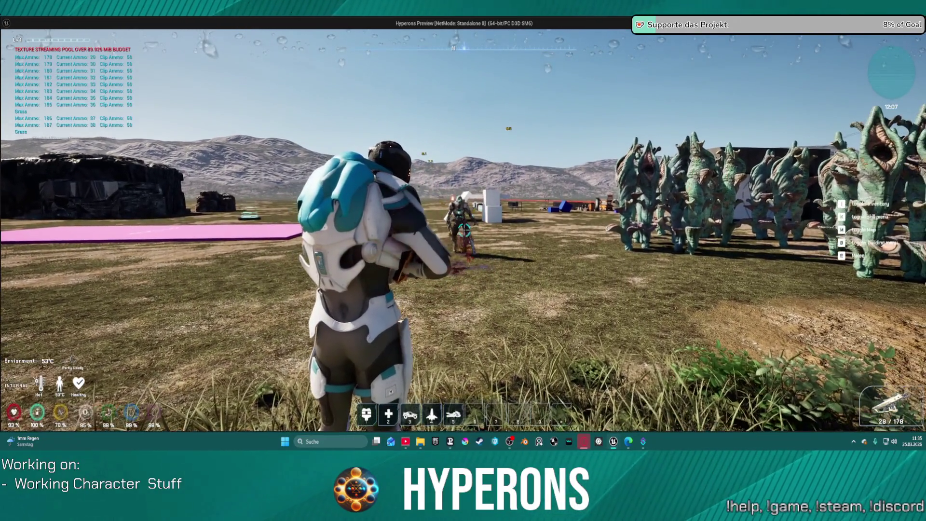
click(463, 231)
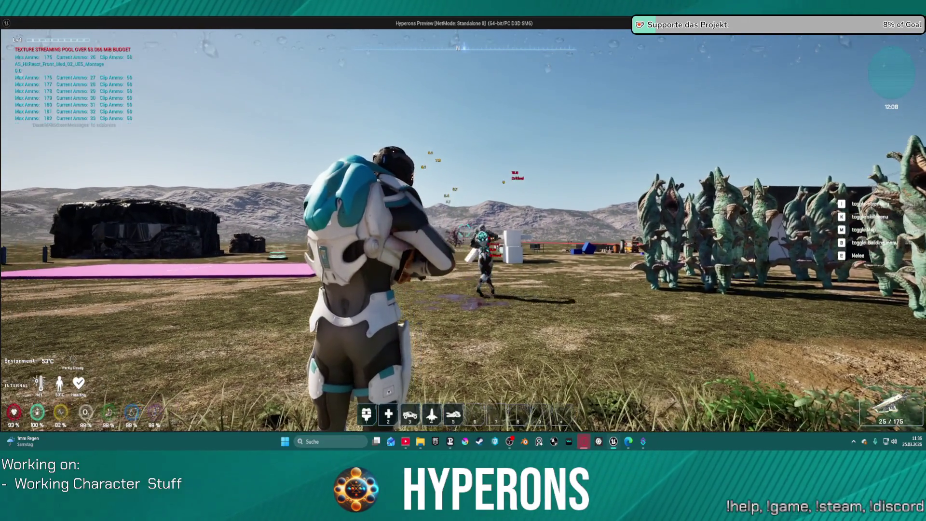
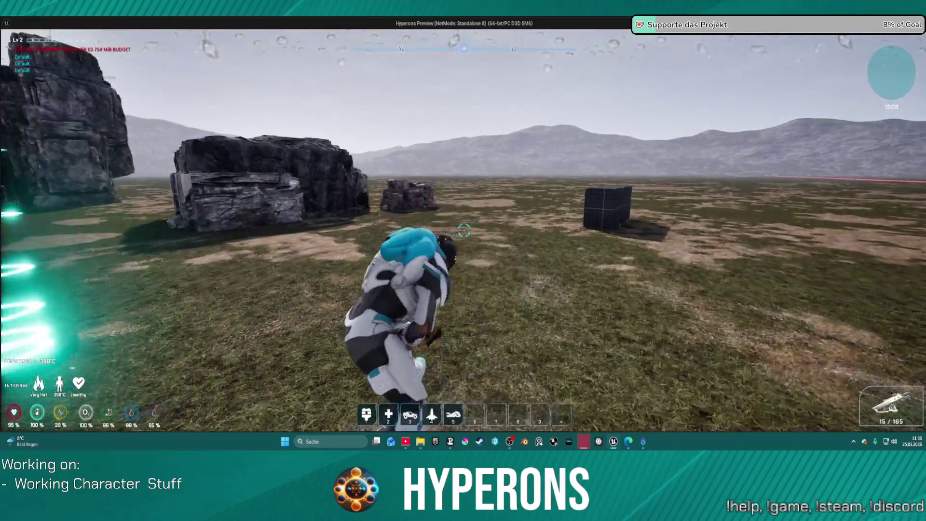
Step: Run the character off the rock ledge, aim over the shoulder, and fire the weapon
key(w)
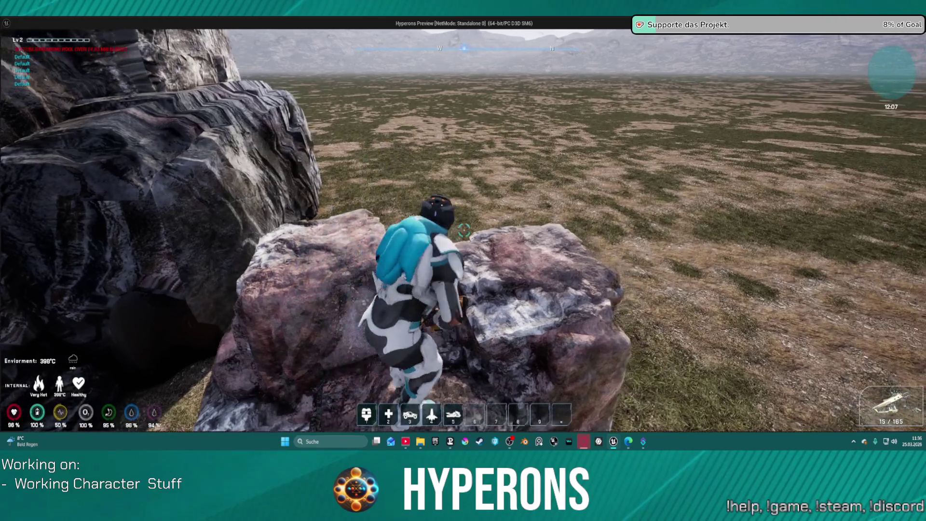
key(w)
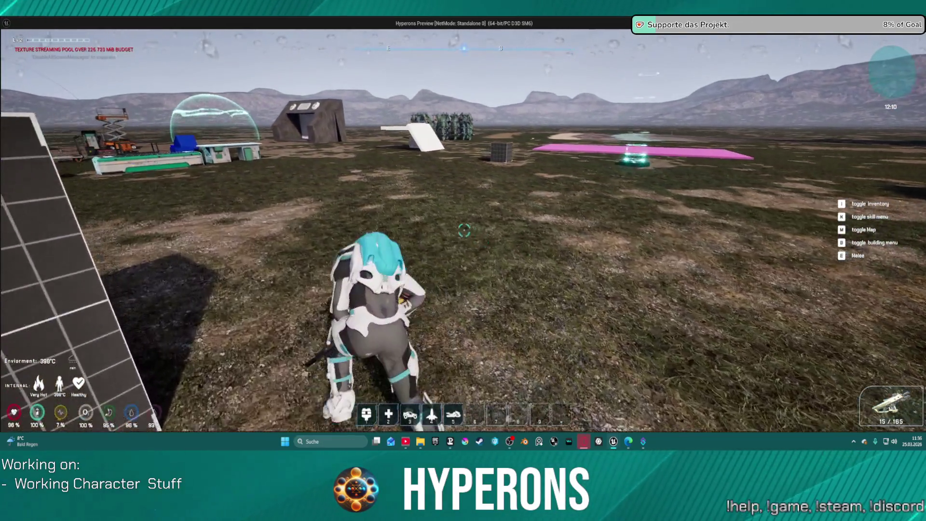
right_click(463, 230)
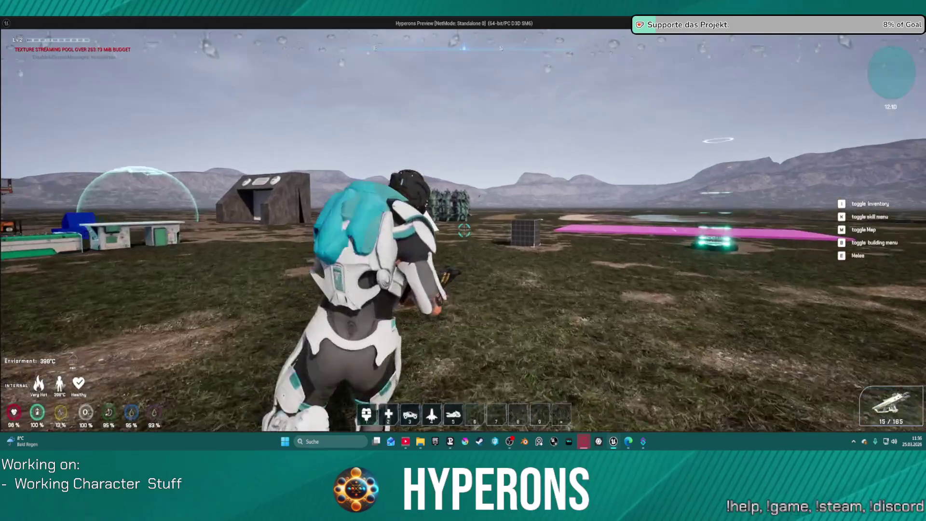
click(464, 231)
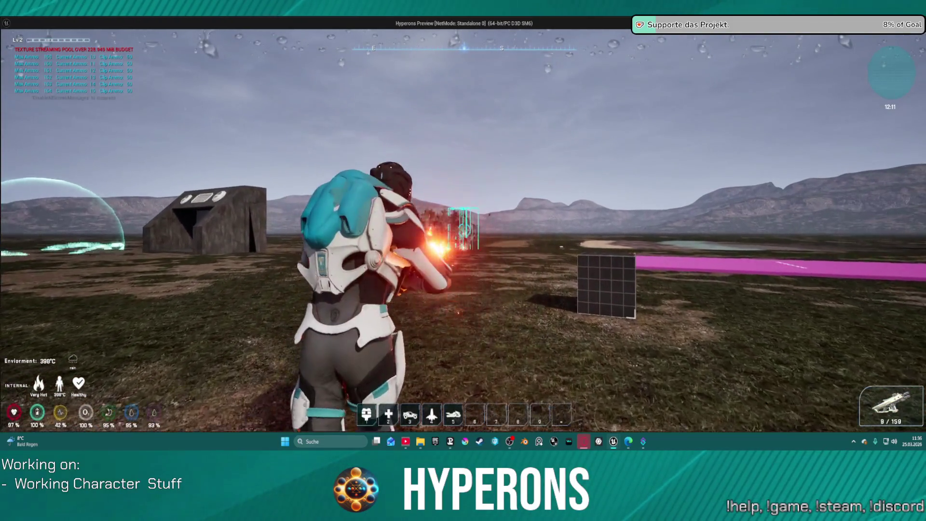
click(464, 230)
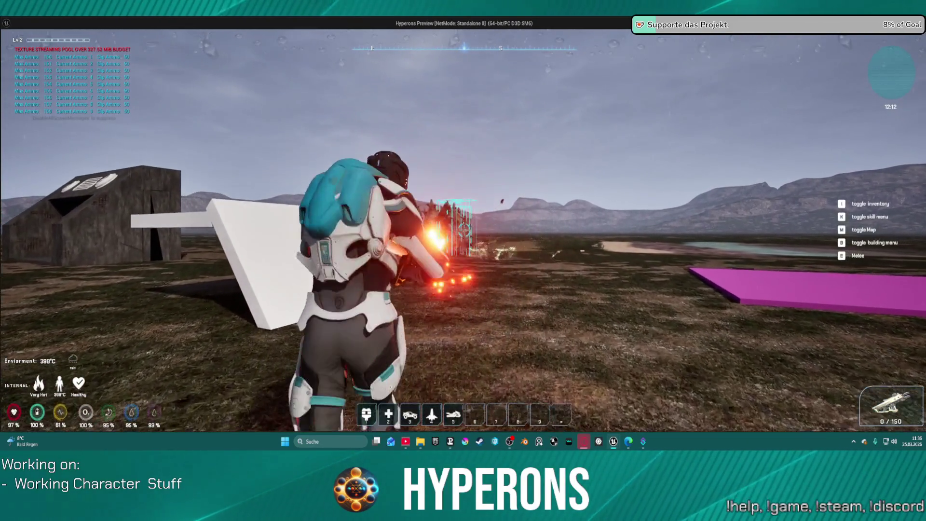
key(d)
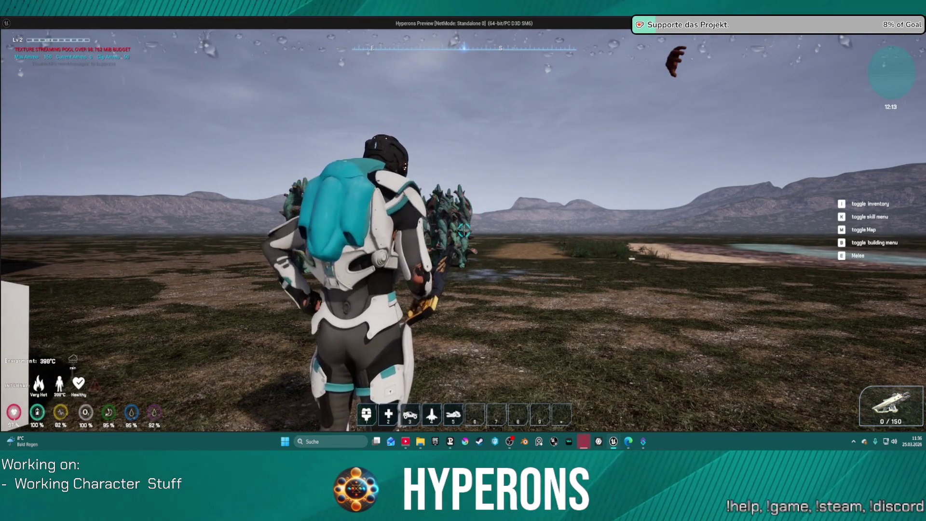
Step: Shoot repeatedly at the row of creatures until the magazine is empty
click(464, 230)
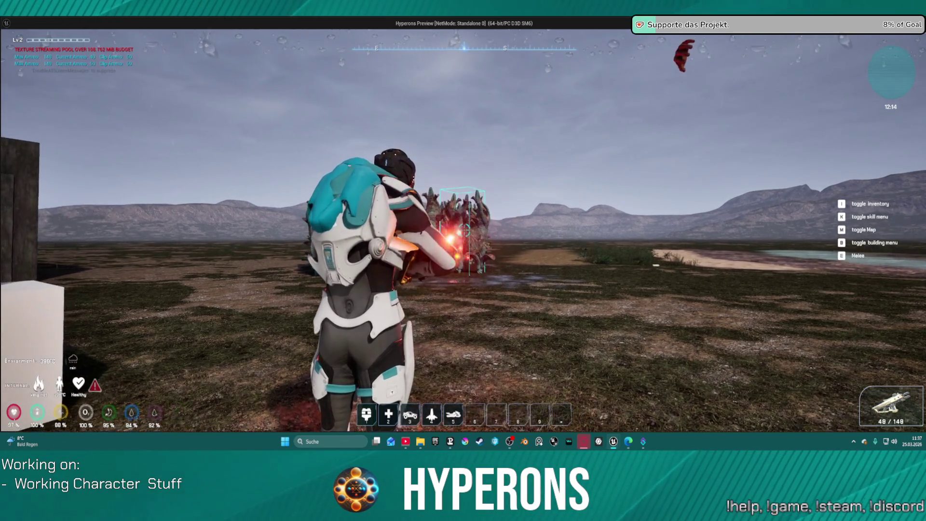
click(464, 230)
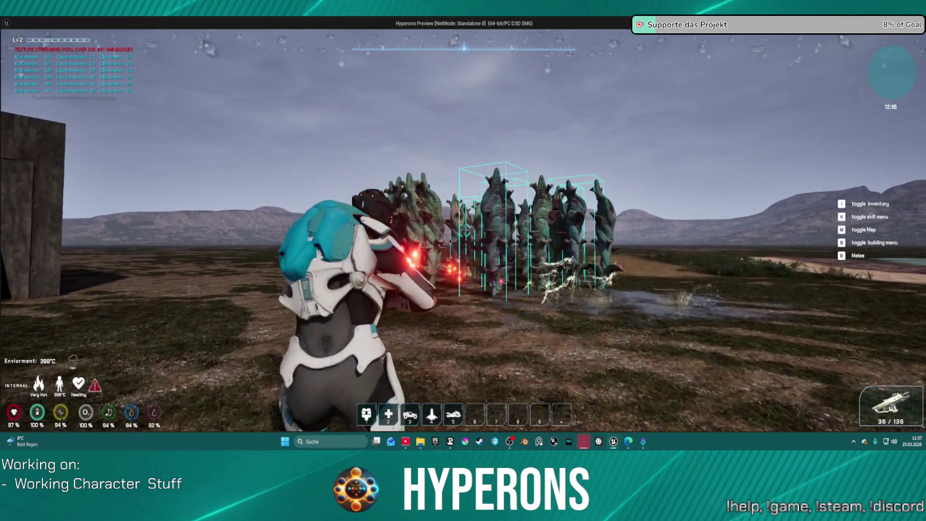
click(464, 231)
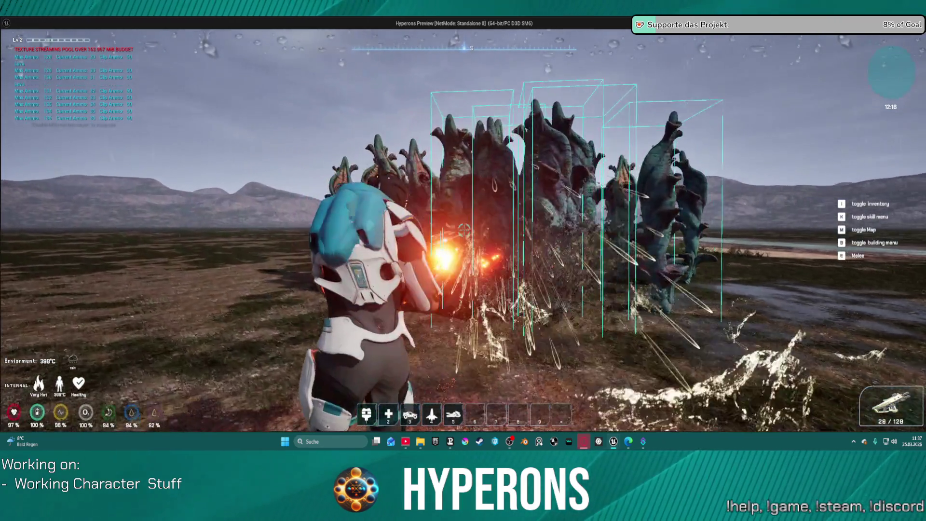
click(464, 230)
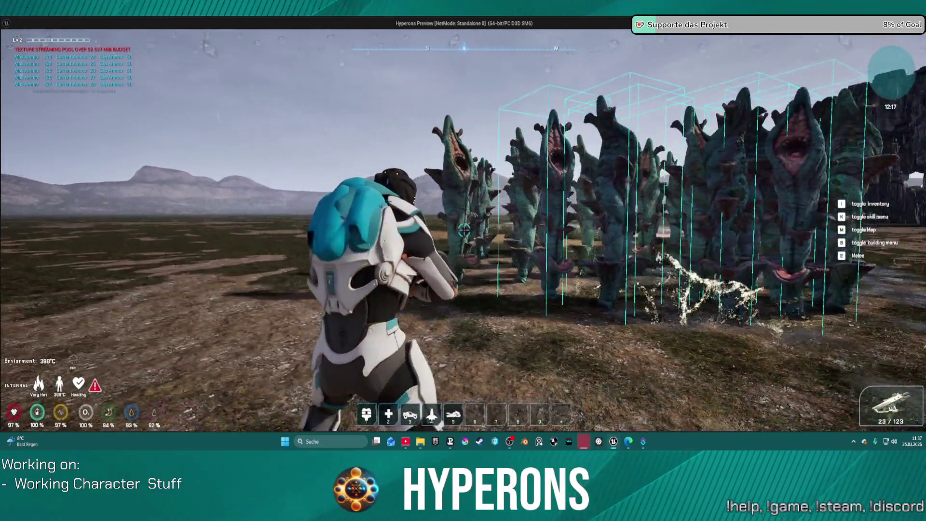
click(464, 230)
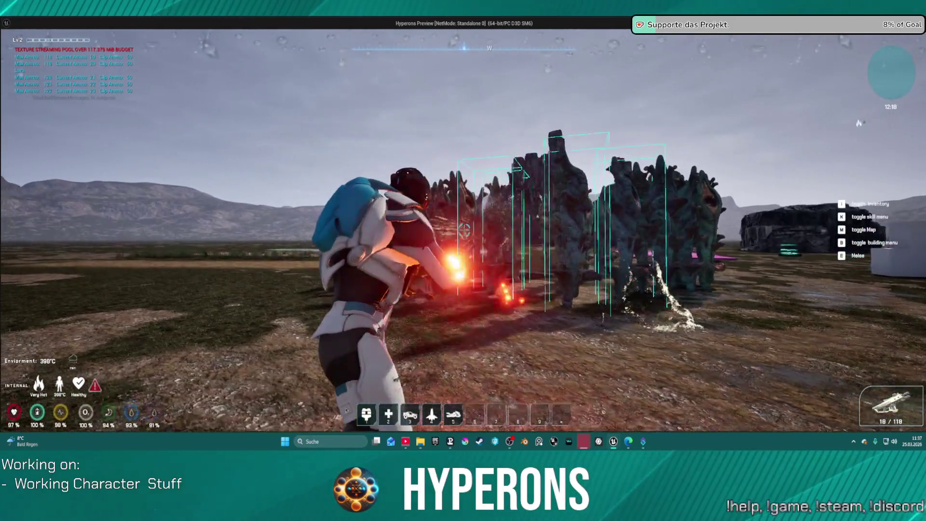
click(464, 230)
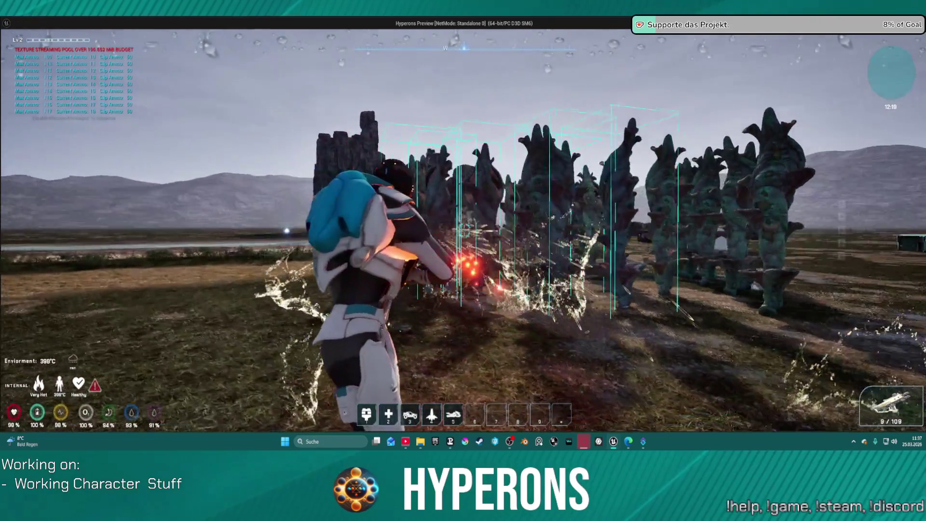
click(463, 230)
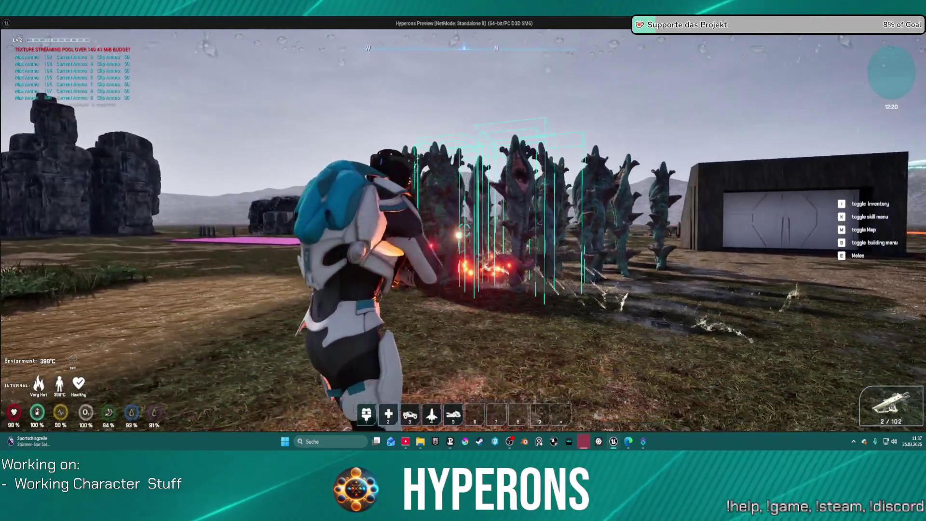
click(464, 230)
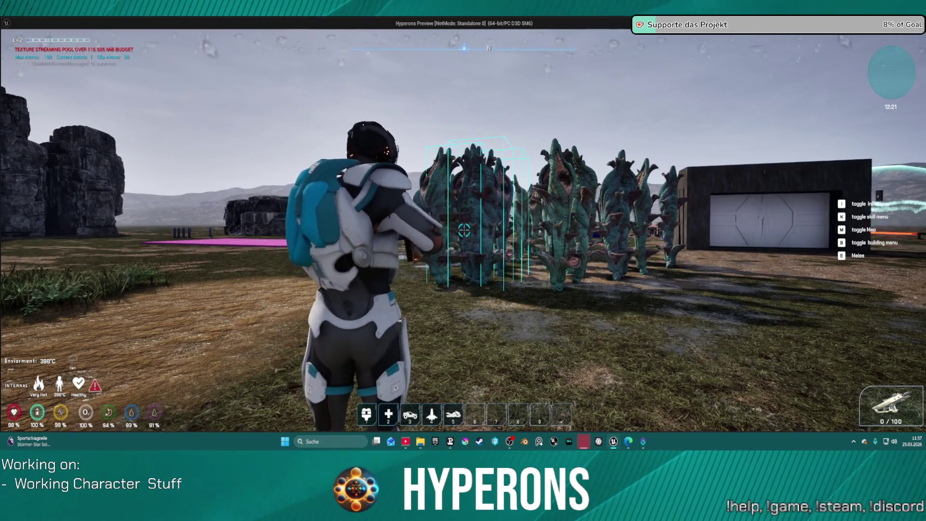
Step: Reload to 50 / 50 ammo, open and close the inventory, then stop the preview
key(w)
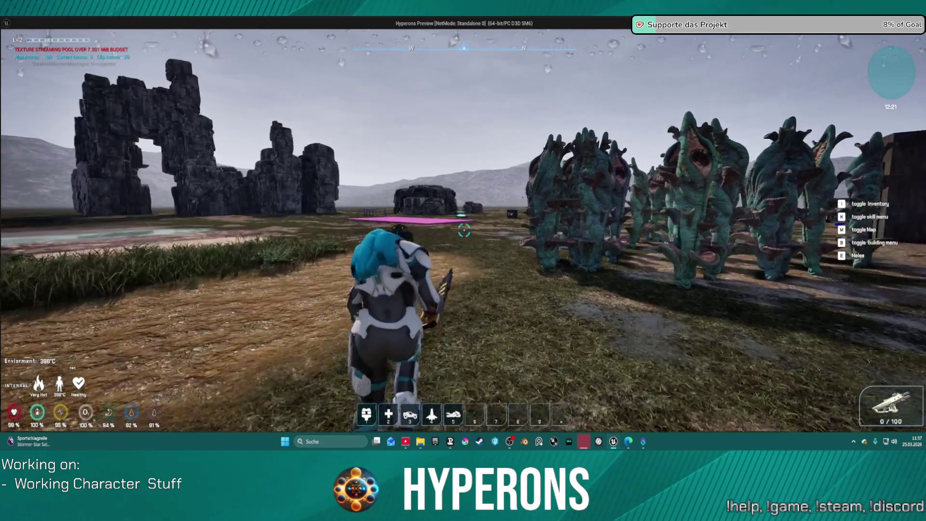
key(r)
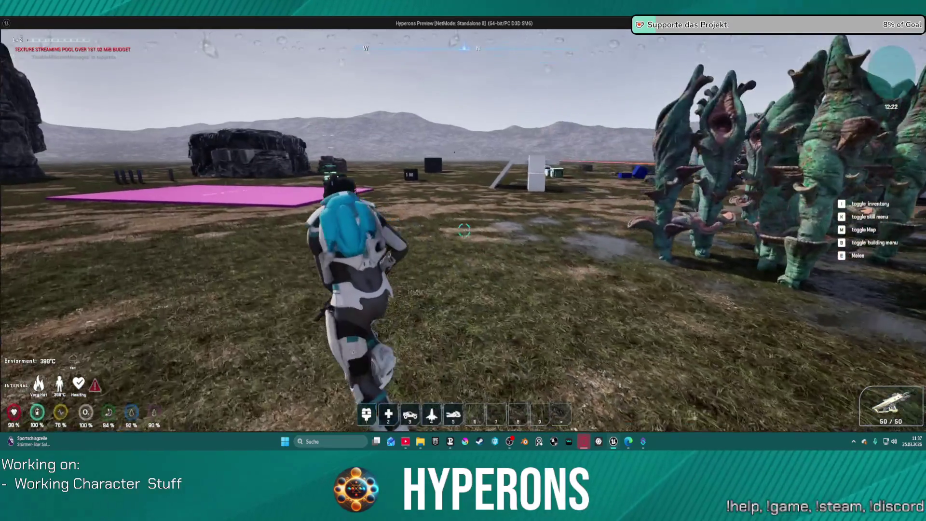
key(w)
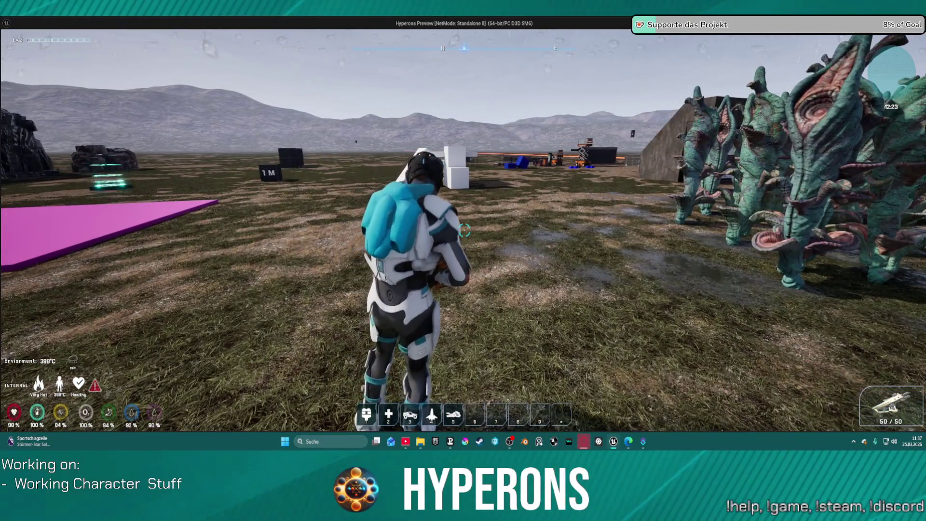
key(i)
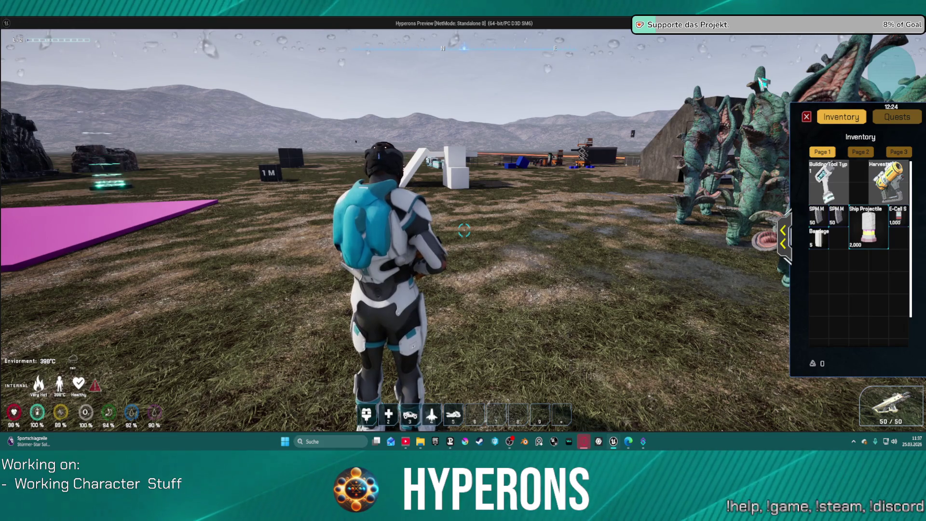
key(i)
key(Escape)
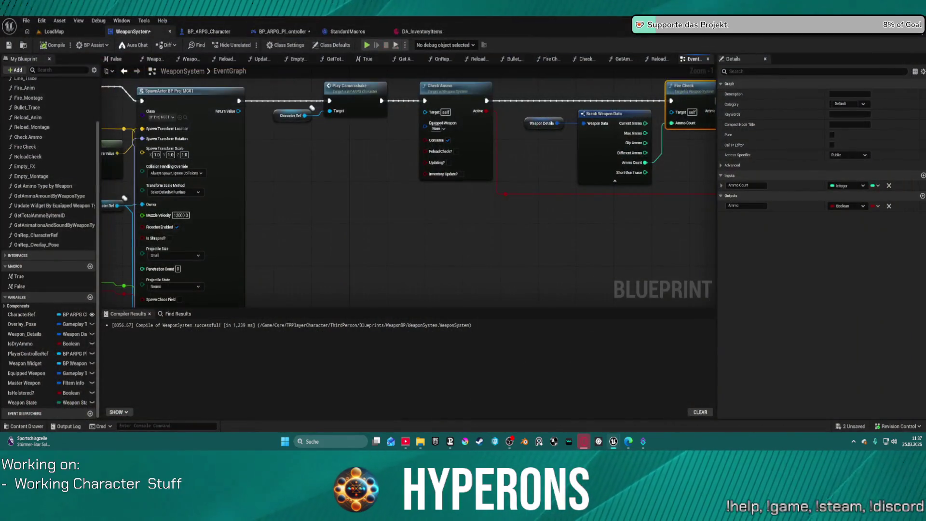
Step: Frame the whole WeaponSystem event graph and marquee-select the lower firing node chain
mouse_move(418, 193)
mouse_down()
mouse_move(287, 202)
mouse_move(273, 222)
mouse_up()
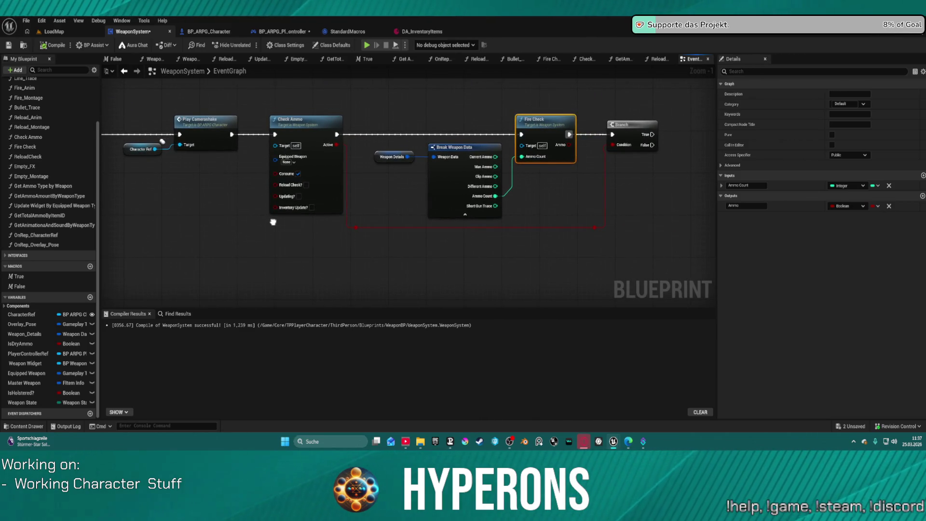
scroll(273, 222, down, 5)
drag(416, 103, 425, 200)
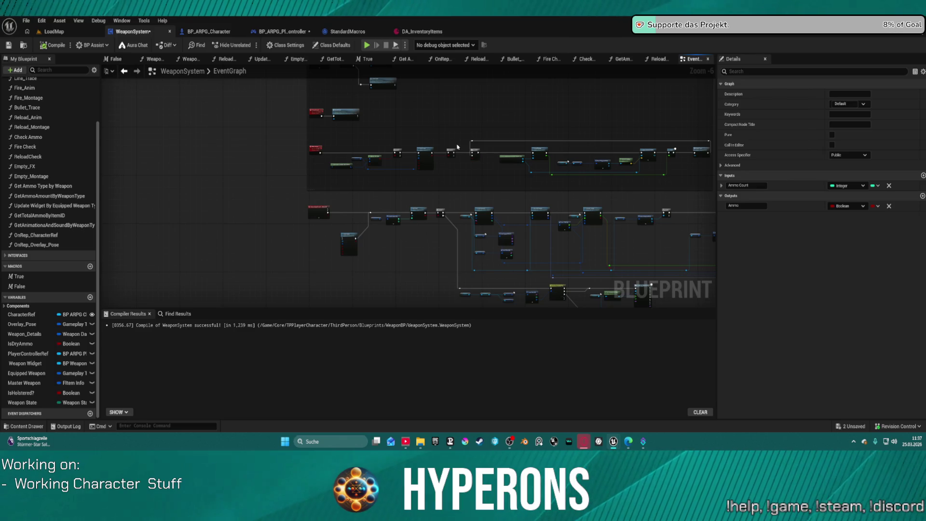
scroll(446, 201, down, 4)
mouse_move(446, 201)
mouse_down()
mouse_move(385, 154)
mouse_move(389, 233)
mouse_up()
mouse_move(255, 183)
mouse_down()
mouse_move(701, 282)
mouse_move(687, 291)
mouse_up()
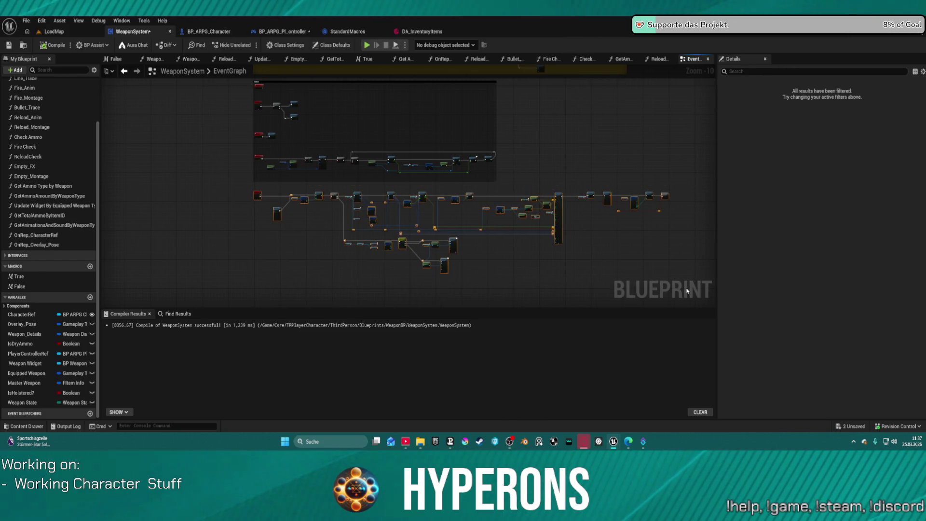
Step: Wrap the selected firing nodes in a comment titled 'Fire Projectiles'
key(c)
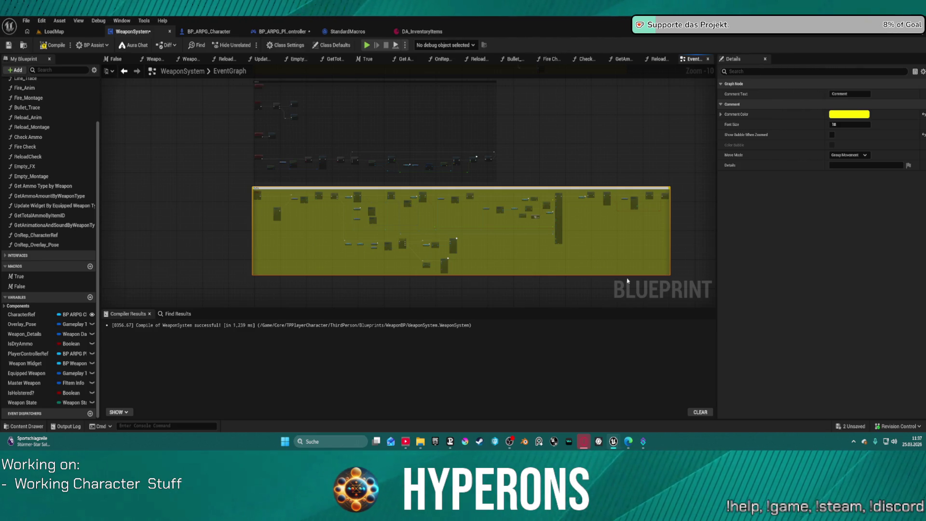
key(Return)
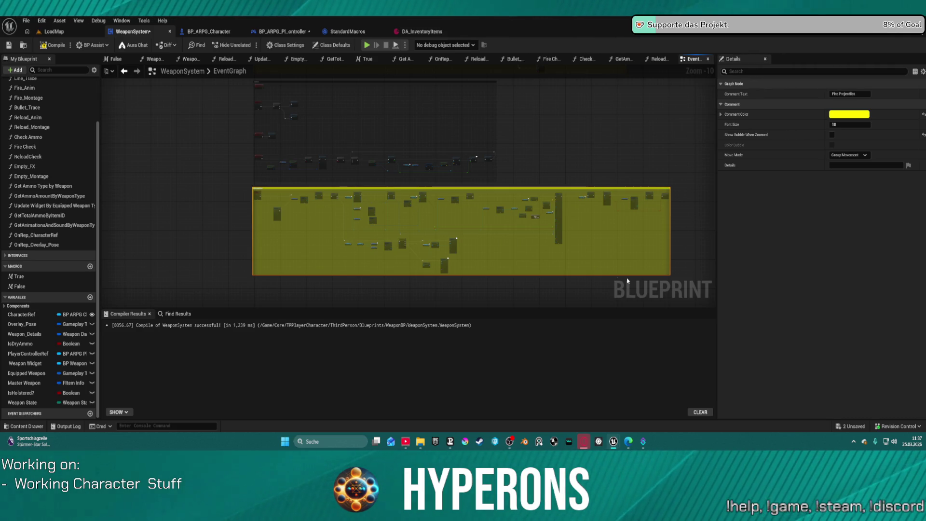
scroll(369, 199, up, 9)
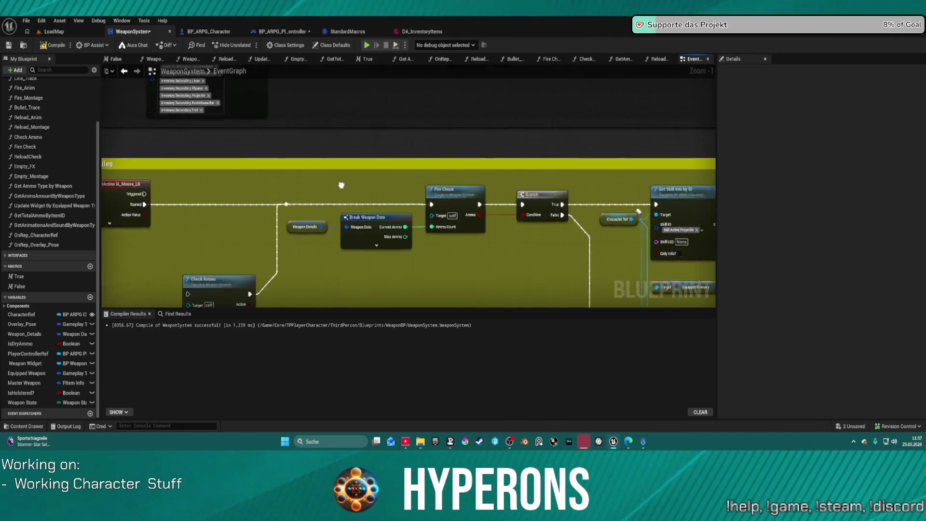
scroll(286, 159, down, 10)
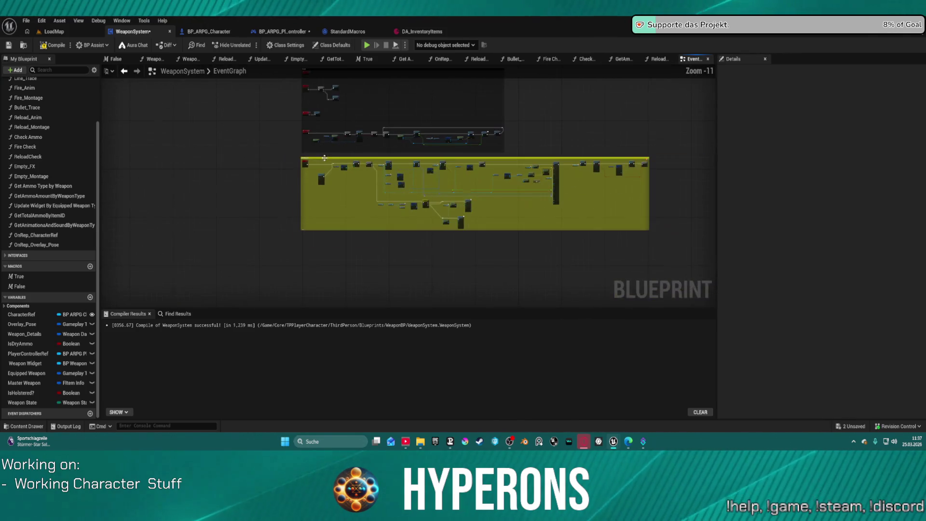
Step: Give the Fire Projectiles comment a larger title font size and a pink colour
drag(285, 159, 634, 255)
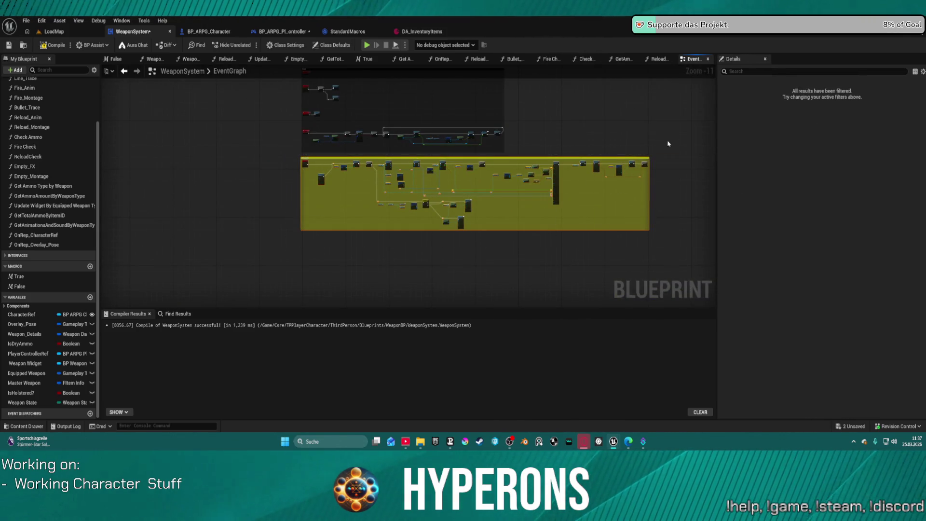
click(334, 158)
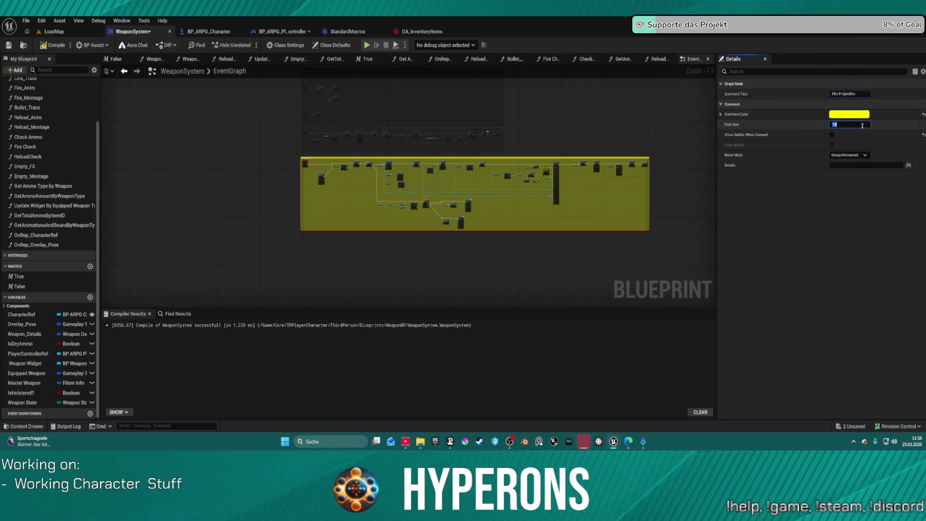
key(Return)
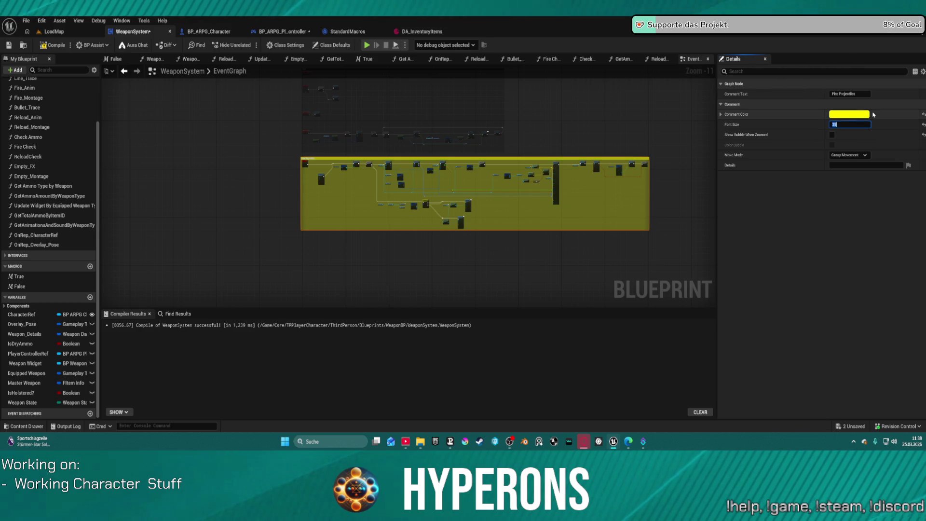
click(859, 116)
click(762, 144)
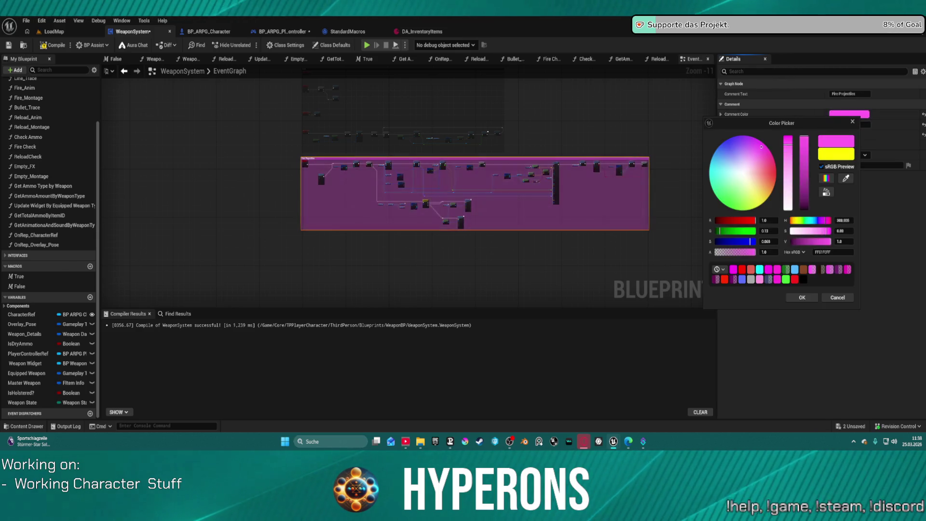
mouse_move(762, 143)
mouse_down()
mouse_move(743, 171)
mouse_move(712, 156)
mouse_move(757, 158)
mouse_up()
click(802, 298)
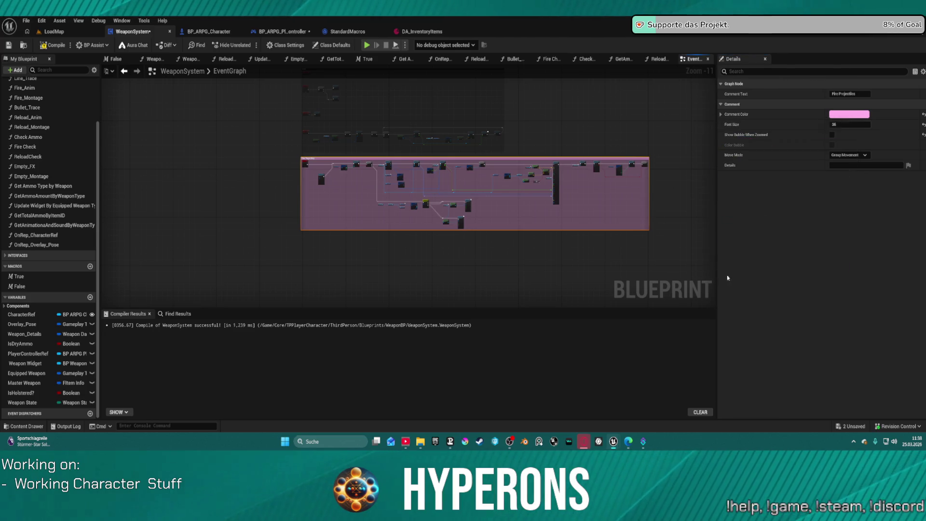
click(549, 140)
Step: Review the Fire Projectiles nodes from SpawnActor to Calculate Damage, then switch to BP_ARPG_Character
scroll(469, 144, up, 4)
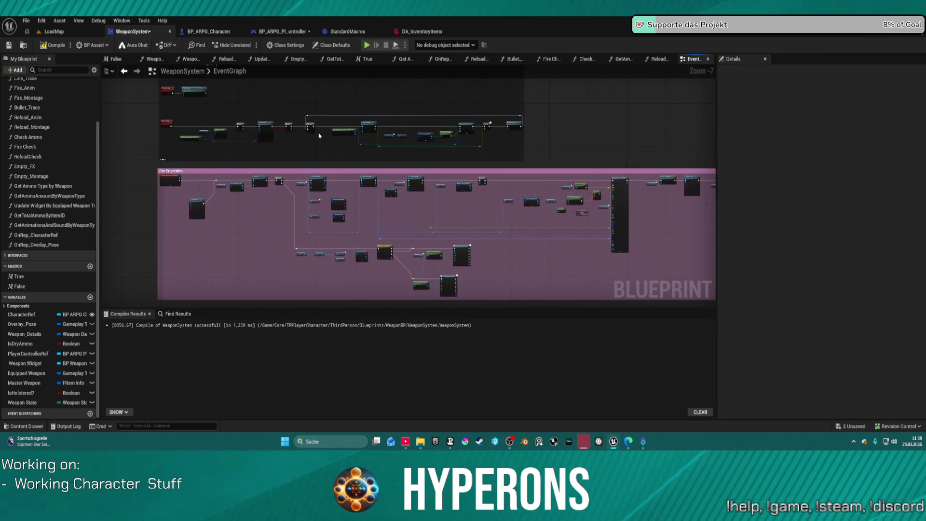
scroll(314, 140, up, 5)
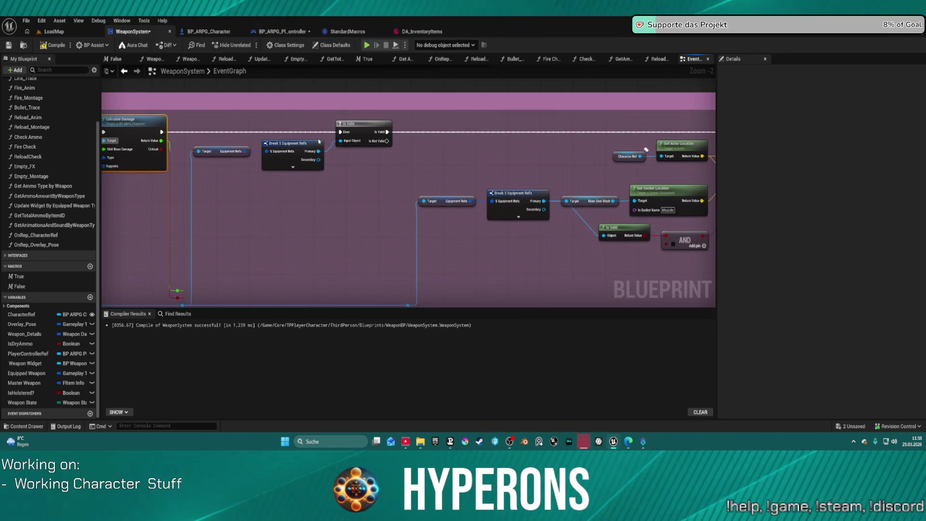
drag(475, 124, 233, 113)
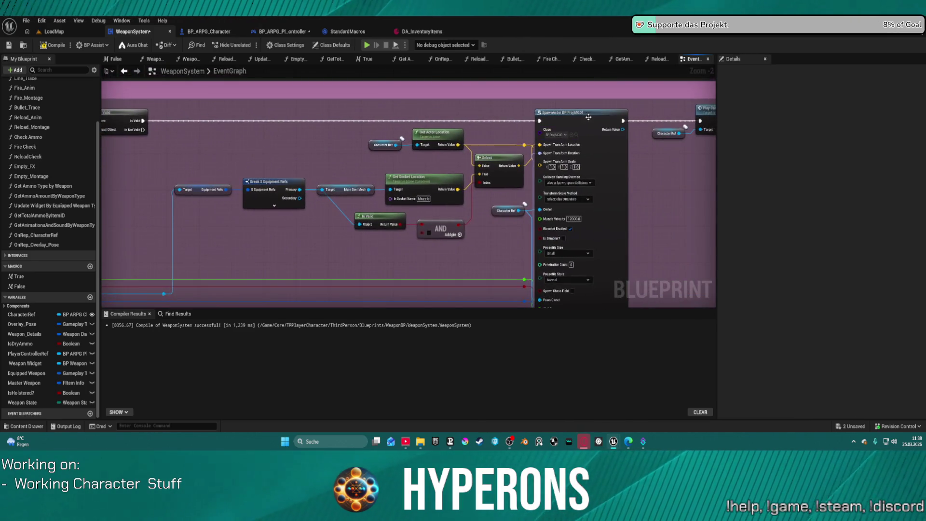
drag(251, 150, 707, 159)
mouse_move(317, 157)
mouse_down()
mouse_move(335, 151)
mouse_move(372, 182)
mouse_move(410, 184)
mouse_up()
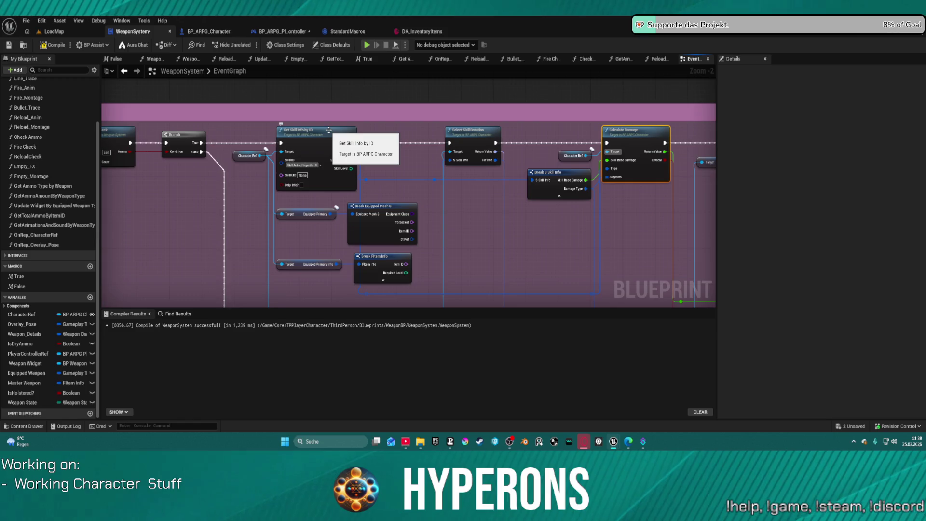
click(216, 36)
Step: Pan through OnRep_EquippedPrimary from the Todo Refactoren comment to Set Equipped Primary Info
scroll(336, 190, down, 2)
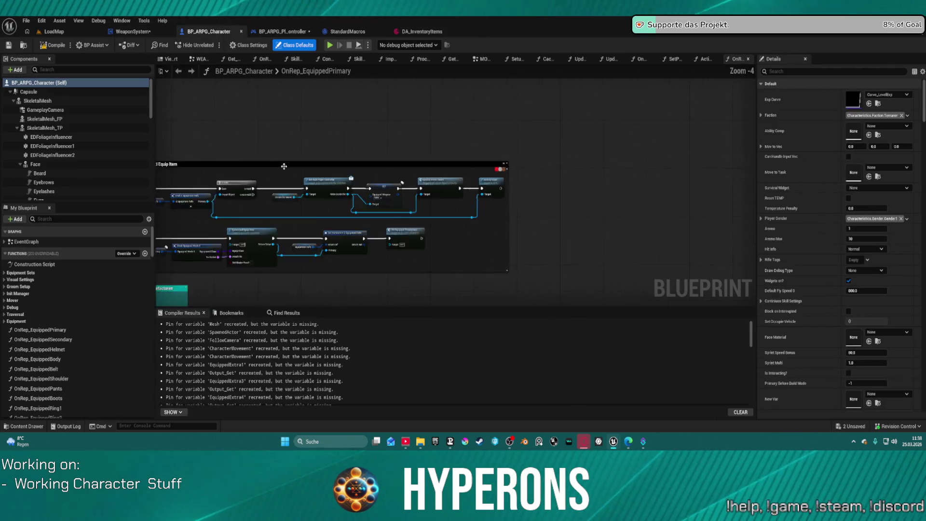
scroll(336, 190, up, 3)
scroll(617, 158, down, 2)
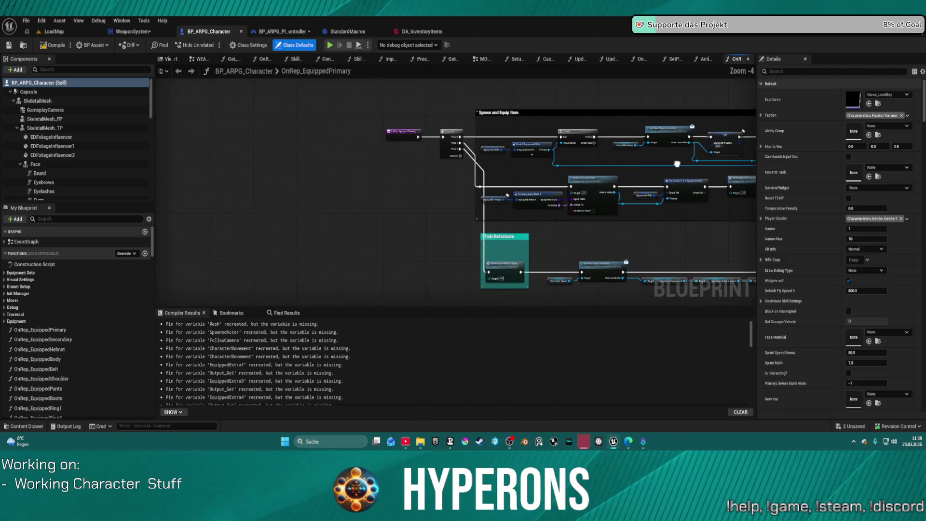
mouse_move(616, 158)
mouse_down()
mouse_move(506, 133)
mouse_move(434, 100)
mouse_up()
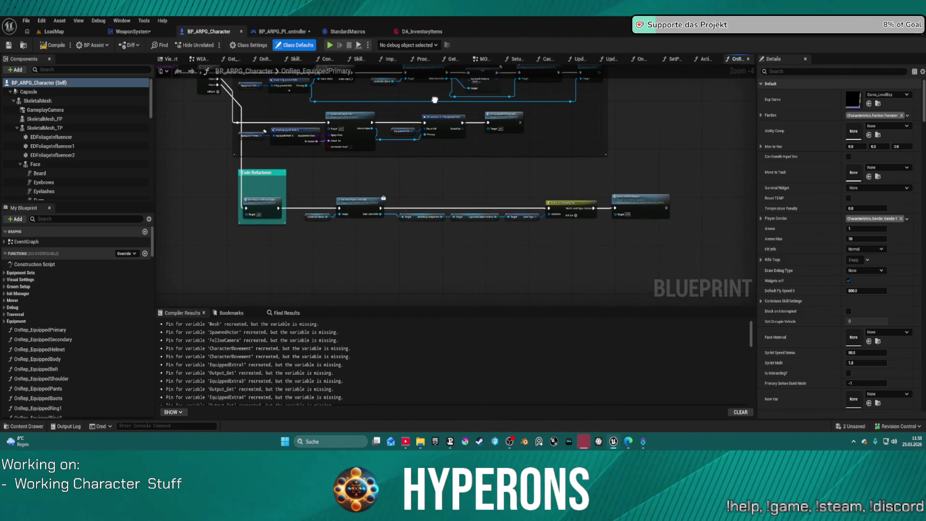
scroll(542, 178, up, 4)
mouse_move(463, 187)
mouse_down()
mouse_move(696, 214)
mouse_move(696, 200)
mouse_move(745, 172)
mouse_move(735, 190)
mouse_move(547, 198)
mouse_move(393, 186)
mouse_move(548, 281)
mouse_move(574, 338)
mouse_up()
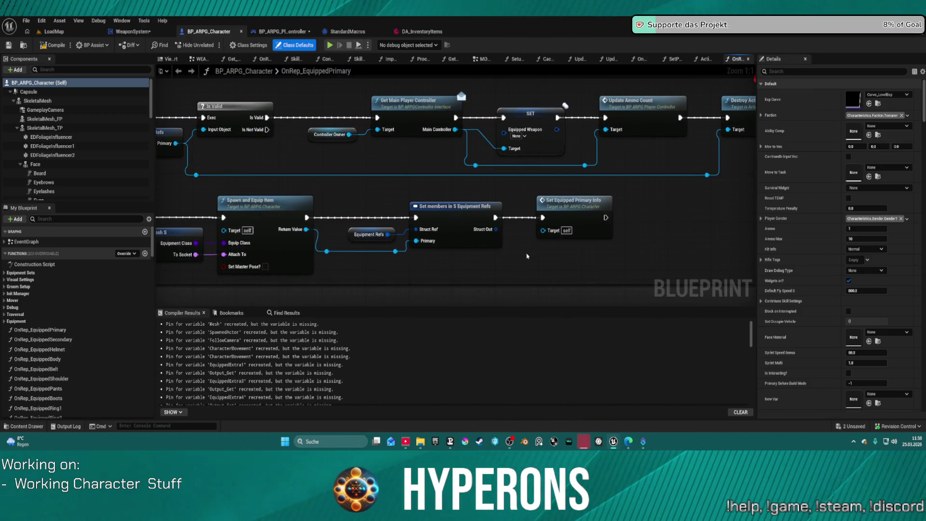
drag(516, 264, 681, 251)
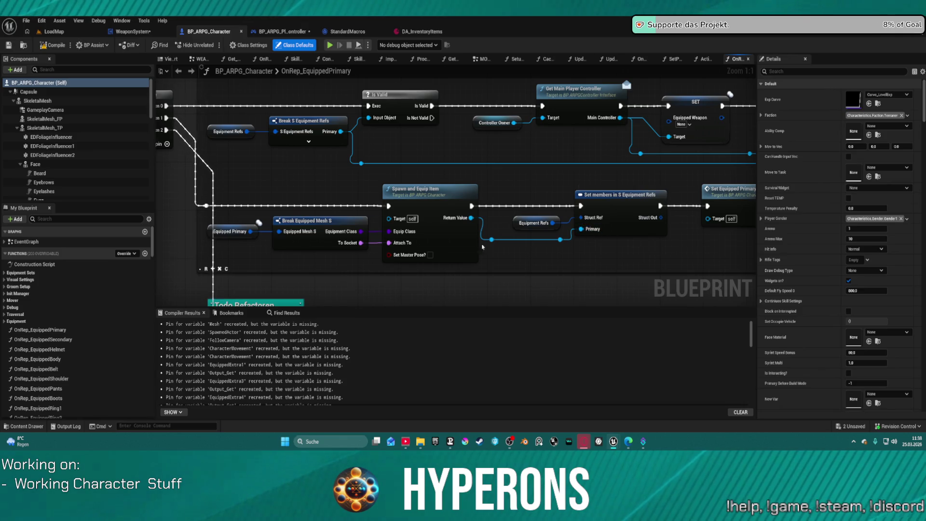
mouse_move(674, 244)
mouse_down()
mouse_move(509, 240)
mouse_move(381, 263)
mouse_move(574, 244)
mouse_up()
double_click(632, 209)
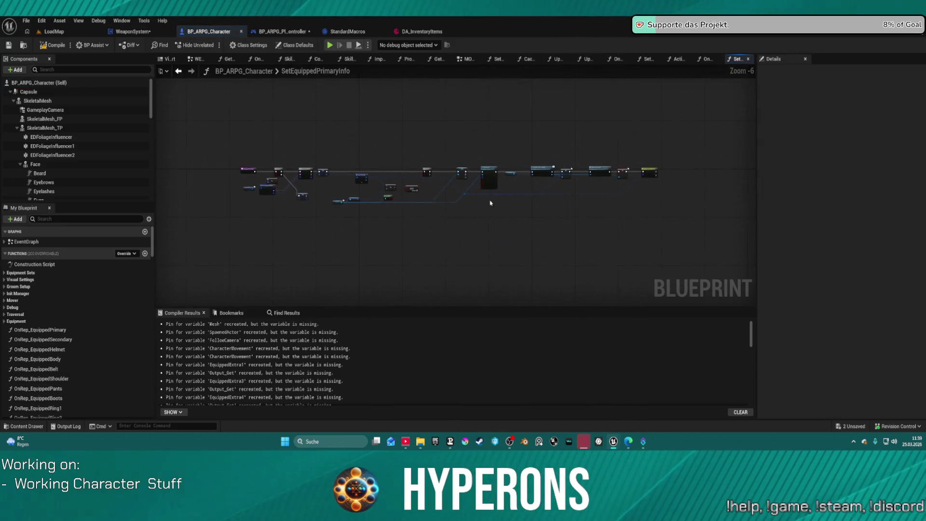
mouse_move(637, 223)
mouse_down()
mouse_move(495, 204)
mouse_move(44, 225)
mouse_up()
mouse_move(203, 212)
mouse_down()
mouse_move(808, 210)
mouse_move(767, 222)
mouse_up()
drag(758, 89, 694, 103)
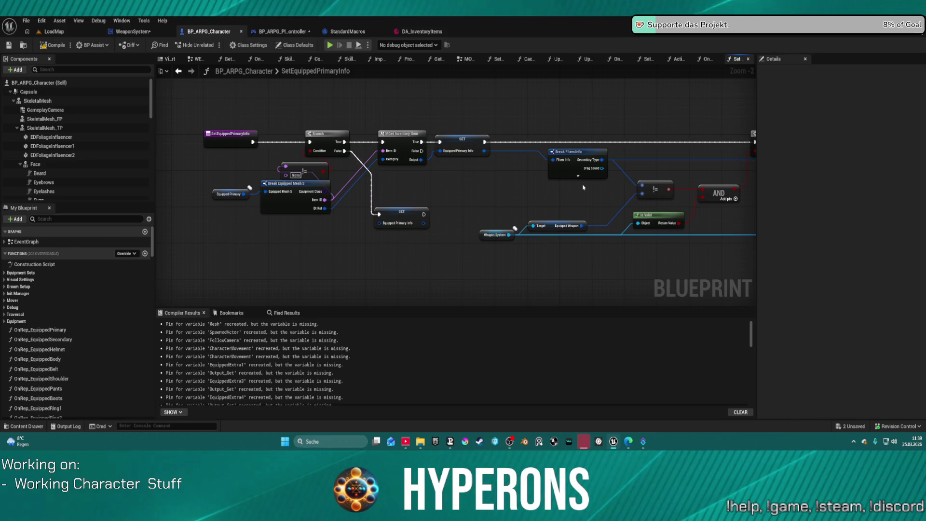
mouse_move(626, 184)
mouse_down()
mouse_move(551, 173)
mouse_move(0, 186)
mouse_up()
drag(455, 193, 466, 210)
drag(153, 205, 157, 206)
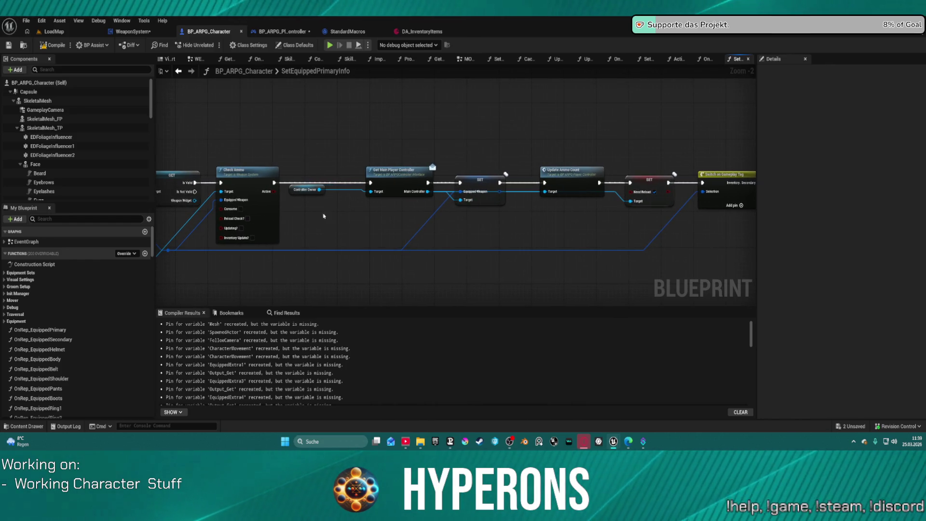
drag(252, 195, 444, 156)
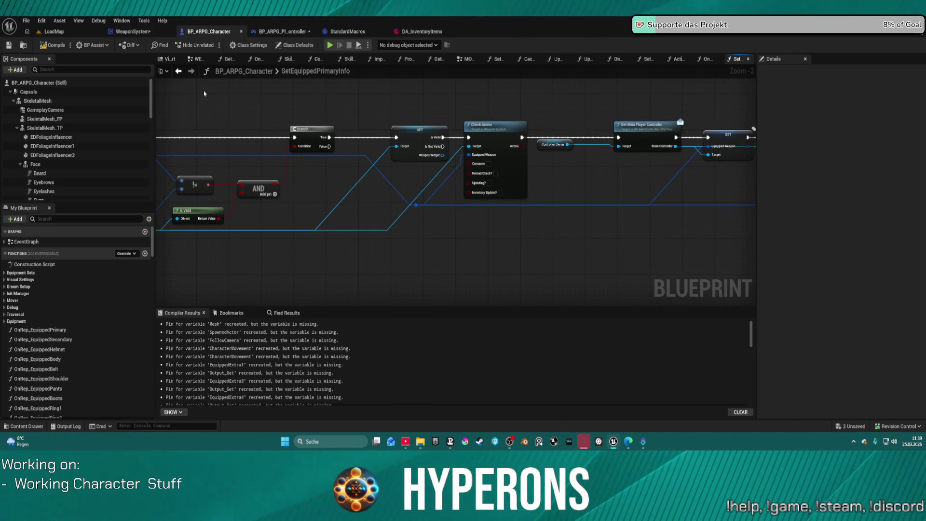
drag(350, 133, 418, 113)
drag(328, 118, 575, 137)
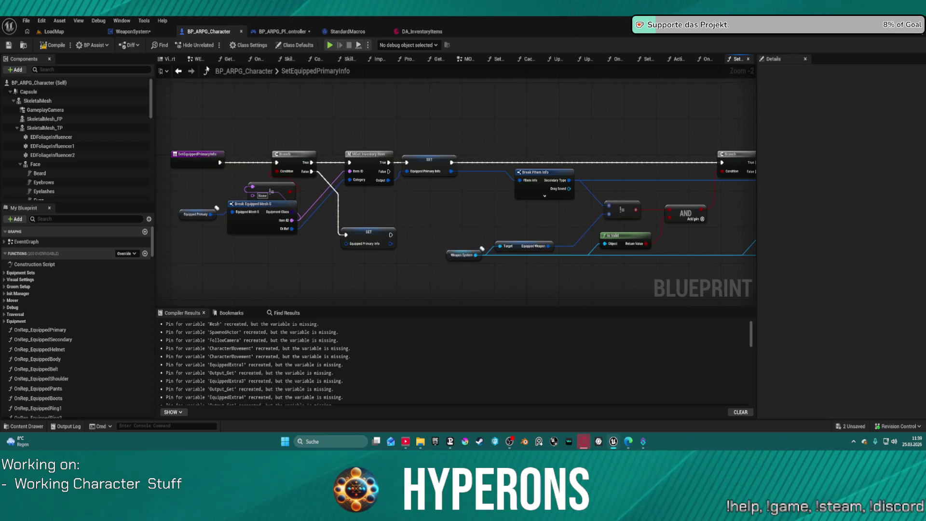
click(178, 72)
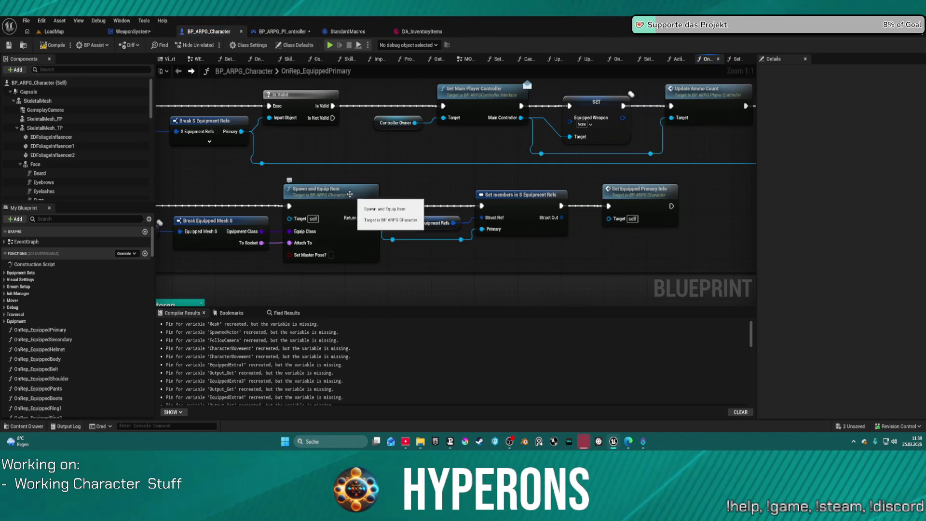
mouse_move(308, 178)
mouse_down()
mouse_move(471, 177)
mouse_move(533, 72)
mouse_move(531, 35)
mouse_move(505, 32)
mouse_up()
Step: Open GetWeaponSkillAndState from the Todo Refactoren comment, inspect Server Weapon State, then go to LoadMap
drag(363, 181, 351, 187)
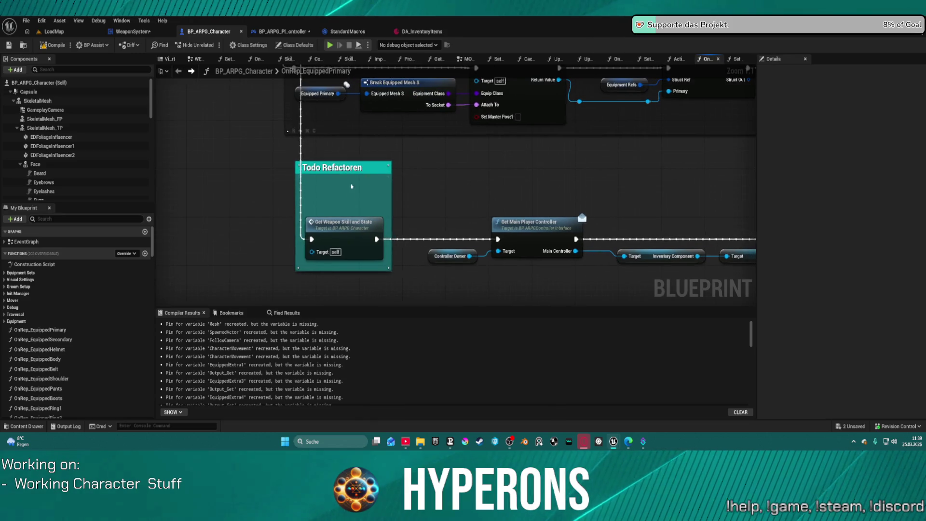
double_click(343, 236)
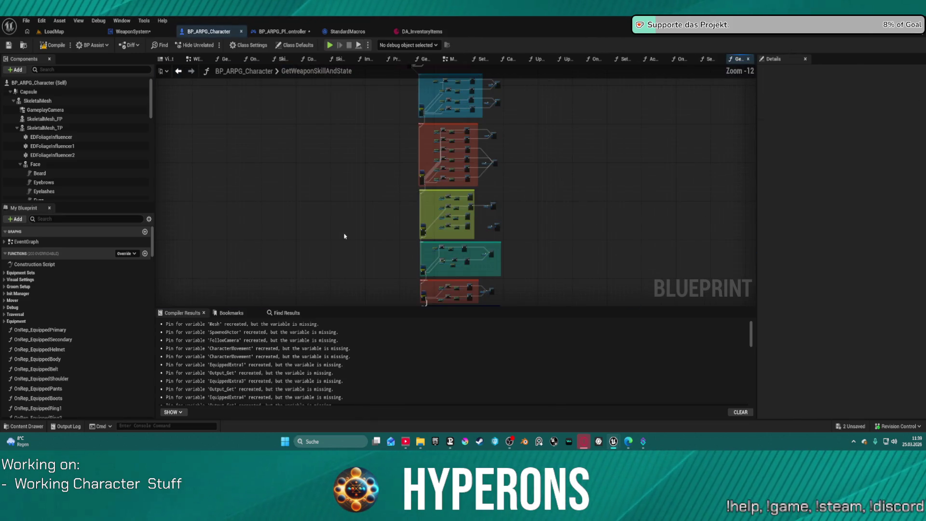
scroll(467, 167, up, 13)
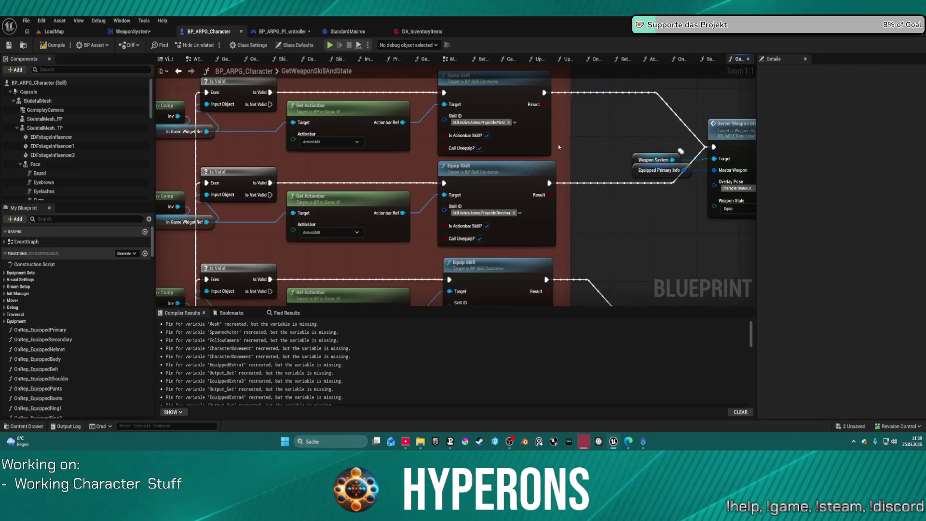
mouse_move(593, 130)
mouse_down()
mouse_move(417, 168)
mouse_move(442, 187)
mouse_move(628, 146)
mouse_up()
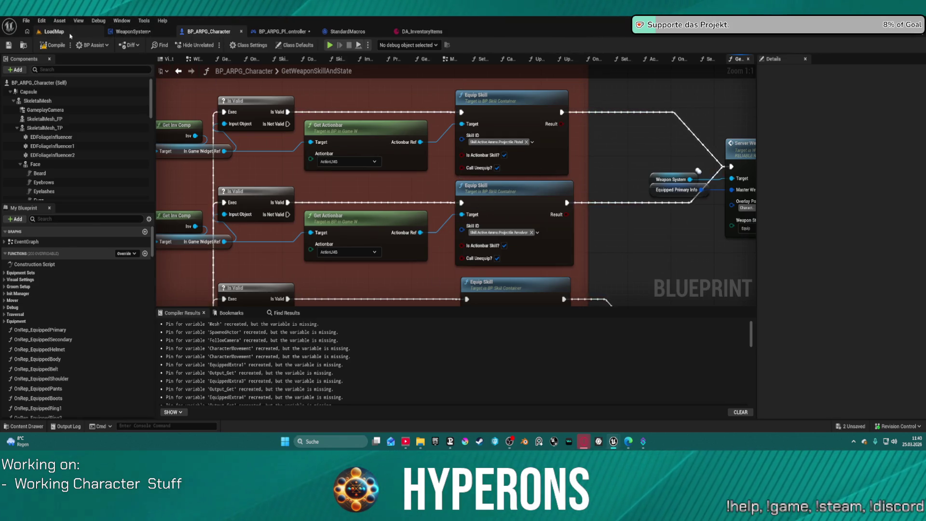
click(54, 32)
Step: Open the BP_InGameW widget blueprint from the ActionRPGStarterSystem Widgets folder
click(23, 426)
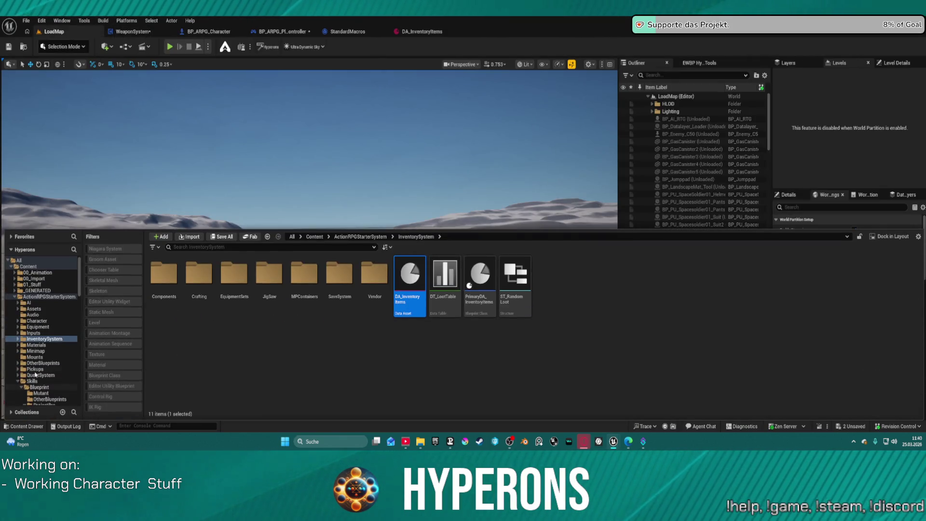
click(32, 299)
scroll(34, 373, down, 3)
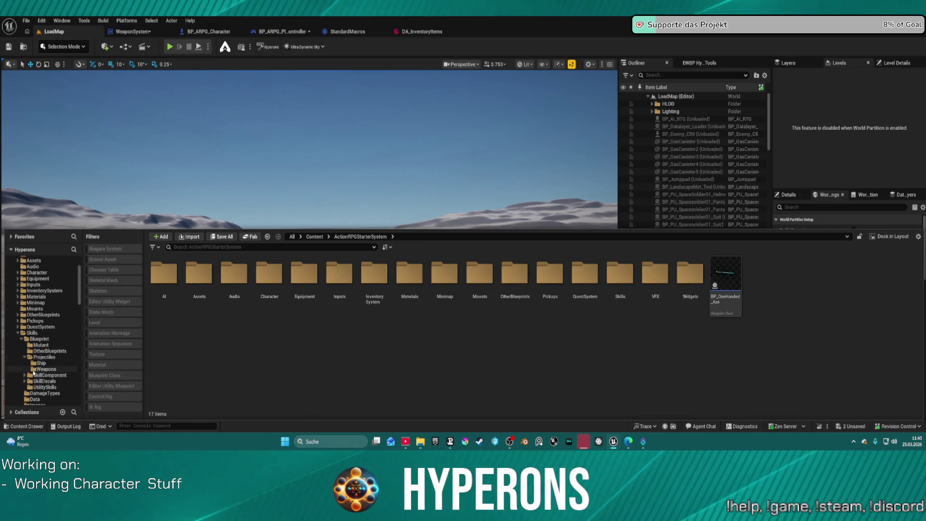
scroll(34, 373, down, 4)
click(34, 351)
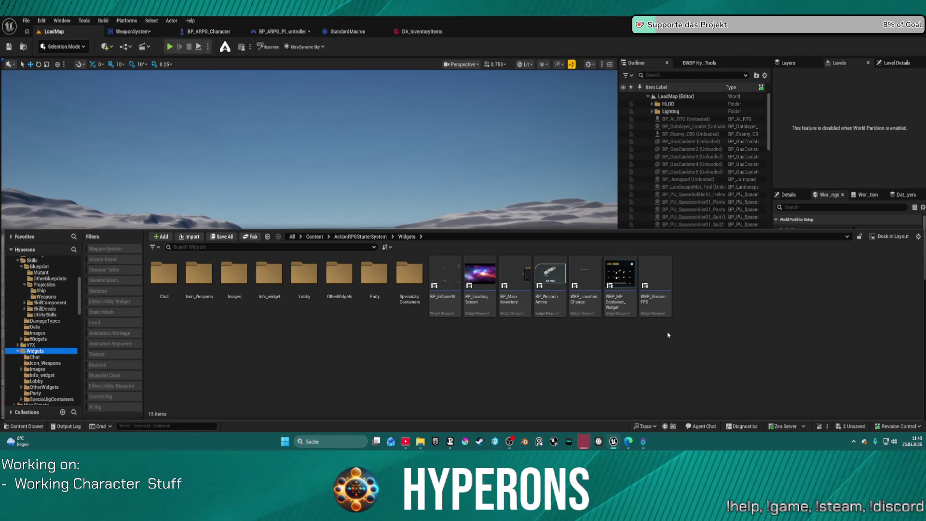
double_click(451, 268)
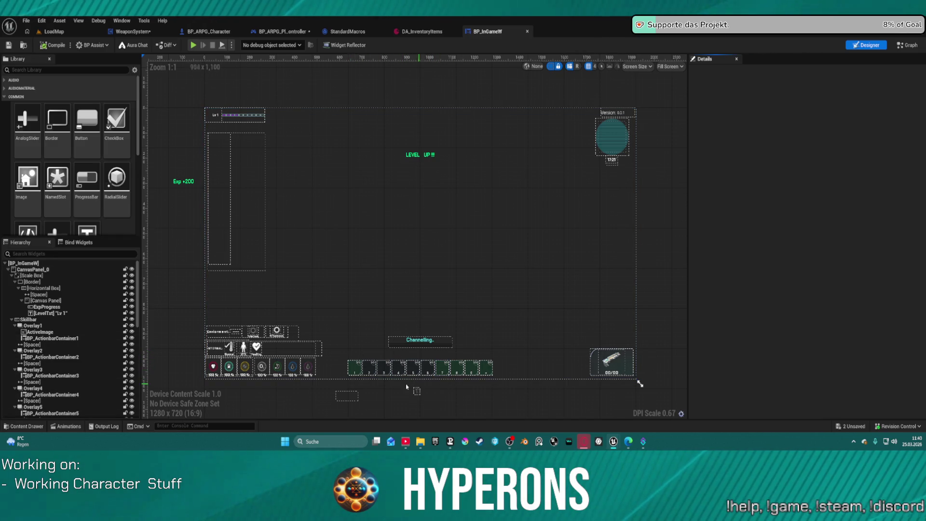
Step: Inspect the BP_ActionbarContainerLMB skill slot, then close the BP_InGameW editor
scroll(424, 395, up, 15)
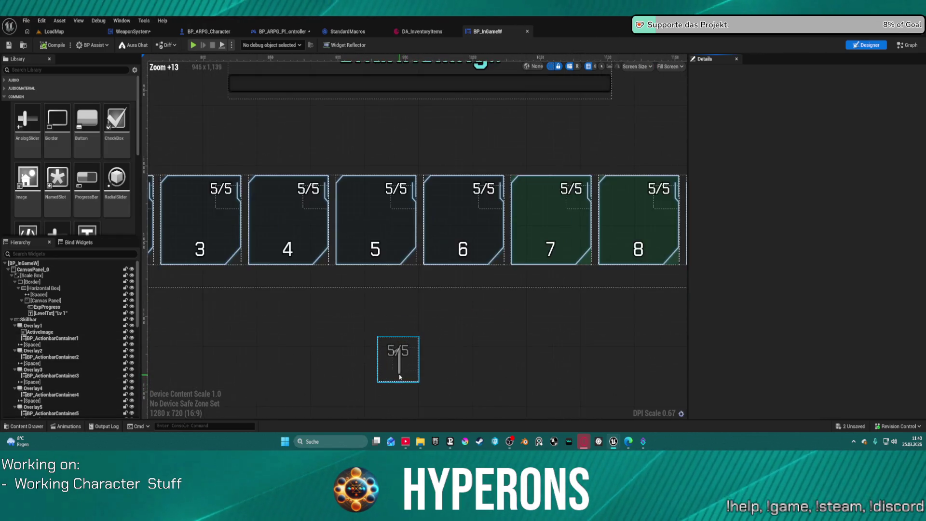
click(398, 355)
scroll(399, 355, down, 20)
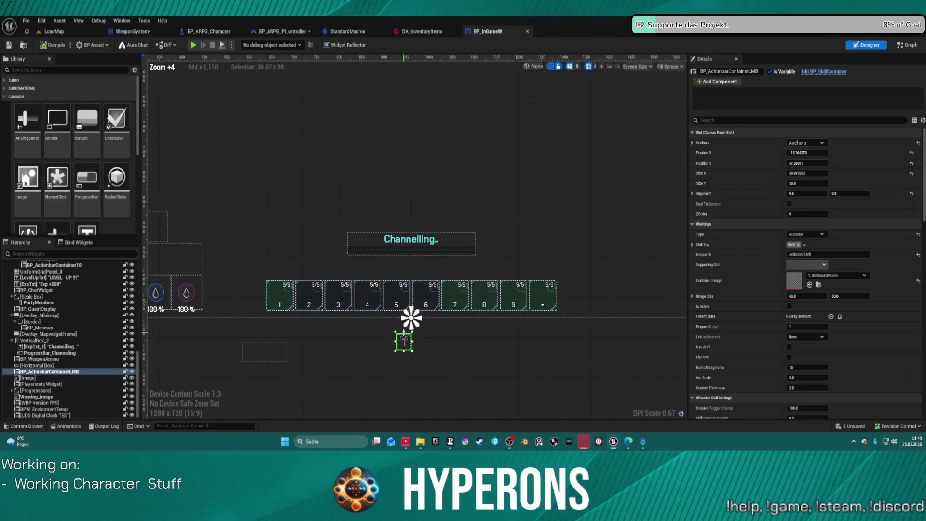
scroll(400, 310, up, 8)
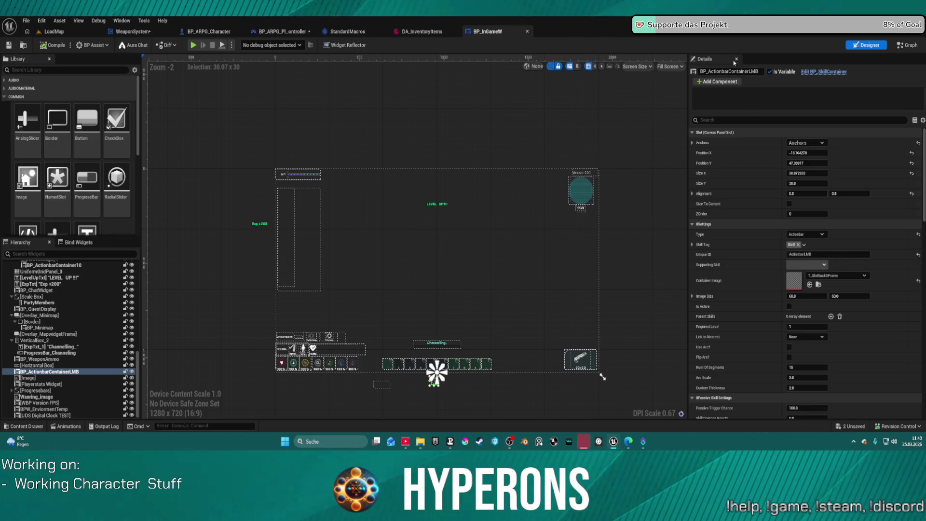
middle_click(492, 35)
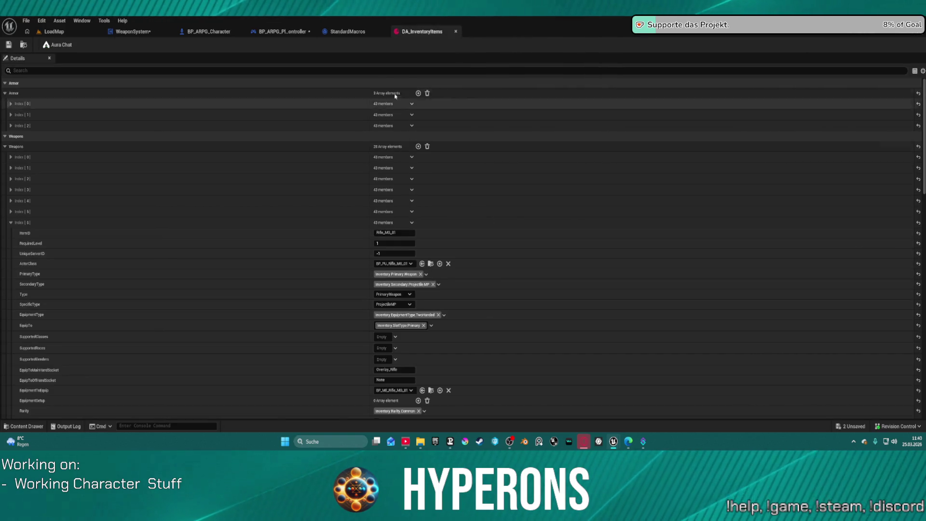
Step: Return to BP_ARPG_Character and open BP_SkillContainer's EquipSkill function from an Equip Skill node
click(274, 32)
click(215, 32)
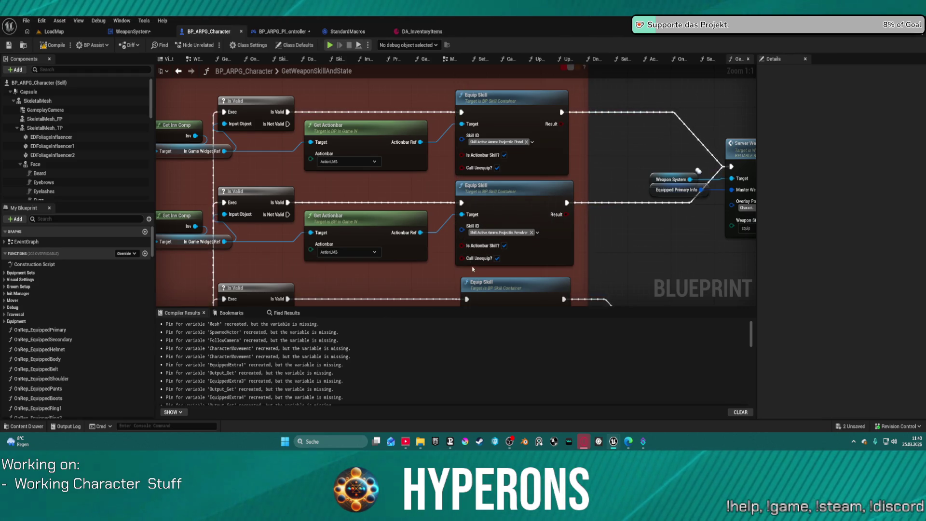
click(527, 122)
double_click(527, 122)
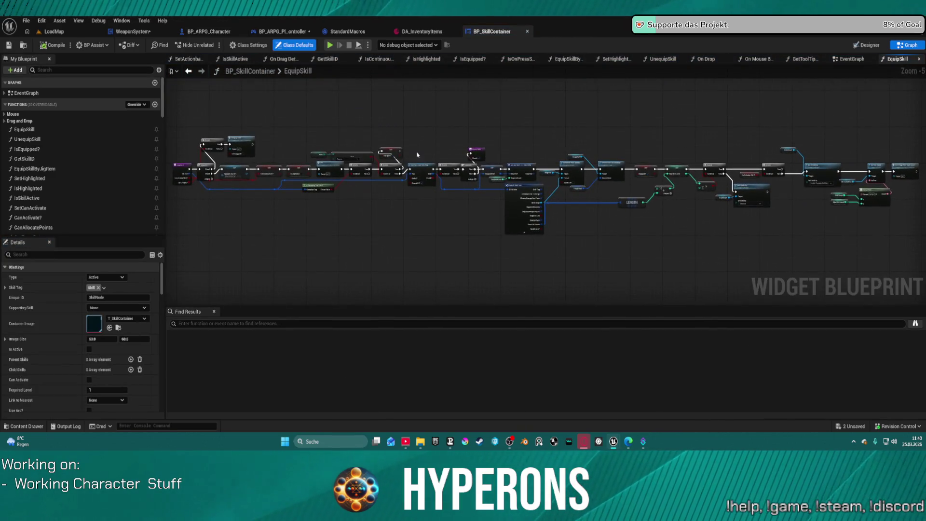
mouse_move(569, 243)
mouse_down()
mouse_move(799, 236)
mouse_move(490, 236)
mouse_move(444, 213)
mouse_move(408, 214)
mouse_move(436, 212)
mouse_up()
scroll(490, 236, down, 2)
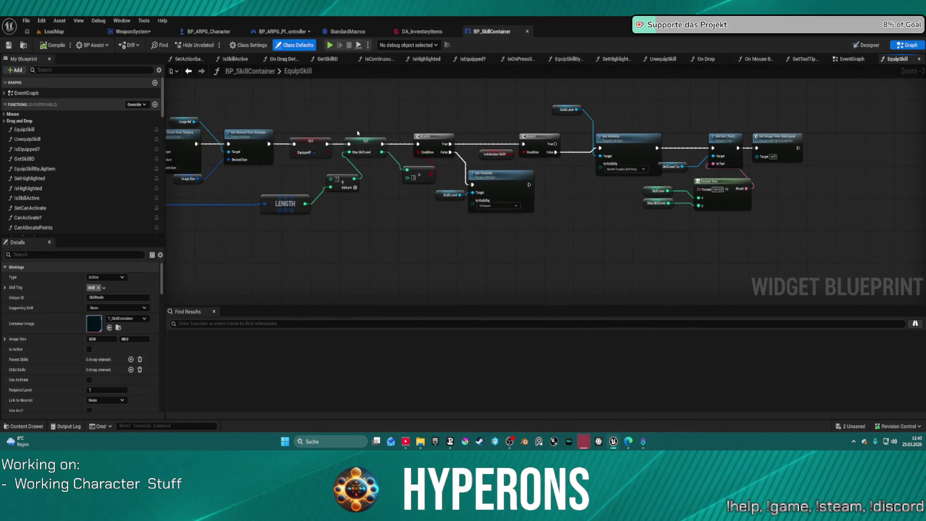
Step: Browse BP_SkillContainer's Equip skill and Cooldown groups, then return to BP_ARPG_Character
click(192, 72)
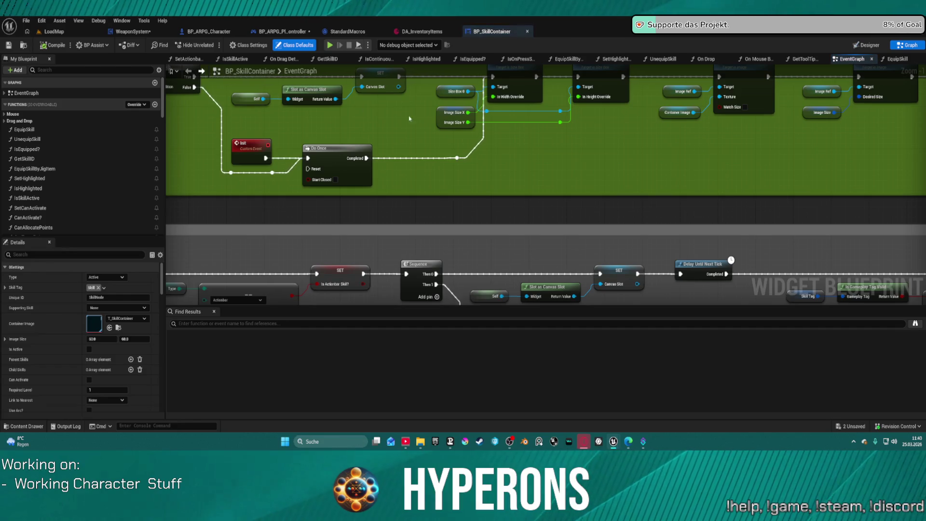
scroll(617, 171, down, 4)
drag(585, 160, 511, 146)
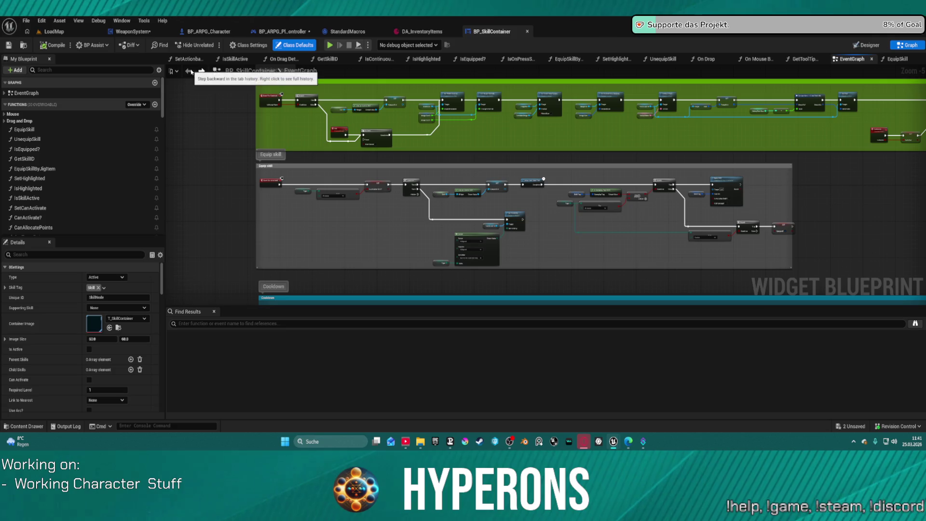
click(213, 32)
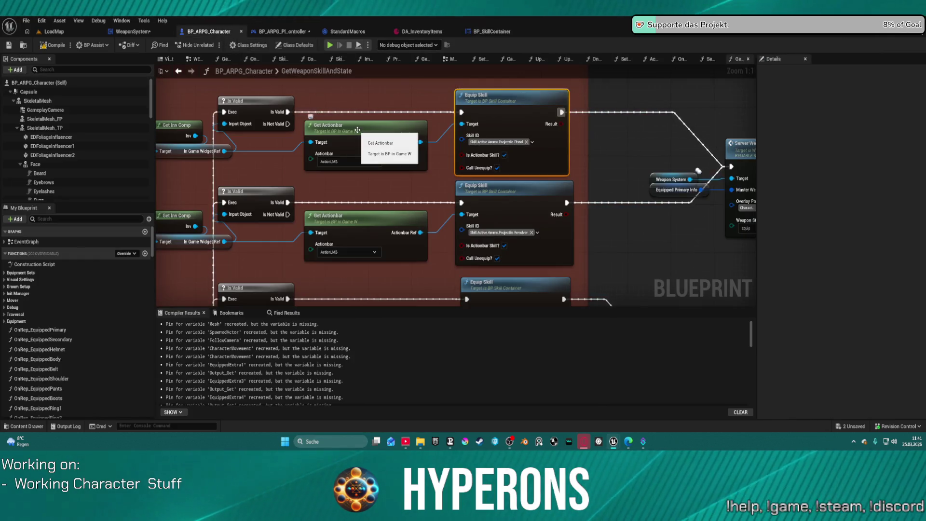
Step: Pan through GetWeaponSkillAndState to the Equip Skill, Get Inv Comp and Server Weapon State nodes
drag(571, 242, 515, 44)
mouse_move(621, 249)
mouse_down()
mouse_move(641, 195)
mouse_move(675, 164)
mouse_up()
scroll(675, 164, down, 11)
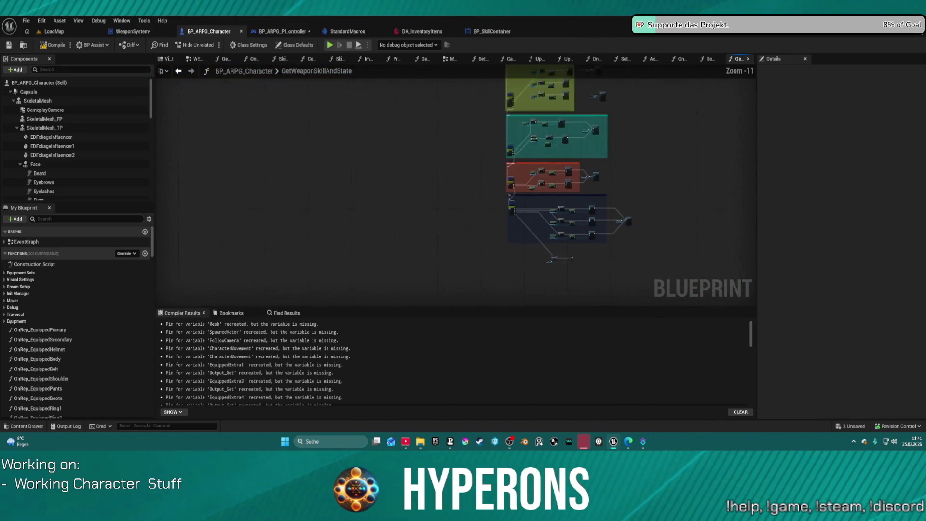
mouse_move(472, 207)
mouse_down()
mouse_move(475, 347)
mouse_move(477, 275)
mouse_up()
scroll(530, 261, up, 6)
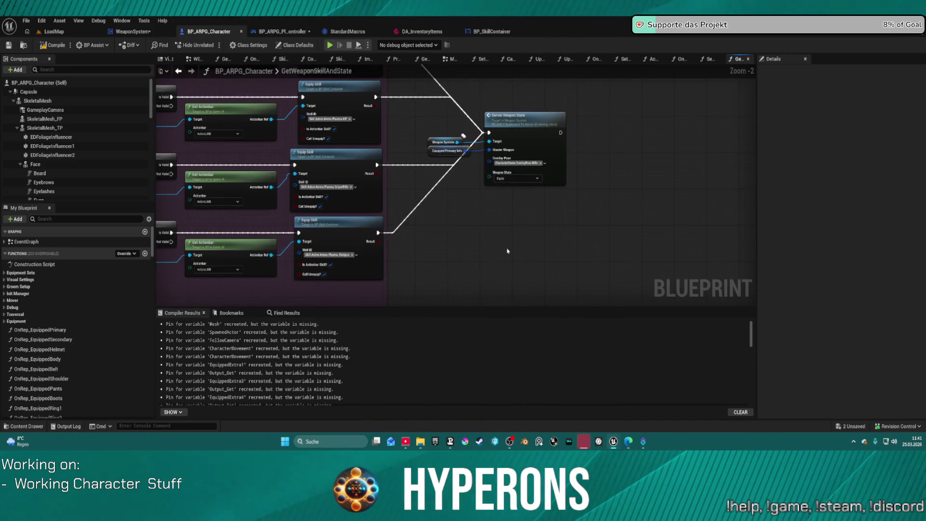
drag(507, 250, 583, 246)
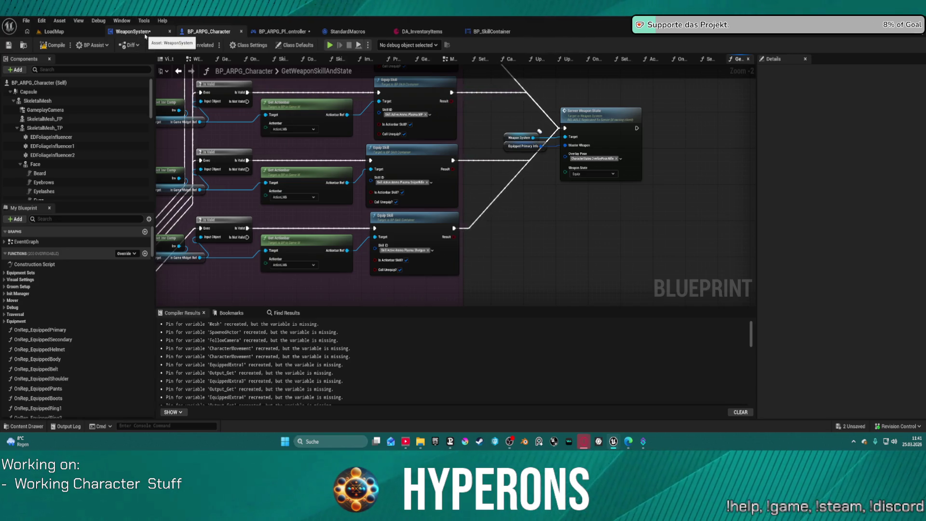
Step: Move Server Weapon State and its Weapon System and Equipped Primary Info getters down-left
scroll(193, 144, down, 3)
mouse_move(337, 155)
mouse_down()
mouse_move(409, 128)
mouse_move(403, 141)
mouse_up()
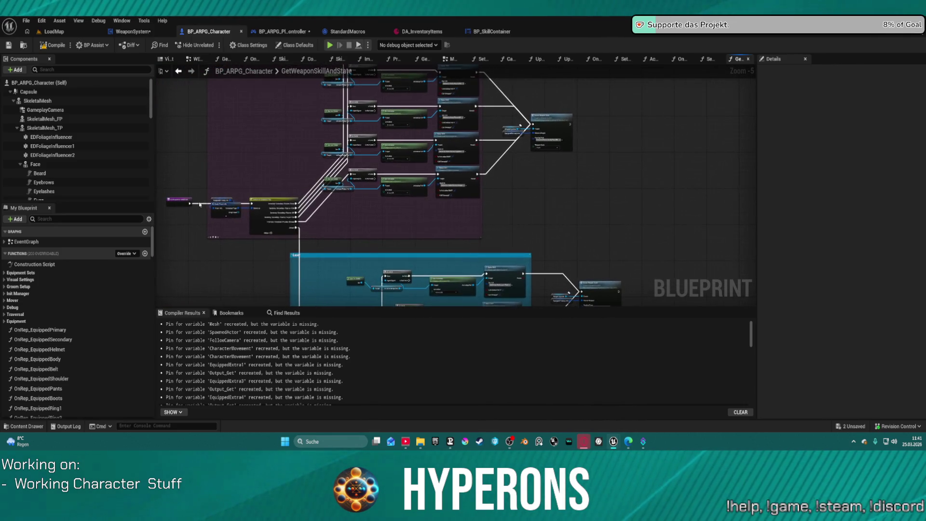
scroll(245, 205, up, 6)
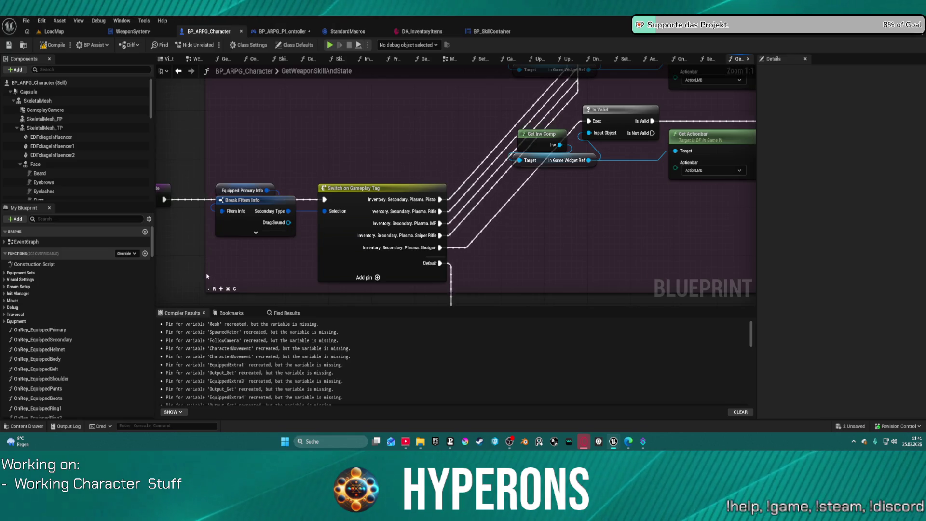
scroll(327, 183, down, 5)
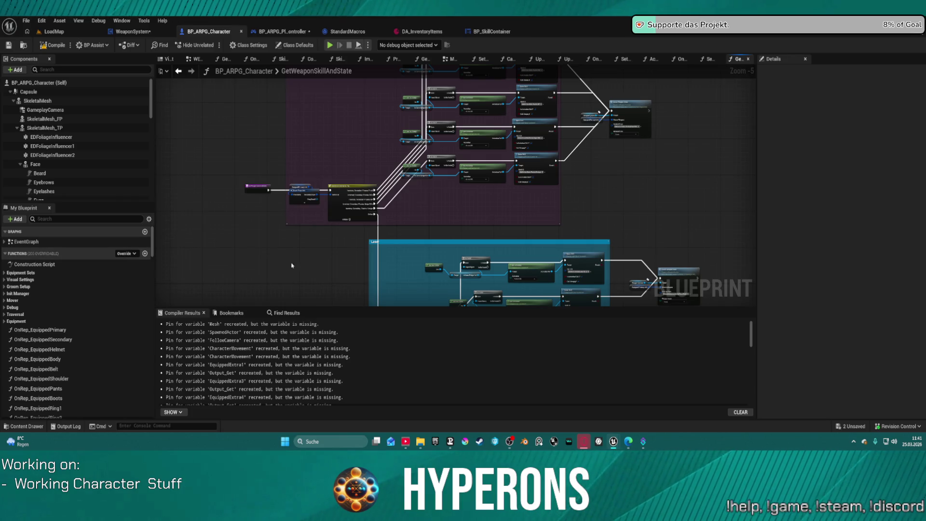
scroll(613, 114, up, 5)
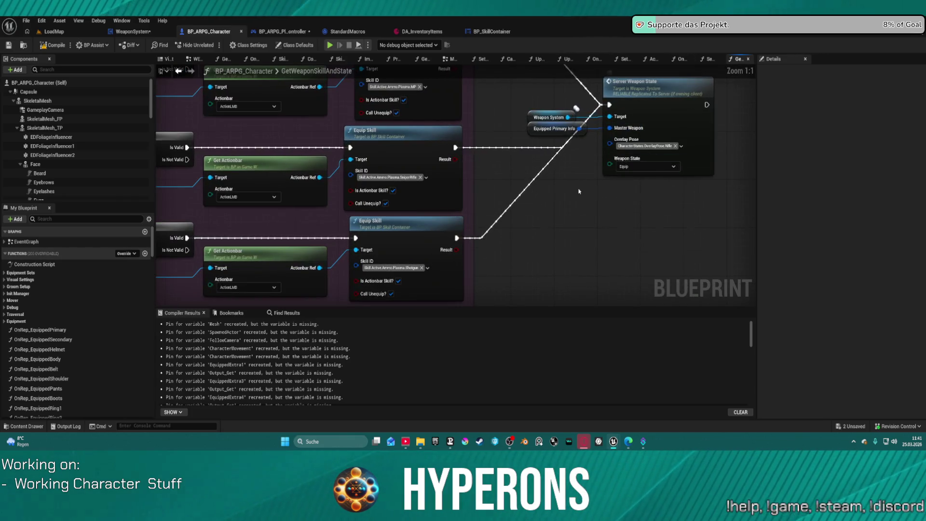
drag(705, 167, 482, 228)
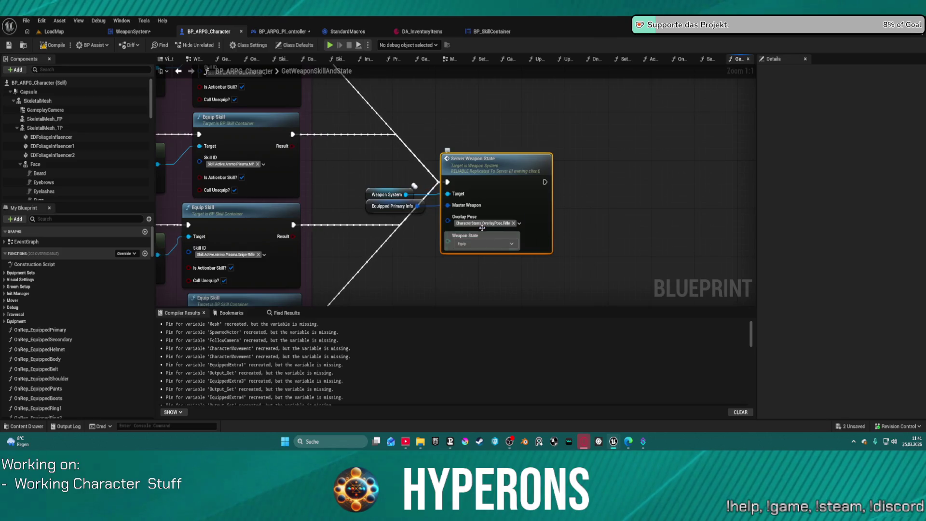
scroll(547, 225, down, 4)
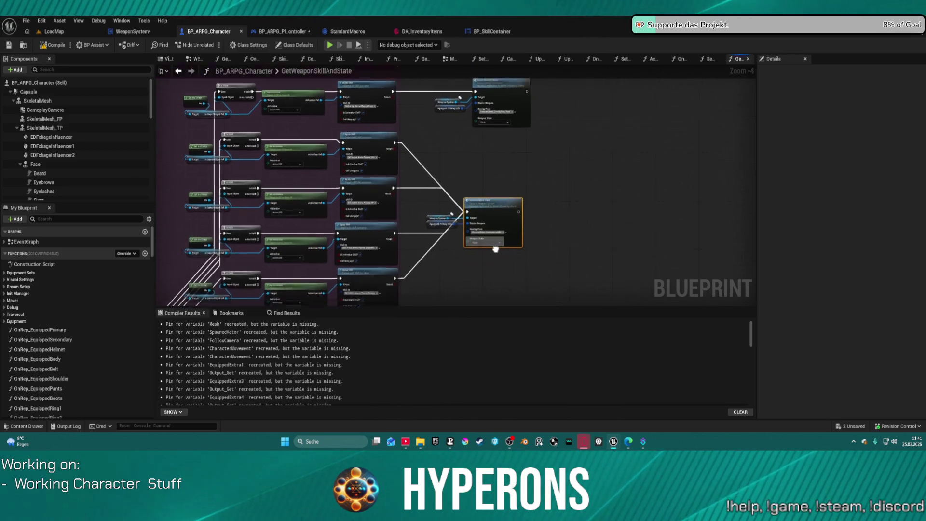
mouse_move(488, 228)
mouse_down()
mouse_move(458, 196)
mouse_move(530, 120)
mouse_up()
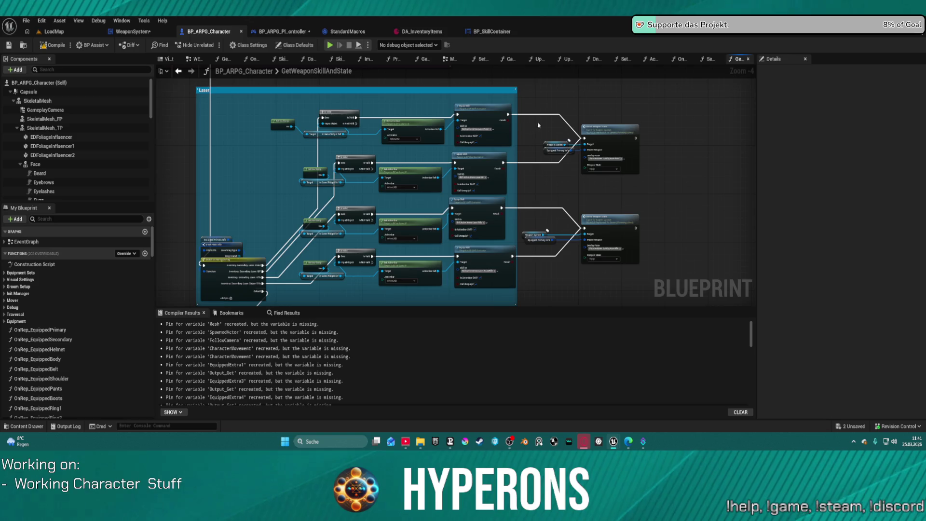
scroll(640, 233, up, 4)
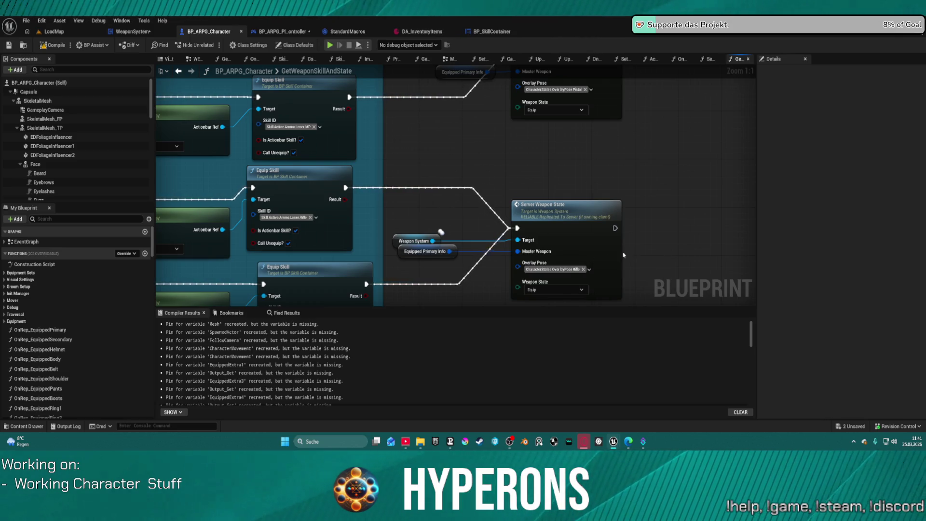
drag(540, 204, 555, 107)
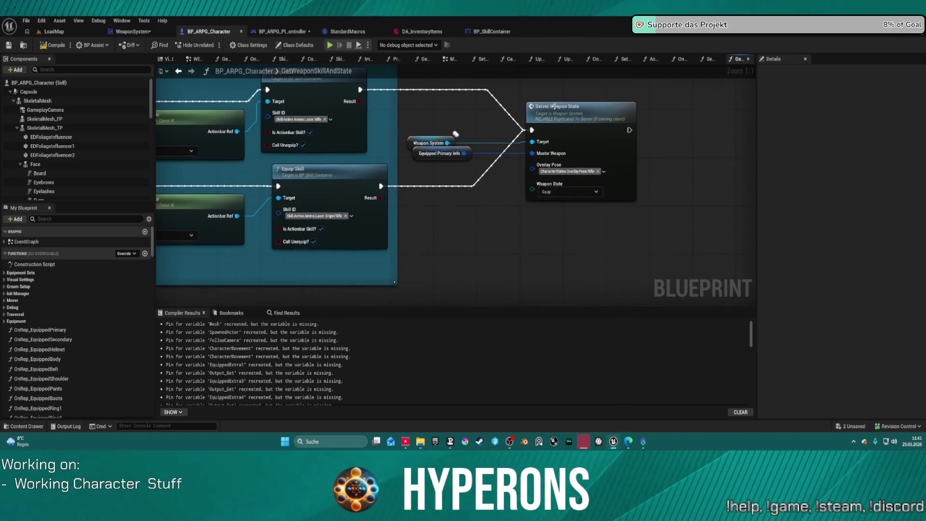
scroll(620, 109, down, 3)
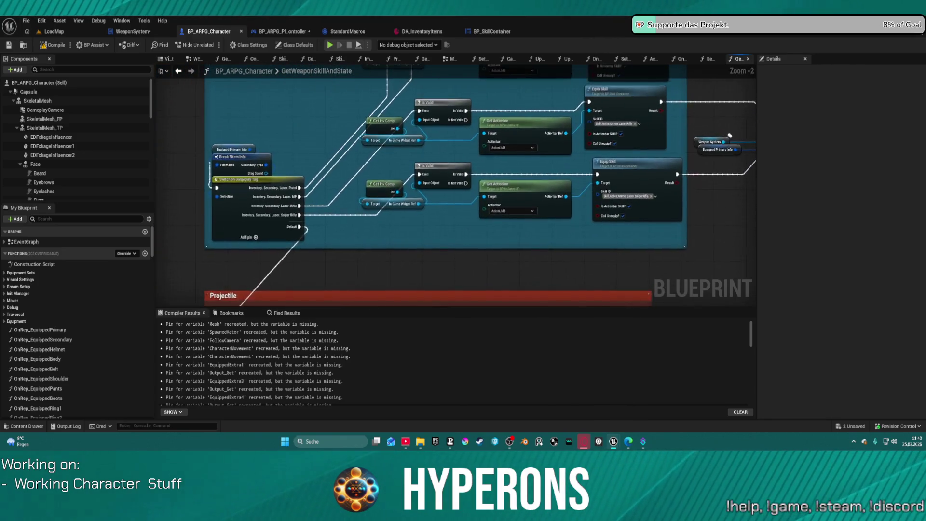
drag(618, 171, 616, 172)
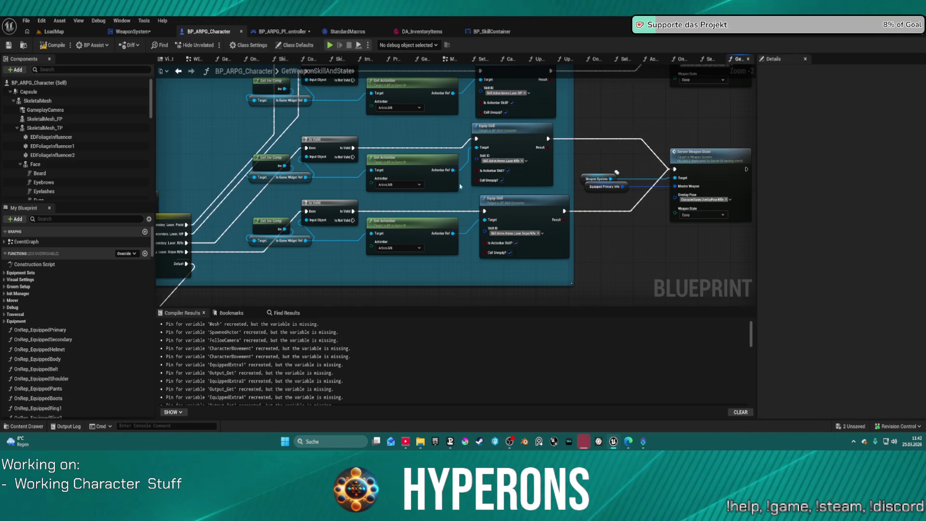
mouse_move(323, 222)
mouse_down()
mouse_move(439, 208)
mouse_move(381, 189)
mouse_up()
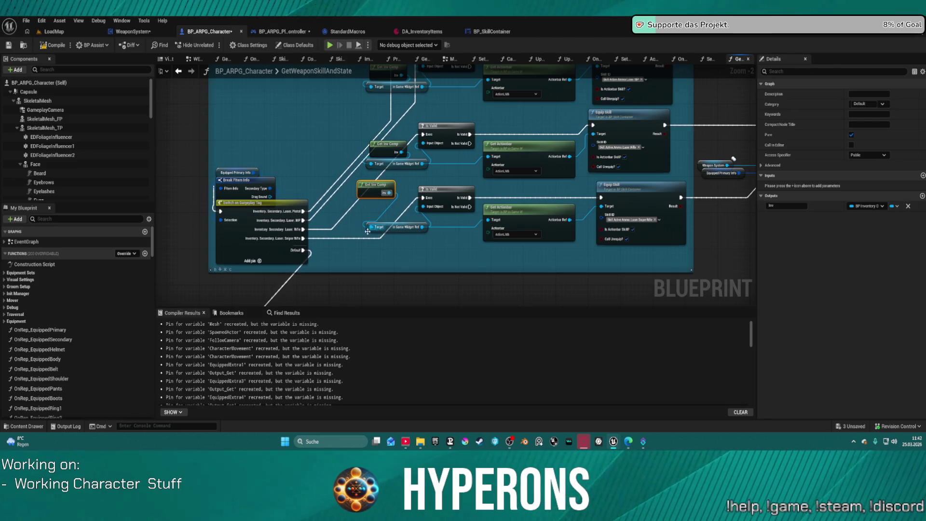
scroll(386, 174, down, 3)
scroll(505, 123, up, 2)
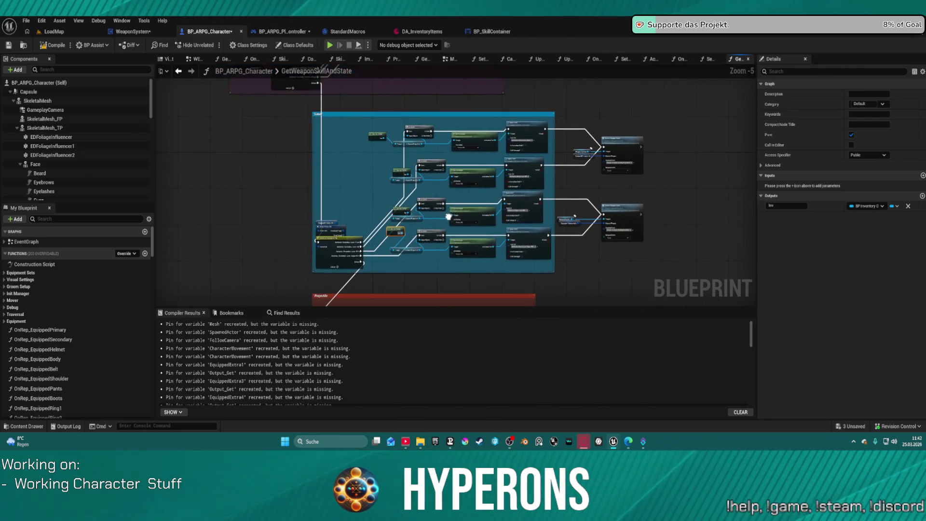
drag(615, 174, 489, 216)
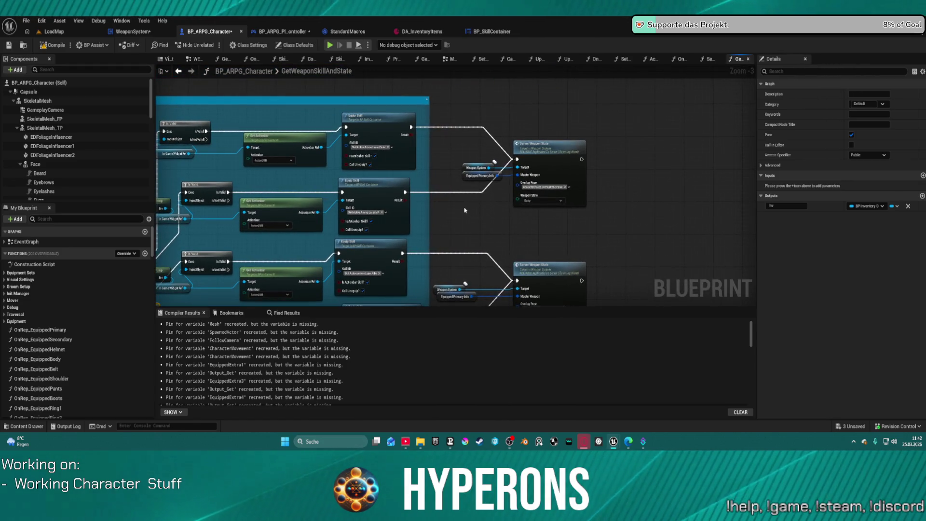
drag(406, 193, 663, 169)
mouse_move(724, 152)
mouse_down()
mouse_move(386, 167)
mouse_move(658, 153)
mouse_up()
scroll(658, 154, down, 9)
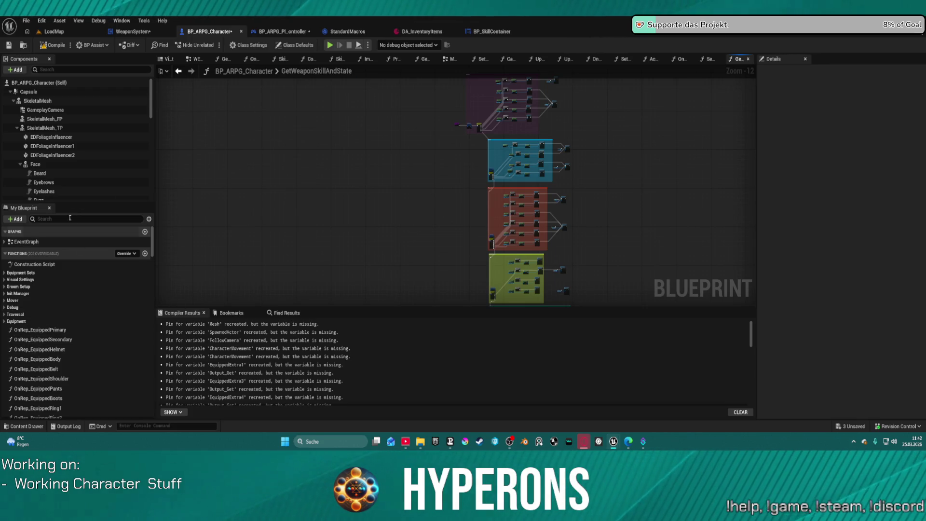
Step: Find GetWeaponSkillAndState with a 'getw' My Blueprint search, then switch to the WeaponSystem EventGraph
text(gert)
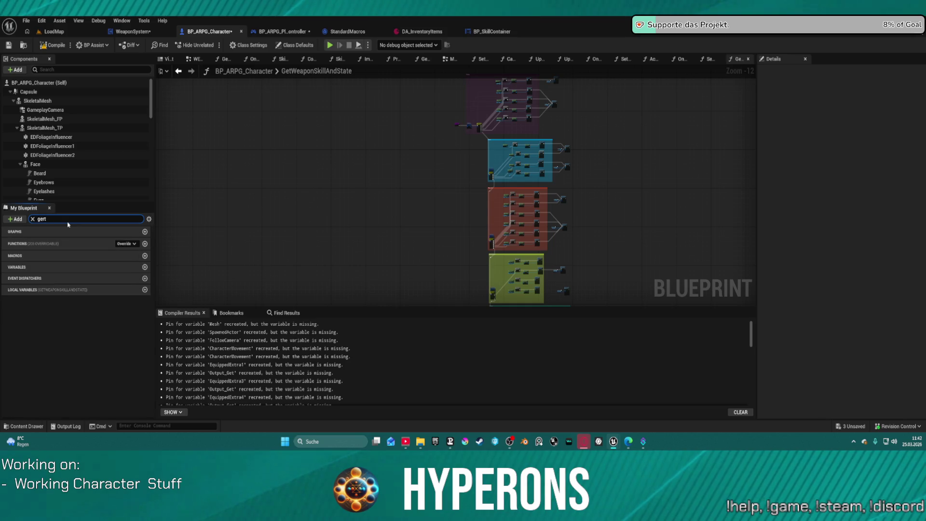
key(BackSpace)
text(t)
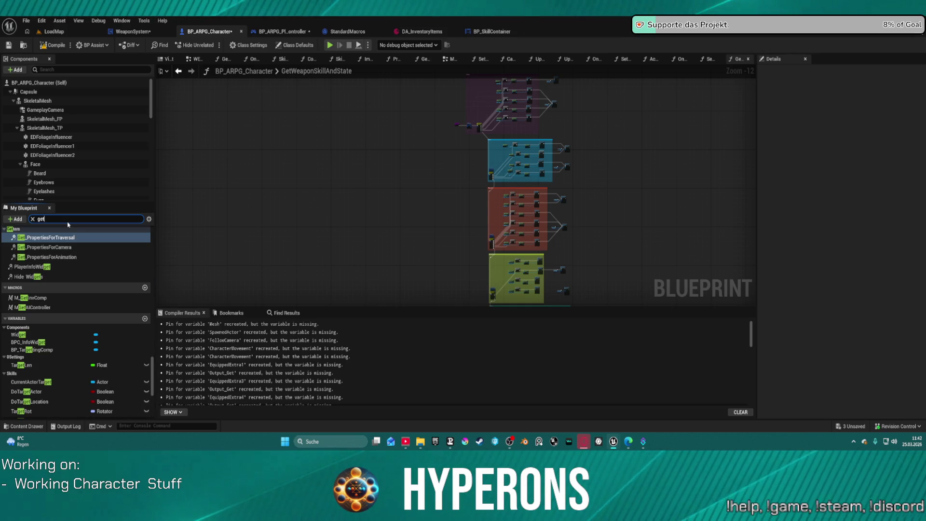
text(w)
click(59, 256)
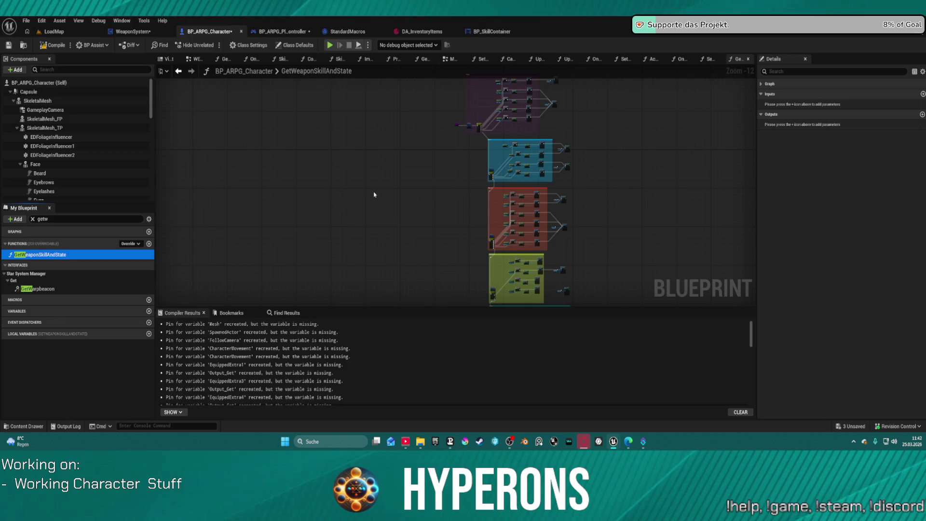
scroll(472, 154, up, 8)
scroll(472, 155, up, 3)
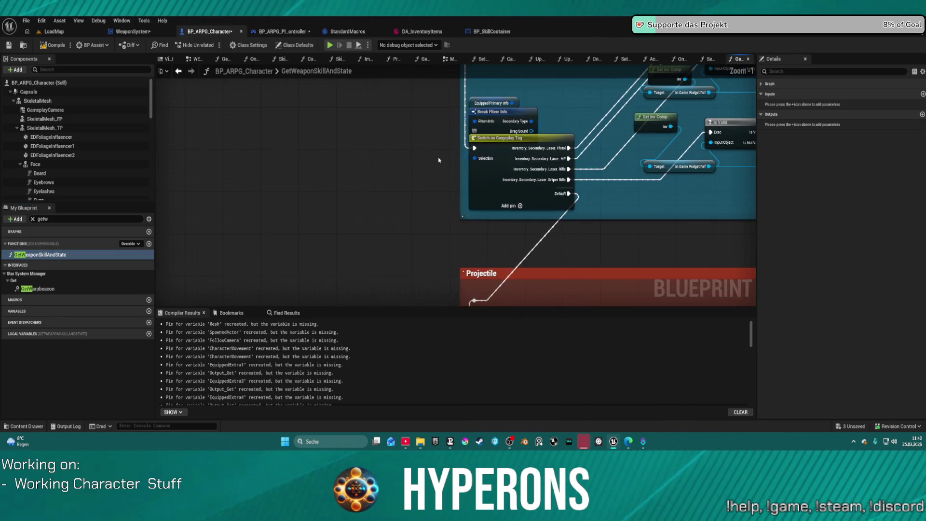
click(136, 32)
scroll(233, 185, down, 3)
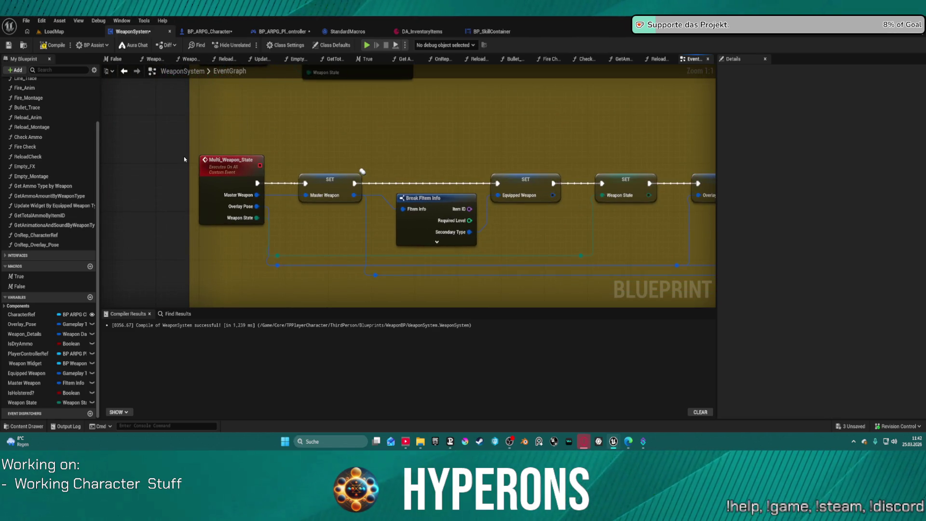
Step: Return to BP_ARPG_Character and open its GetWeaponSkillAndState function graph
scroll(236, 183, down, 1)
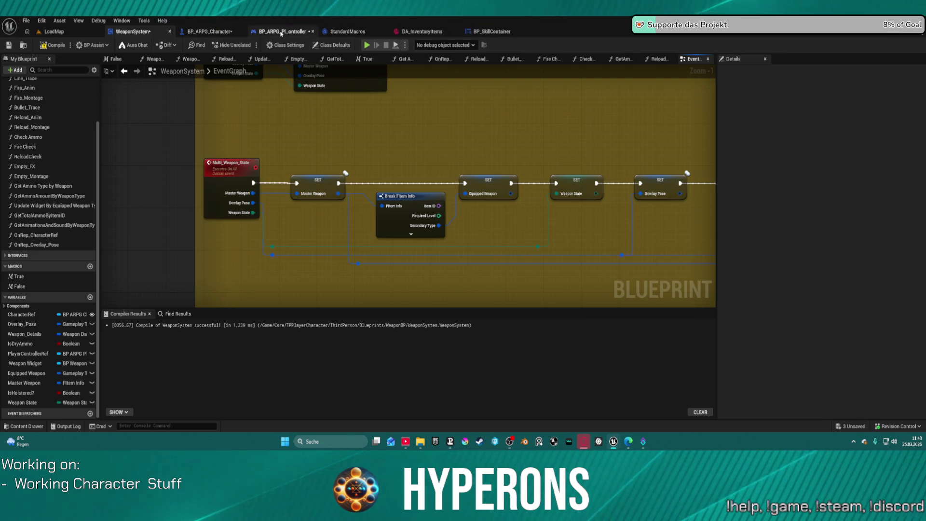
click(214, 32)
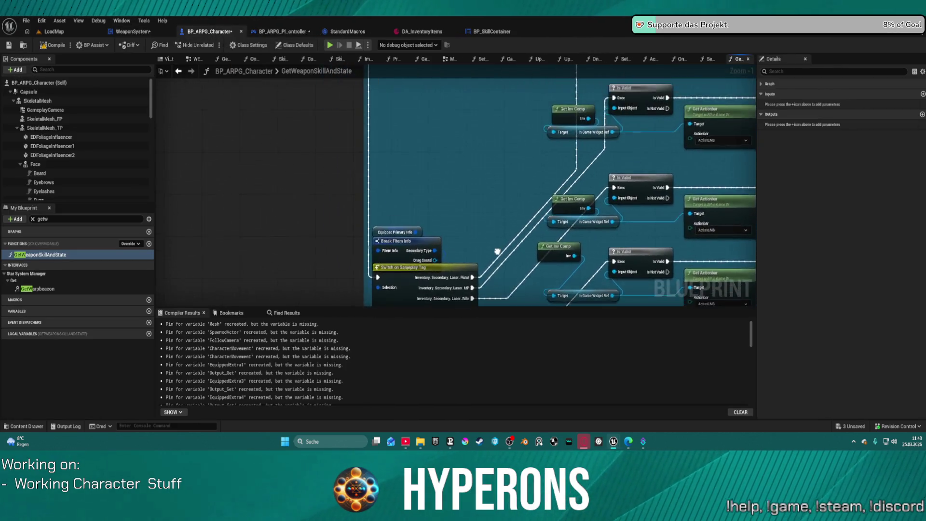
click(181, 72)
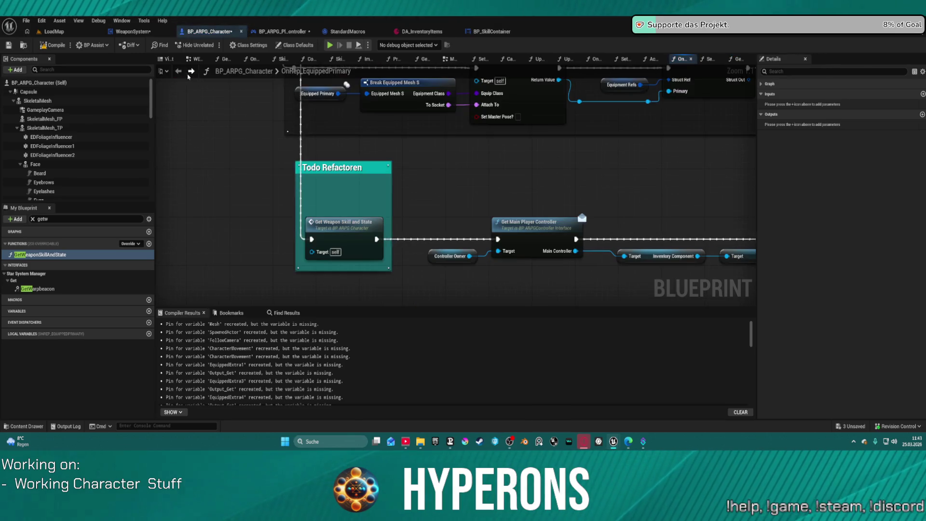
double_click(353, 229)
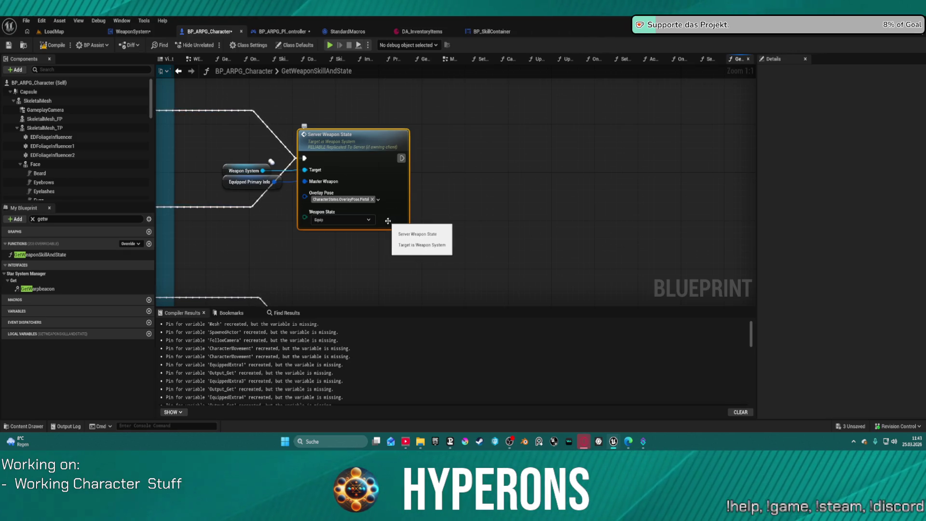
Step: Move the Equipped Primary Info getter next to Server Weapon State and bring the Equip Skill nodes into view
drag(223, 186, 239, 189)
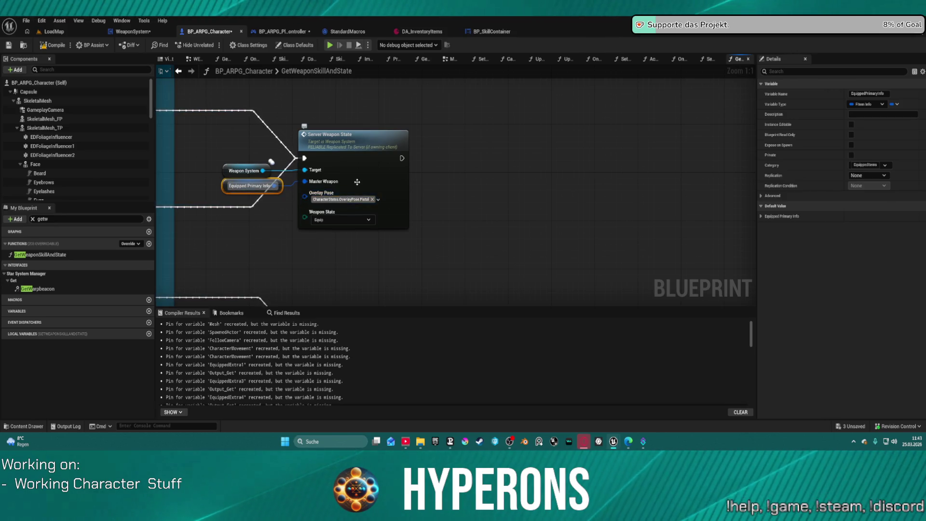
drag(357, 181, 582, 161)
scroll(390, 209, down, 2)
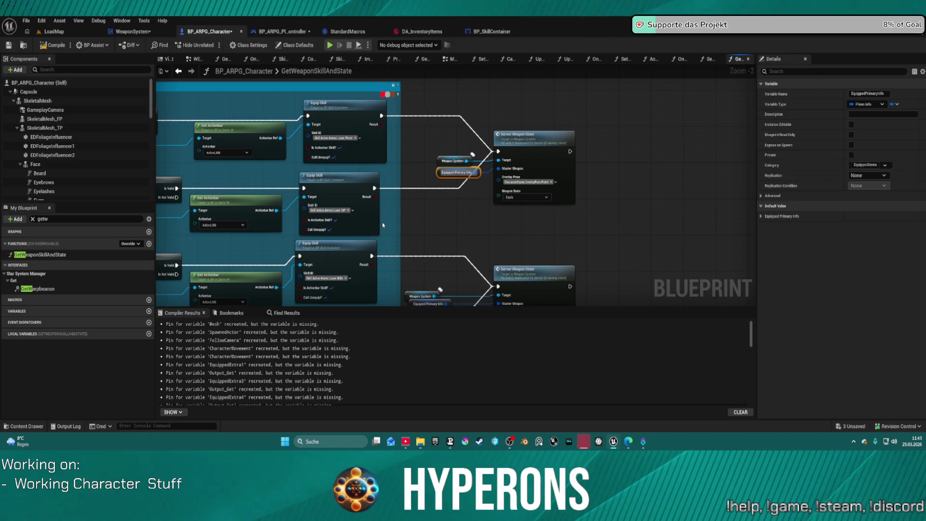
scroll(414, 231, down, 3)
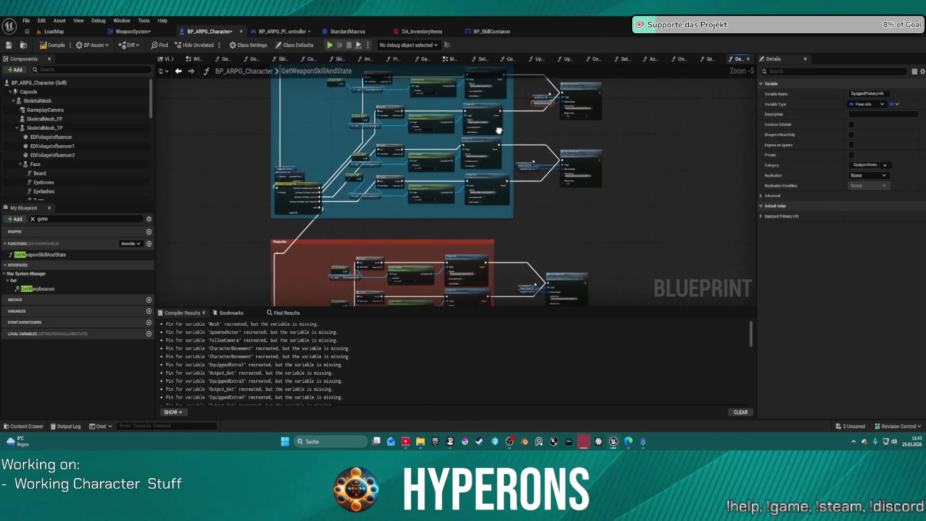
Step: Delete the Laser row's equip-skill node chain as a trial, then undo the deletion
scroll(487, 166, up, 3)
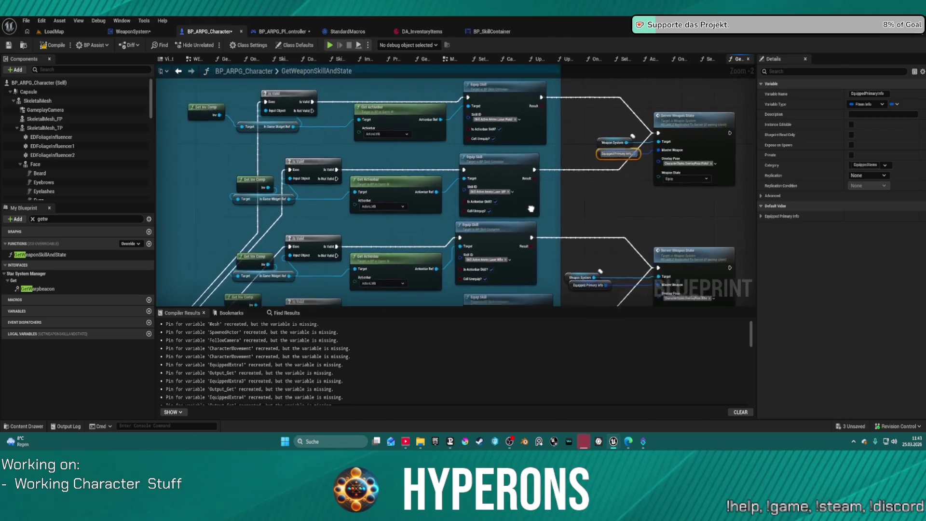
mouse_move(532, 211)
mouse_down()
mouse_move(507, 220)
mouse_move(578, 161)
mouse_up()
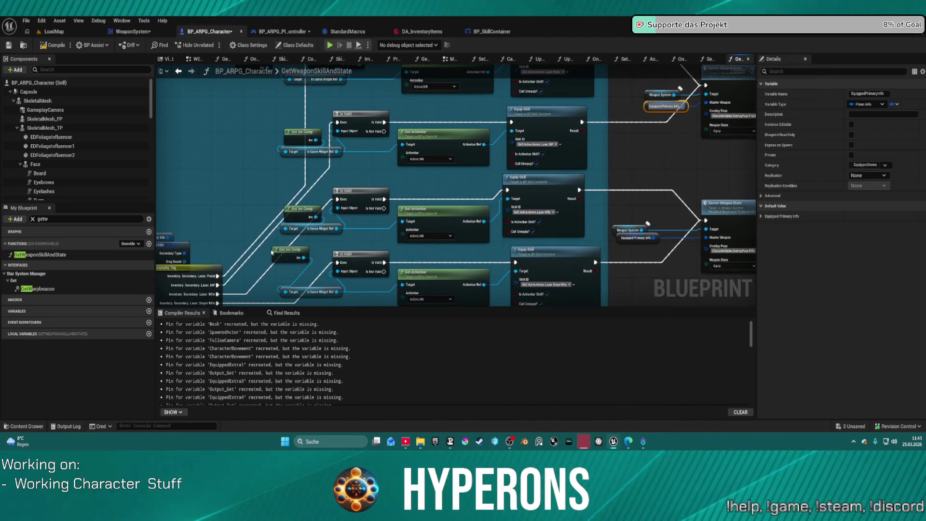
mouse_move(221, 265)
mouse_down()
mouse_move(255, 164)
mouse_move(193, 164)
mouse_move(259, 161)
mouse_move(255, 172)
mouse_up()
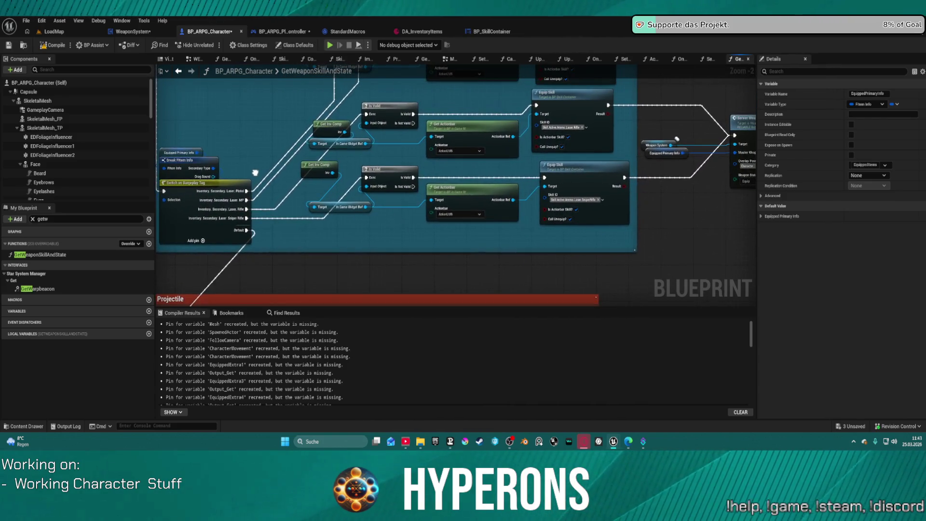
mouse_move(531, 193)
mouse_down()
mouse_move(434, 118)
mouse_move(332, 117)
mouse_up()
key(Delete)
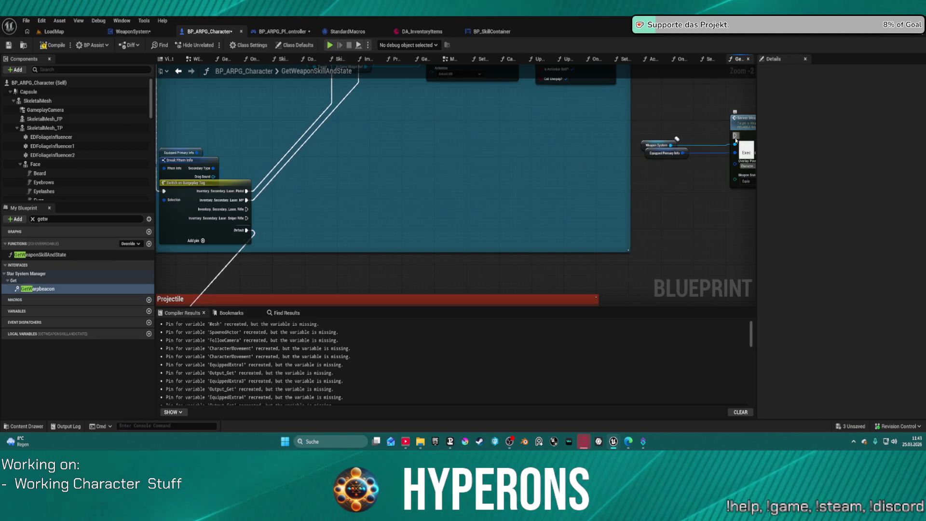
mouse_move(735, 141)
mouse_down()
mouse_move(275, 190)
mouse_move(247, 209)
mouse_move(750, 155)
mouse_move(716, 139)
mouse_up()
key(ctrl+z)
Step: Wire the Laser Pistol and MP outputs into Server Weapon State and select both Laser rows
mouse_move(237, 277)
mouse_down()
mouse_move(405, 235)
mouse_move(723, 93)
mouse_move(588, 86)
mouse_move(726, 88)
mouse_move(238, 287)
mouse_up()
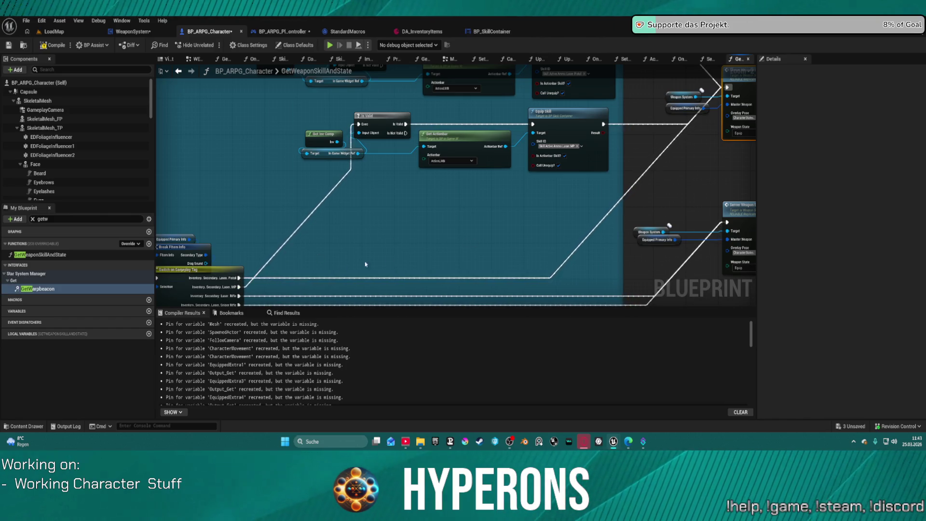
mouse_move(239, 286)
mouse_down()
mouse_move(735, 88)
mouse_move(727, 88)
mouse_up()
scroll(434, 193, up, 2)
mouse_move(248, 158)
mouse_down()
mouse_move(556, 269)
mouse_move(594, 264)
mouse_move(561, 102)
mouse_up()
scroll(595, 267, down, 5)
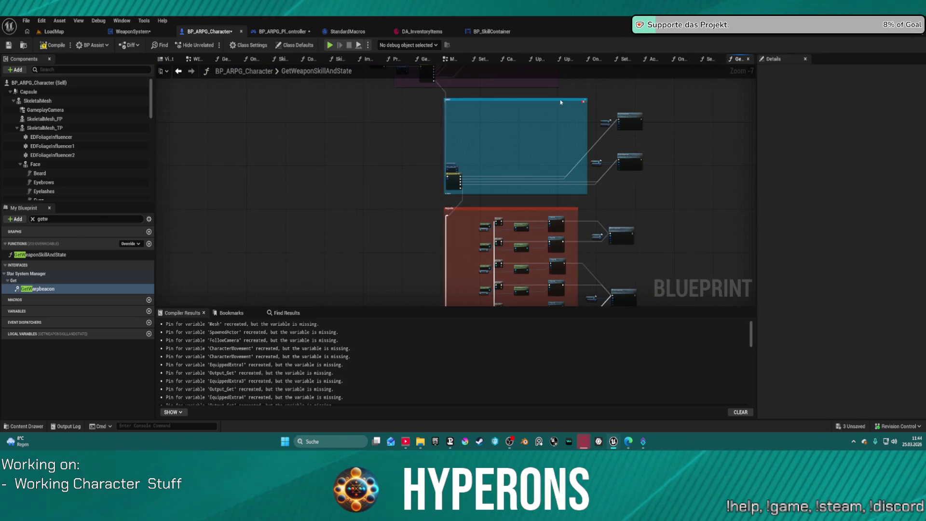
Step: Find the purple Plasma section and move Server Weapon State below its equip-skill nodes
scroll(377, 195, up, 7)
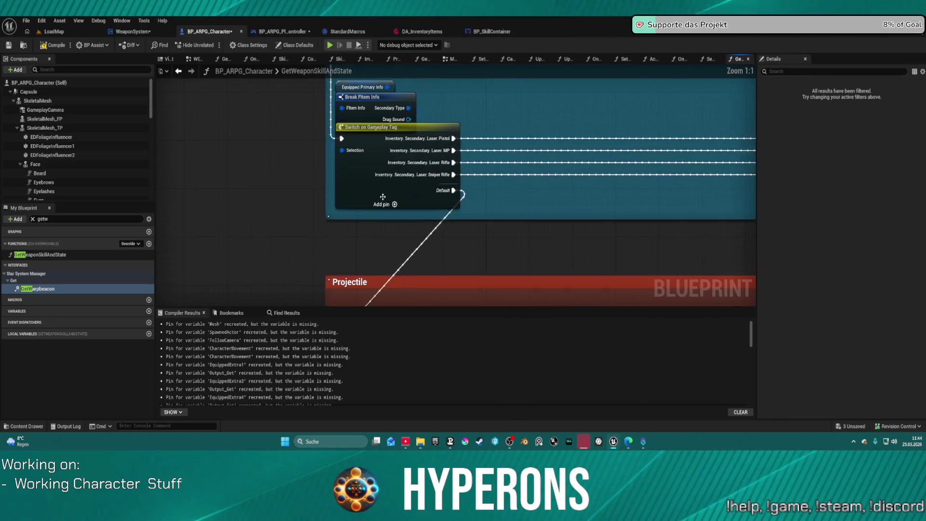
scroll(556, 107, down, 5)
drag(533, 121, 568, 197)
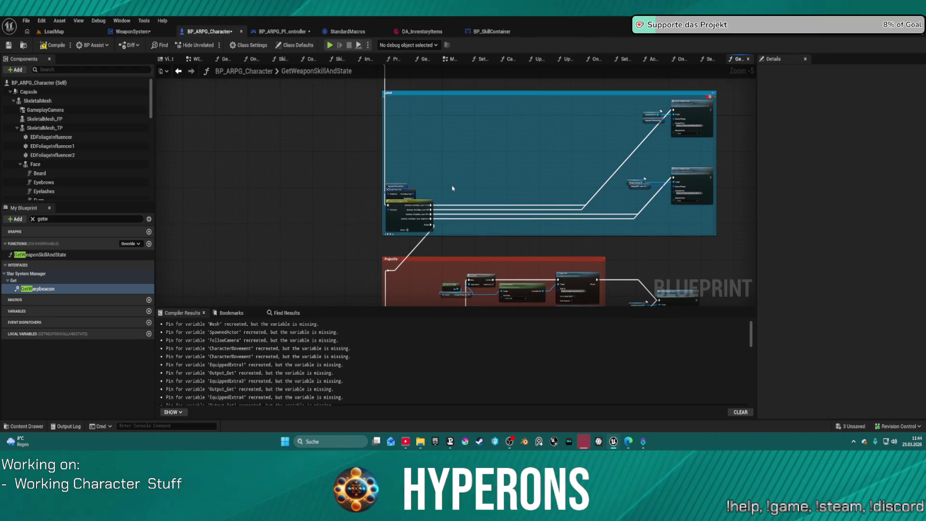
scroll(452, 188, down, 2)
drag(561, 170, 526, 270)
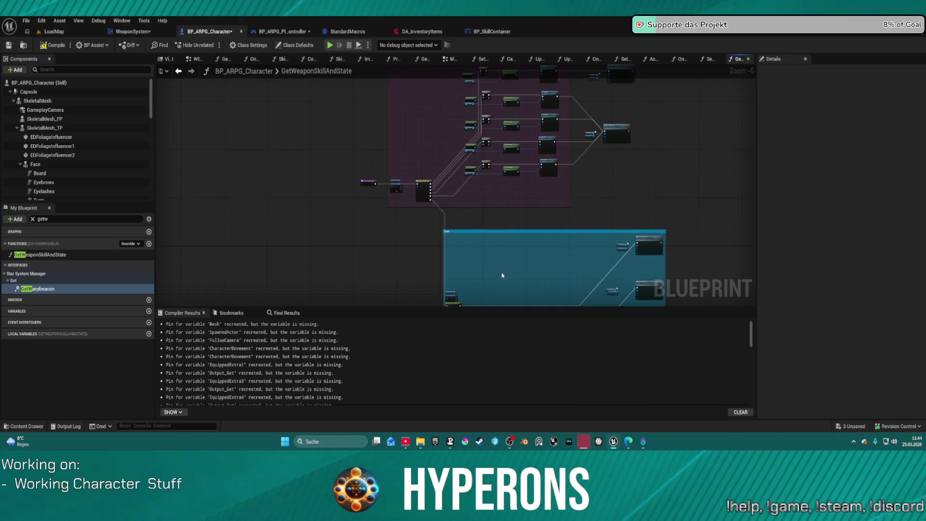
scroll(487, 191, up, 3)
mouse_move(486, 191)
mouse_down()
mouse_move(496, 227)
mouse_move(384, 279)
mouse_move(603, 297)
mouse_move(605, 223)
mouse_move(628, 144)
mouse_up()
scroll(628, 145, down, 1)
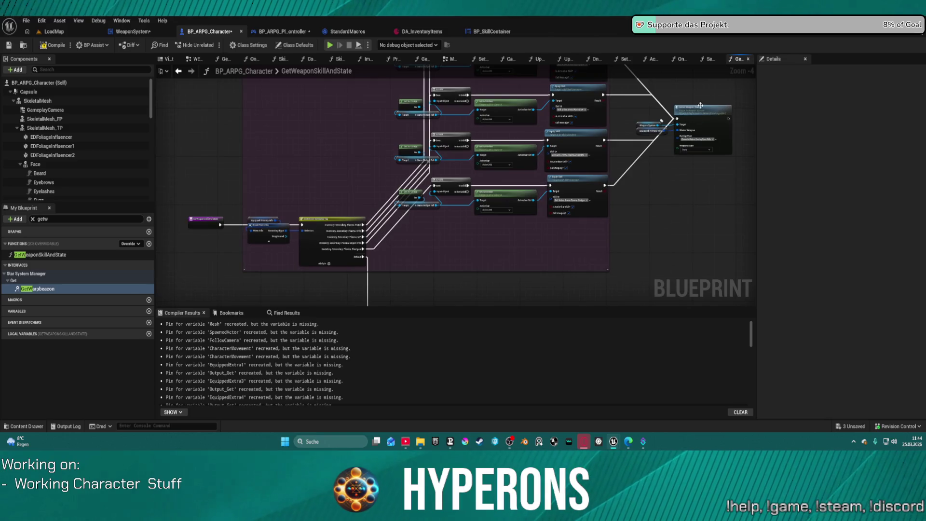
mouse_move(705, 118)
mouse_down()
mouse_move(719, 193)
mouse_move(703, 230)
mouse_move(499, 234)
mouse_move(381, 160)
mouse_up()
Step: Wire the Plasma MP and Pistol outputs of the tag switch into Server Weapon State
scroll(449, 234, up, 2)
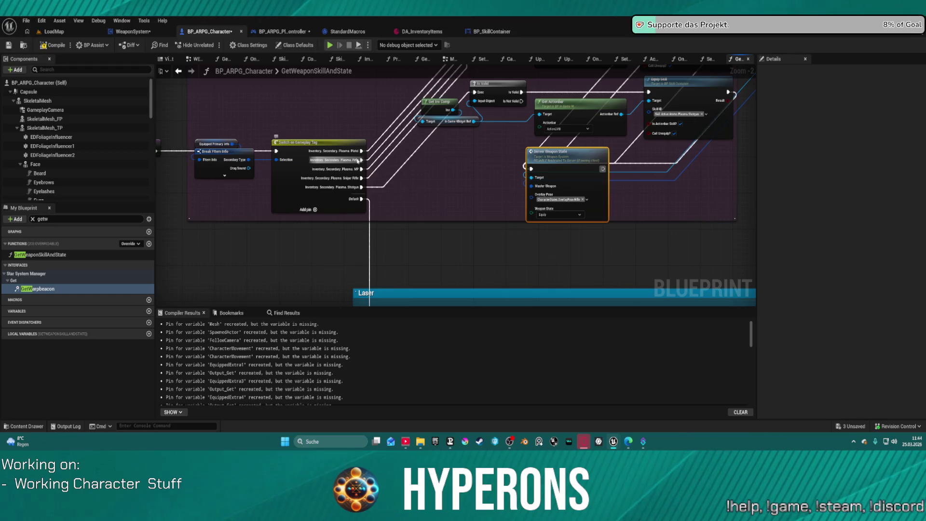
drag(530, 169, 360, 170)
mouse_move(328, 202)
mouse_down()
mouse_move(412, 203)
mouse_move(355, 203)
mouse_move(530, 168)
mouse_move(389, 187)
mouse_up()
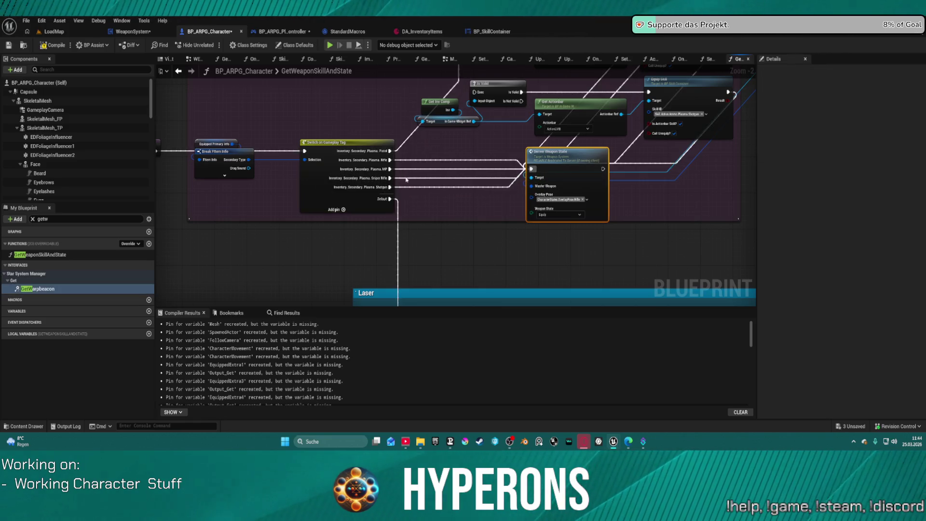
mouse_move(391, 150)
mouse_down()
mouse_move(665, 99)
mouse_move(651, 149)
mouse_move(735, 159)
mouse_move(648, 204)
mouse_move(720, 154)
mouse_up()
Step: Delete the Plasma section's Is Valid, Get Actionbar and Equip Skill nodes
scroll(403, 139, down, 2)
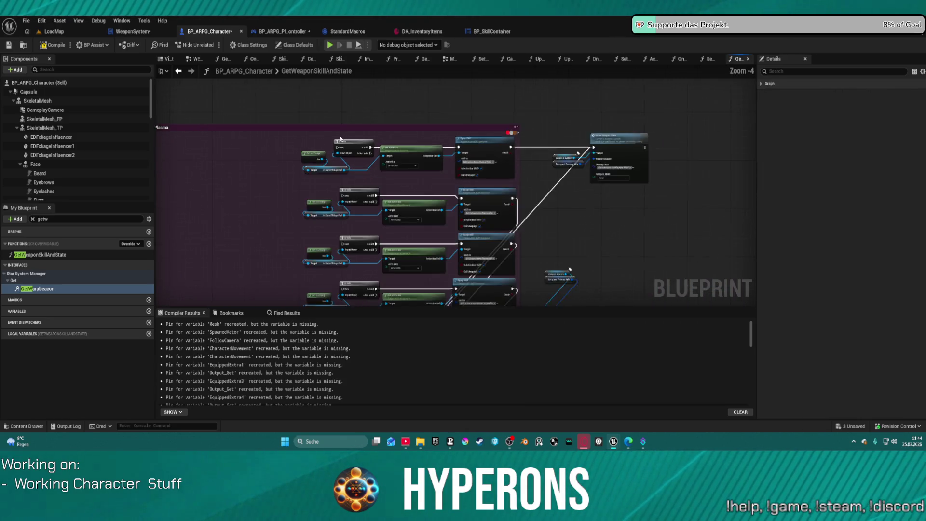
drag(265, 109, 472, 280)
key(Delete)
right_click(465, 197)
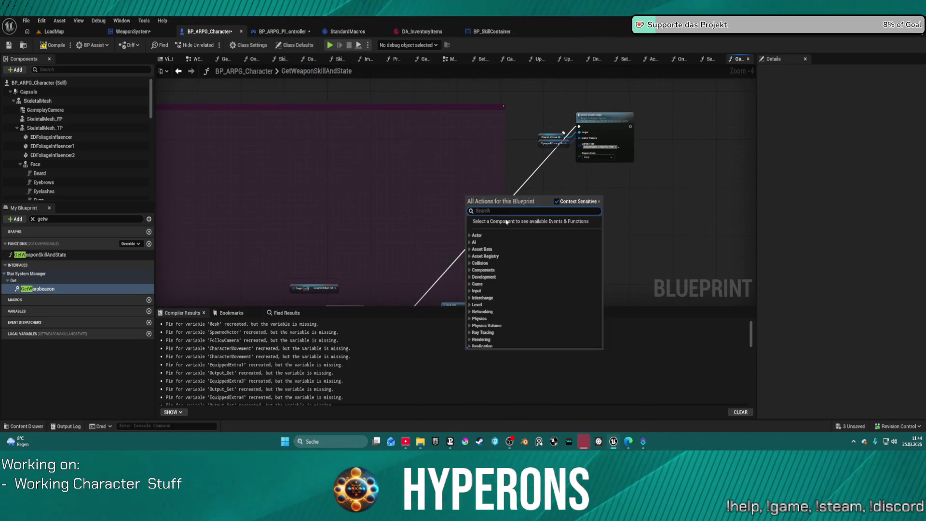
click(360, 206)
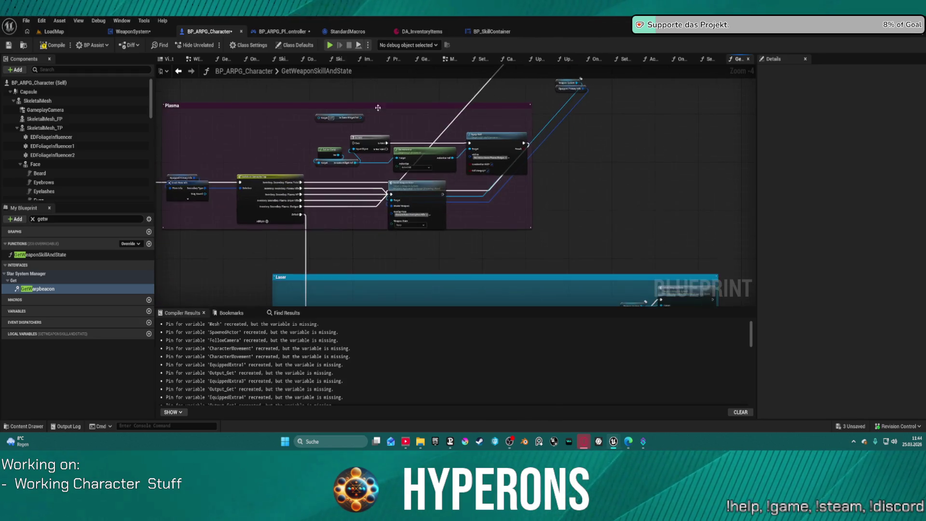
mouse_move(304, 117)
mouse_down()
mouse_move(529, 176)
mouse_move(501, 169)
mouse_up()
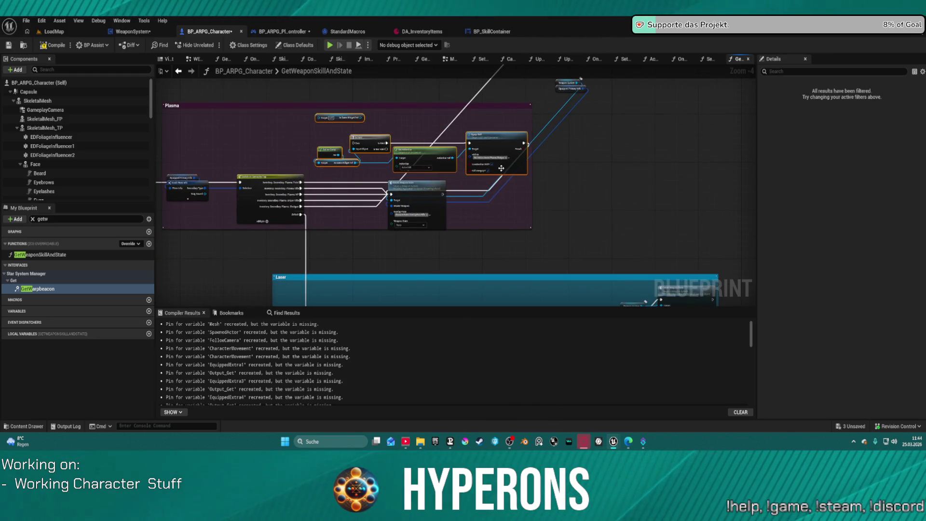
key(Delete)
click(571, 88)
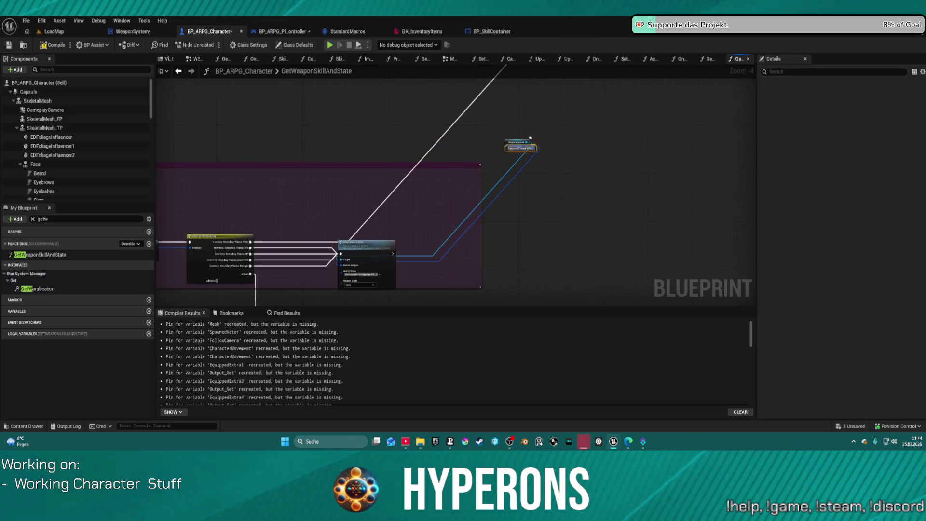
scroll(285, 243, up, 4)
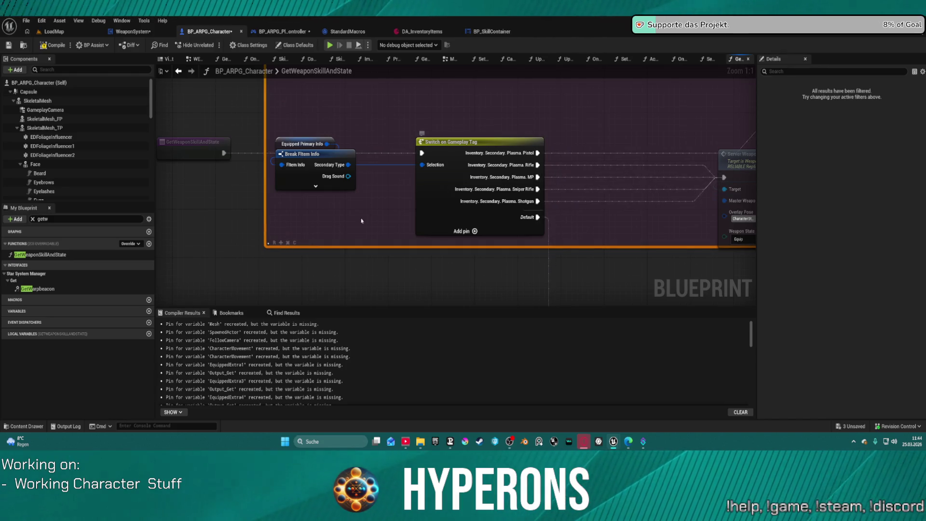
scroll(555, 161, down, 2)
drag(550, 153, 382, 224)
scroll(382, 224, down, 3)
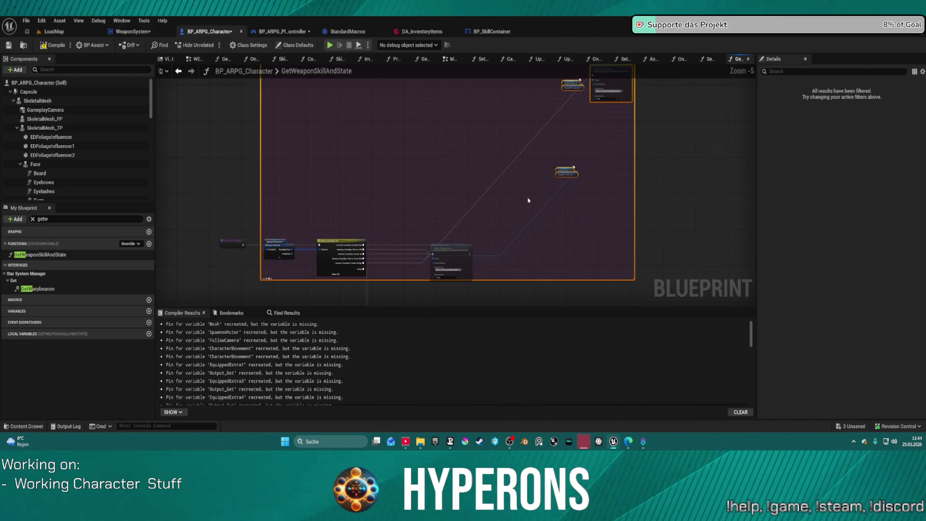
click(330, 260)
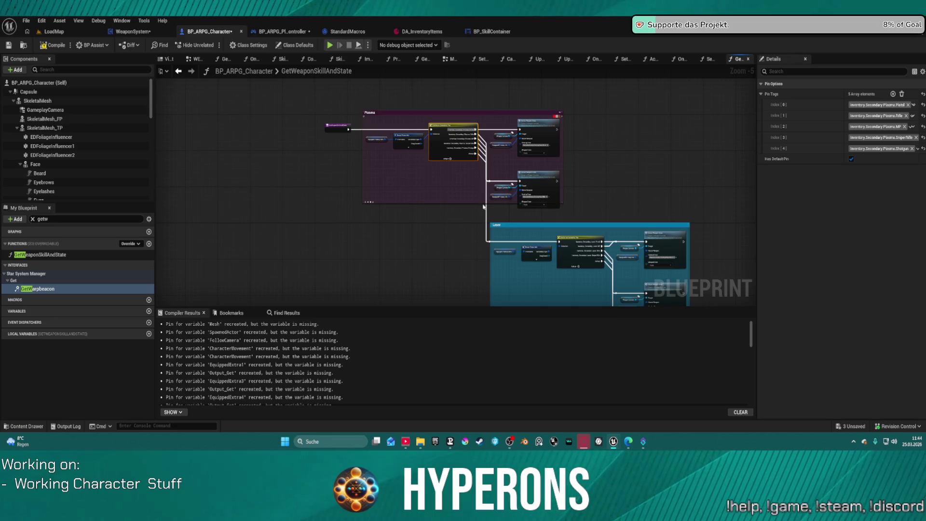
scroll(428, 200, up, 3)
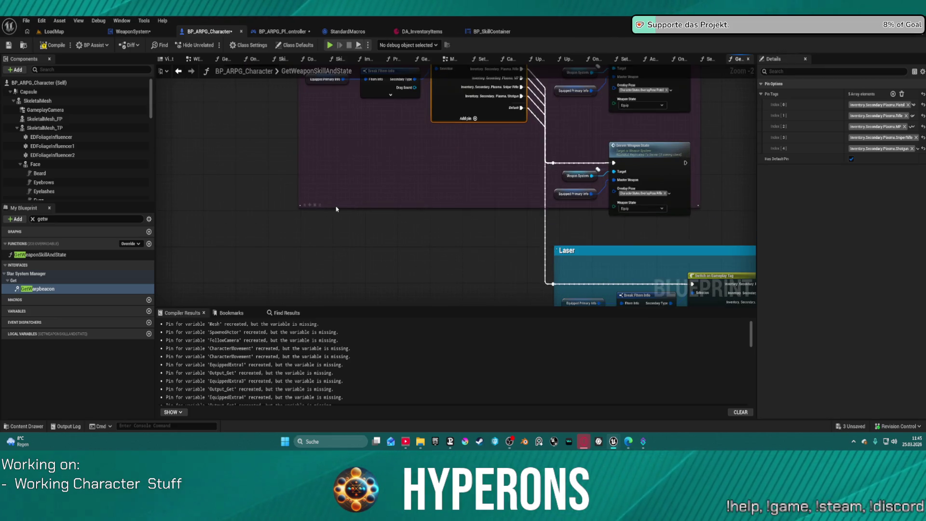
drag(429, 191, 406, 275)
click(257, 142)
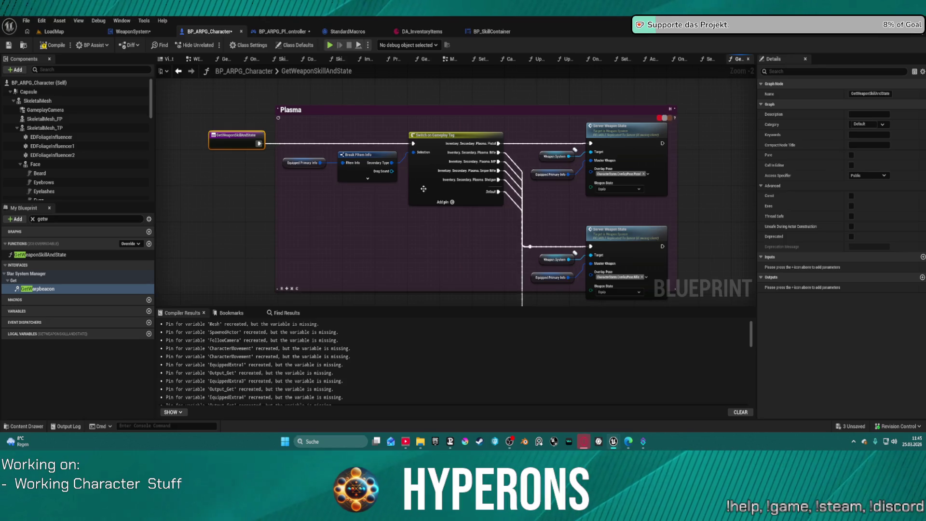
drag(438, 243, 366, 115)
drag(633, 273, 419, 182)
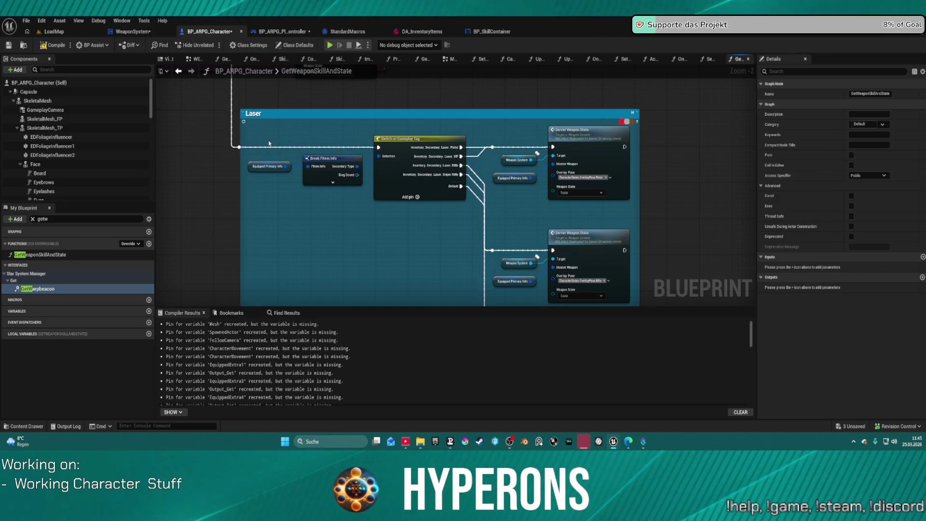
scroll(489, 158, down, 6)
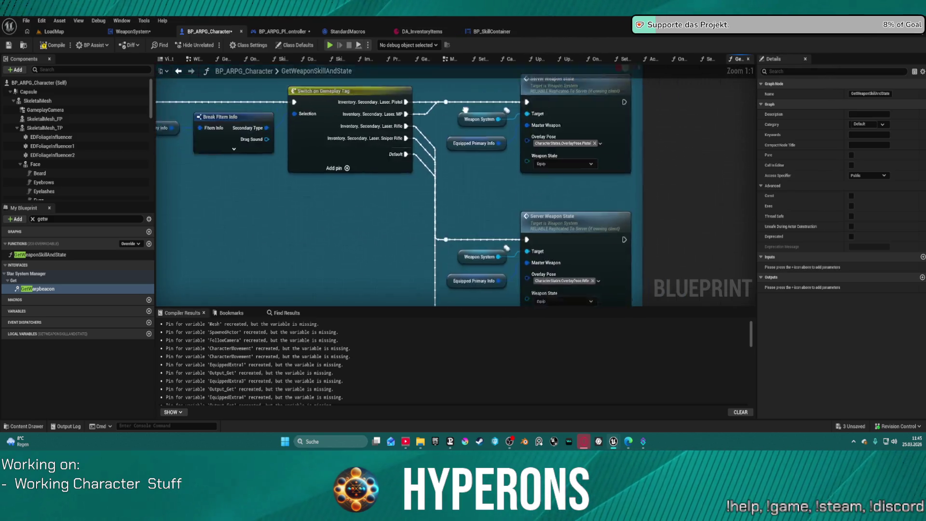
scroll(281, 140, up, 6)
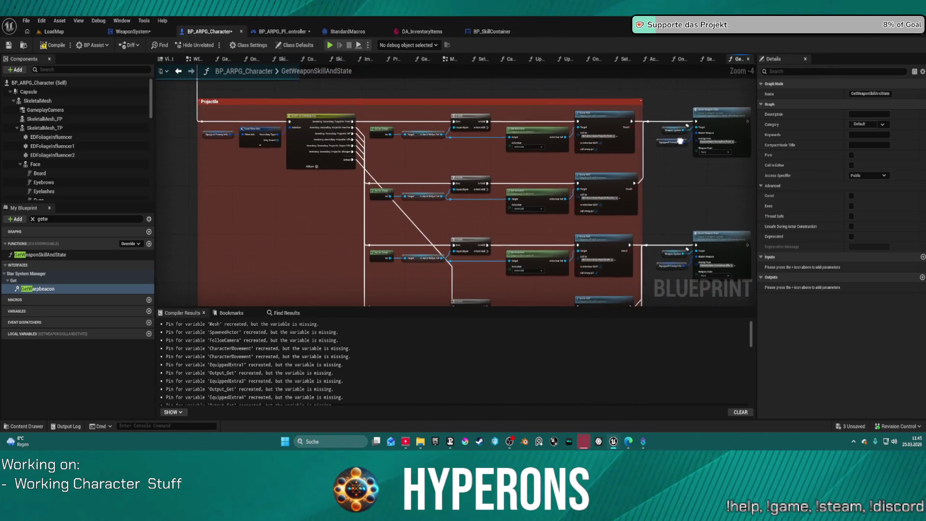
Step: Move the Projectile tag switch down, wire its Revolver output, and delete the Projectile equip-skill nodes
drag(282, 139, 276, 212)
scroll(414, 179, up, 1)
scroll(413, 178, down, 1)
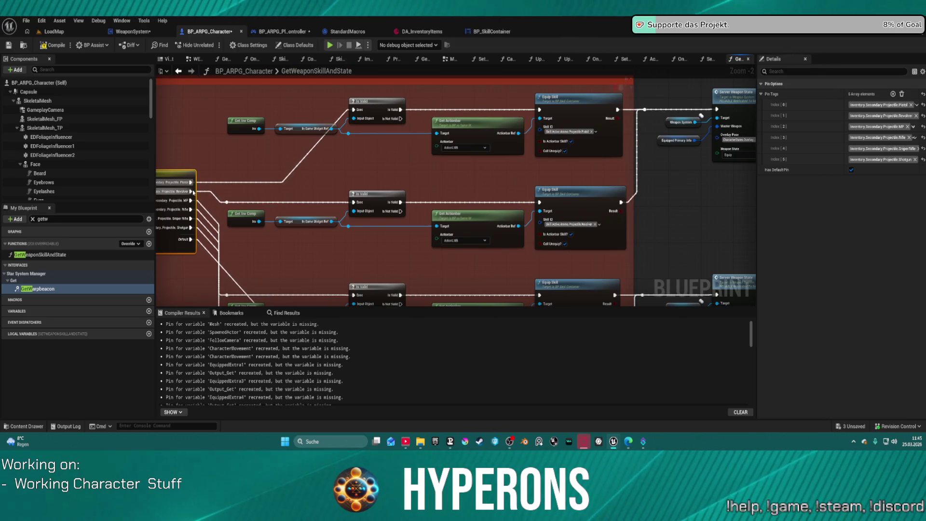
mouse_move(191, 191)
mouse_down()
mouse_move(717, 109)
mouse_move(207, 197)
mouse_move(191, 182)
mouse_up()
drag(323, 196, 584, 244)
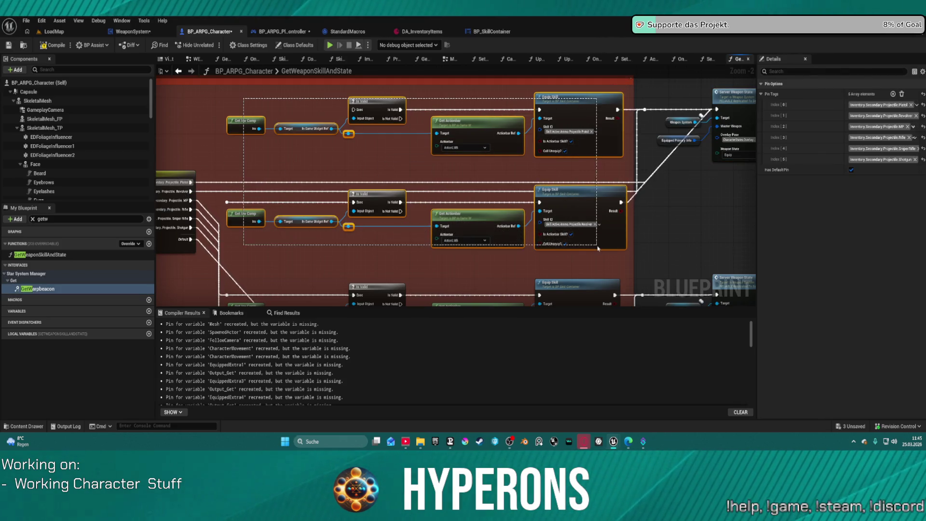
key(Delete)
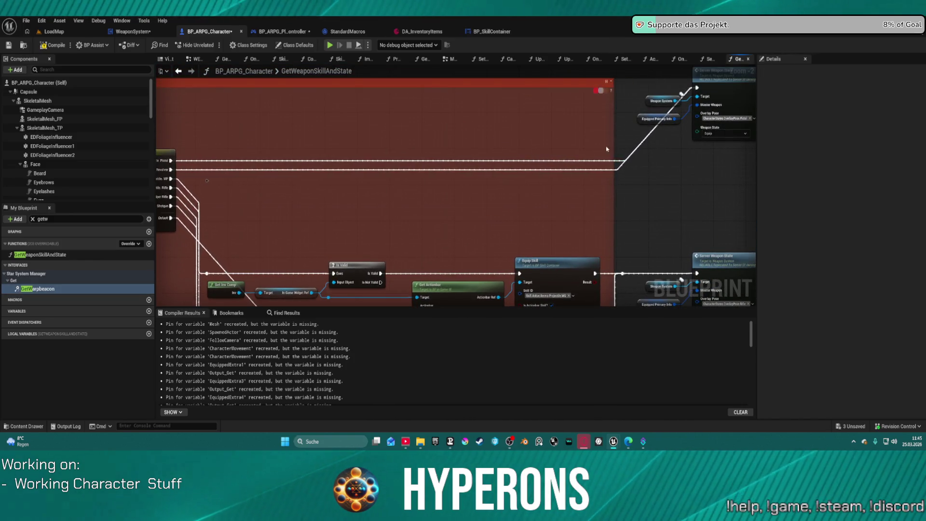
drag(535, 202, 550, 186)
mouse_move(323, 121)
mouse_down()
mouse_move(369, 260)
mouse_move(434, 289)
mouse_move(654, 301)
mouse_up()
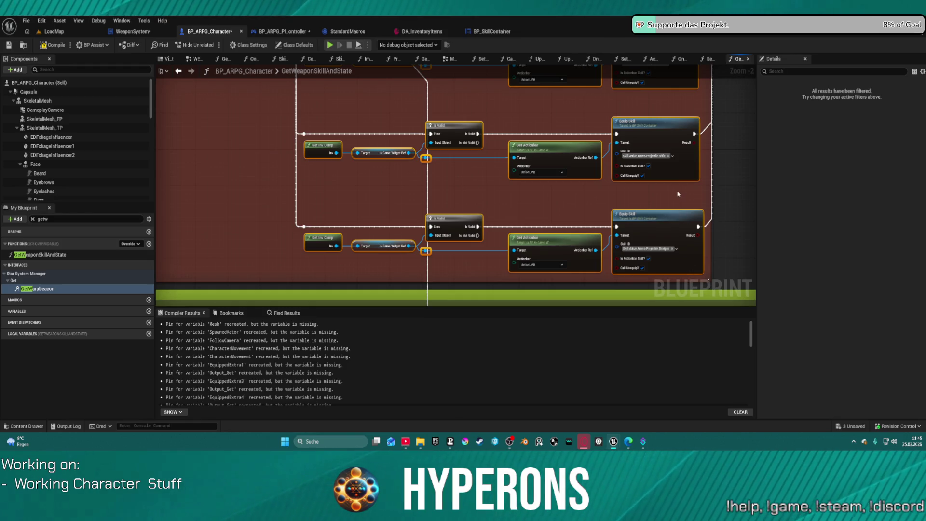
Step: Route the red group's execution wires through reroute nodes into Server Weapon State
scroll(672, 188, down, 5)
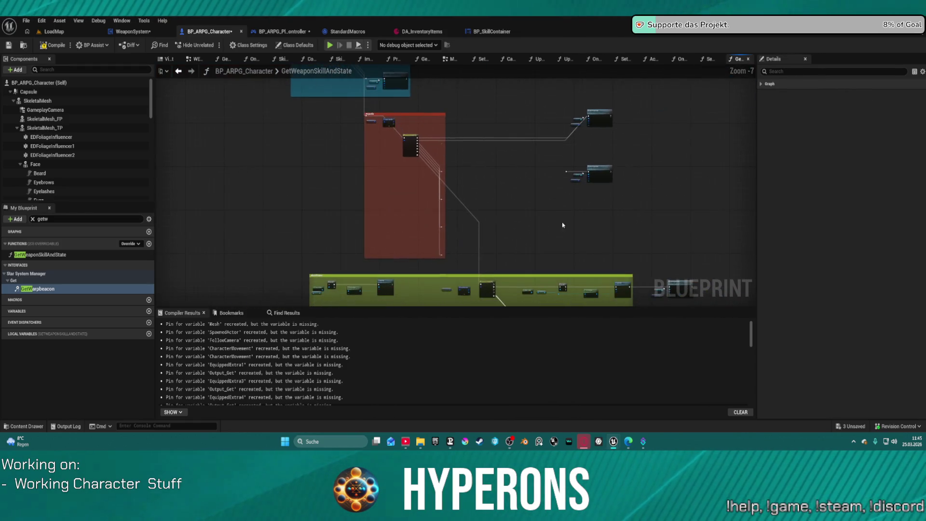
scroll(441, 246, up, 4)
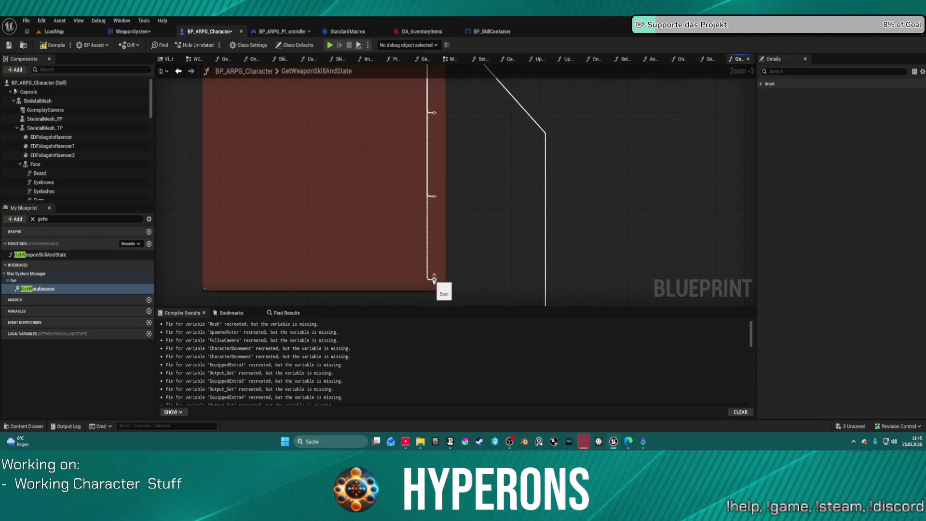
mouse_move(383, 295)
mouse_down()
mouse_move(531, 125)
mouse_move(410, 207)
mouse_move(315, 215)
mouse_move(306, 202)
mouse_move(371, 201)
mouse_up()
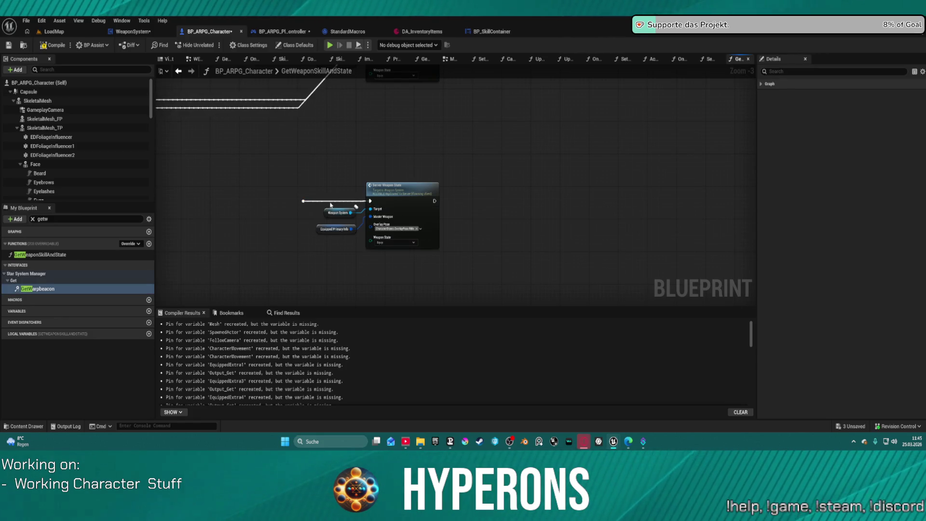
mouse_move(306, 202)
mouse_down()
mouse_move(227, 275)
mouse_move(232, 304)
mouse_move(355, 295)
mouse_move(558, 350)
mouse_move(542, 163)
mouse_move(500, 124)
mouse_move(646, 110)
mouse_move(381, 182)
mouse_up()
key(Escape)
mouse_move(273, 200)
mouse_down()
mouse_move(533, 83)
mouse_move(692, 83)
mouse_move(668, 110)
mouse_move(648, 111)
mouse_up()
mouse_move(589, 137)
mouse_down()
mouse_move(376, 209)
mouse_move(514, 117)
mouse_up()
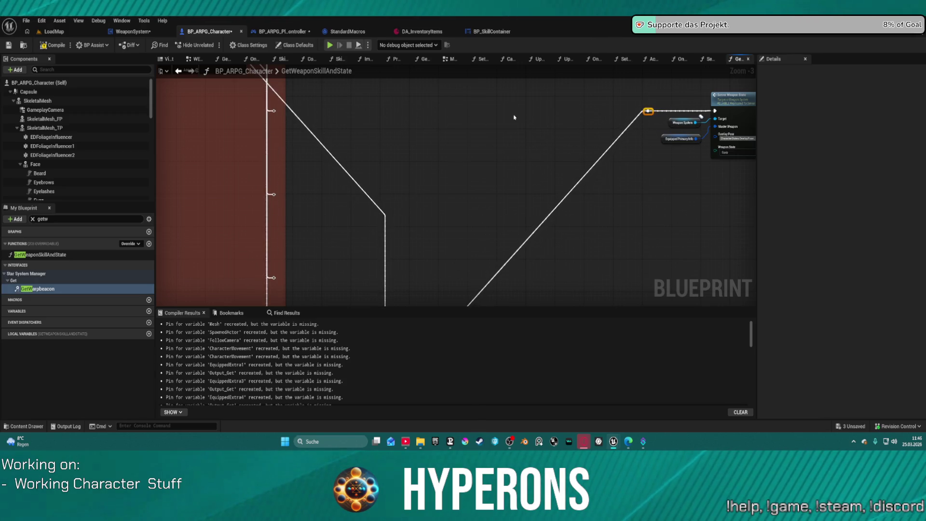
mouse_move(644, 112)
mouse_down()
mouse_move(212, 282)
mouse_move(273, 280)
mouse_up()
mouse_move(273, 193)
mouse_down()
mouse_move(583, 140)
mouse_move(648, 112)
mouse_move(271, 110)
mouse_move(648, 111)
mouse_up()
key(Escape)
Step: Try auto-formatting the red comment group's nodes, then undo to keep the original layout
scroll(496, 188, down, 3)
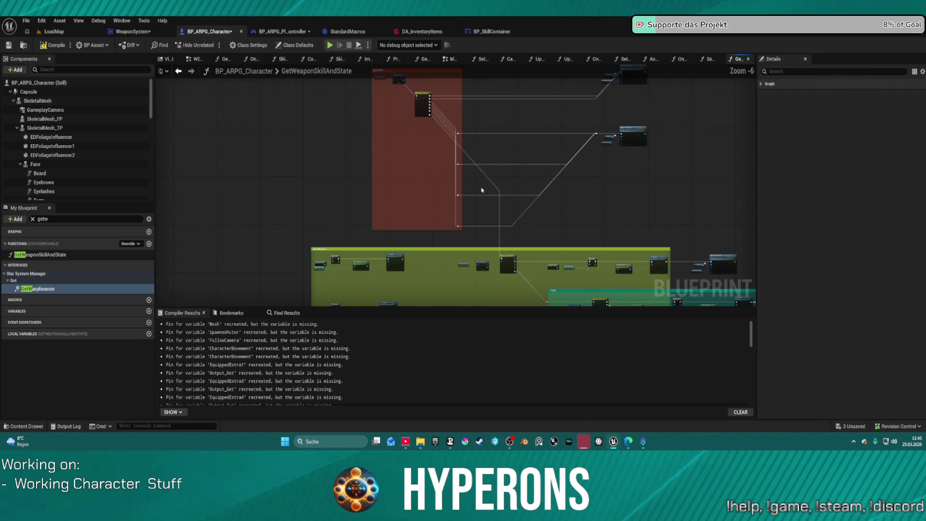
mouse_move(374, 148)
mouse_down()
mouse_move(537, 263)
mouse_move(612, 226)
mouse_move(674, 227)
mouse_up()
scroll(474, 241, up, 4)
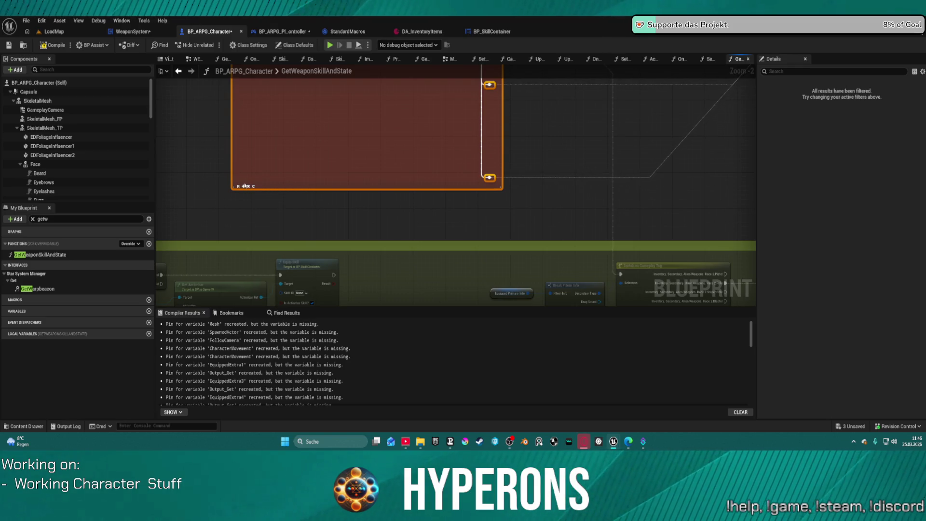
scroll(401, 186, down, 5)
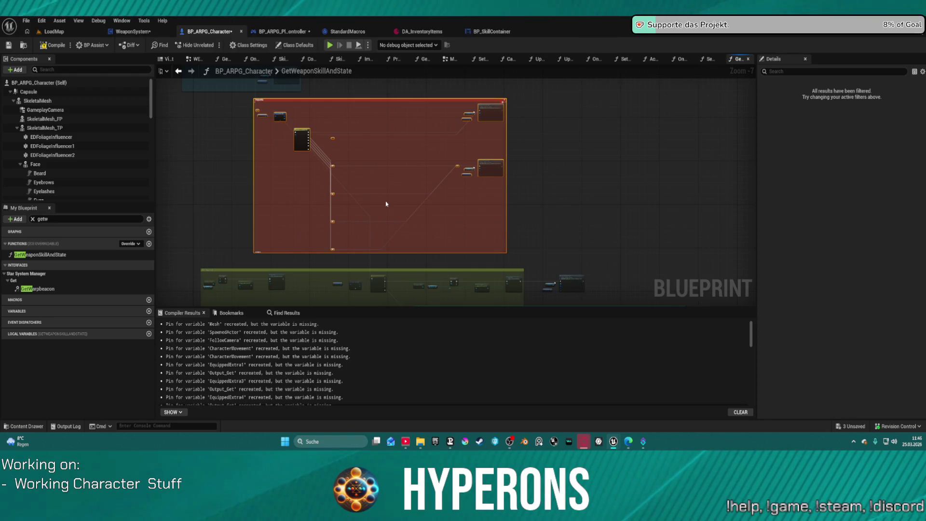
key(ctrl+z)
key(ctrl+z)
key(ctrl+z)
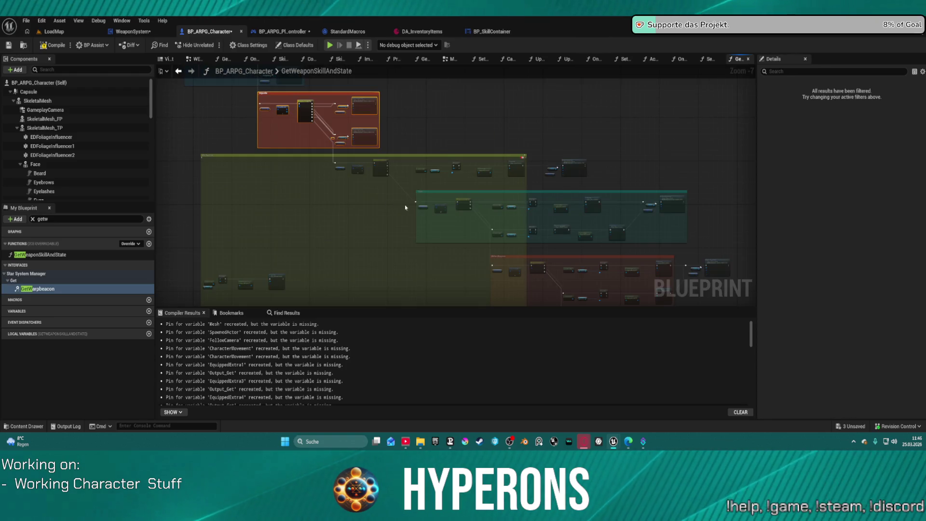
key(ctrl+z)
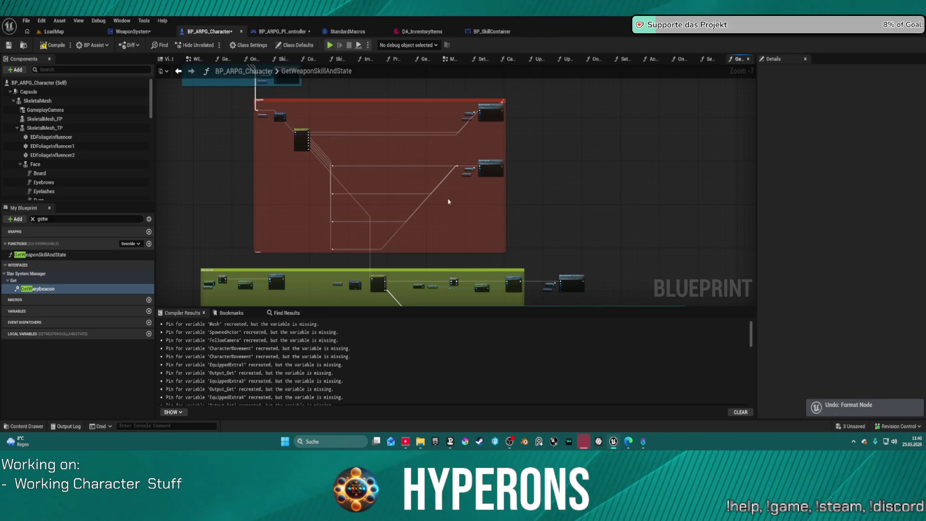
click(487, 224)
Step: Clear the red group's skill-equip nodes while keeping its Server Weapon State node
mouse_move(524, 91)
mouse_down()
mouse_move(487, 224)
mouse_move(340, 268)
mouse_move(233, 245)
mouse_move(238, 262)
mouse_up()
scroll(251, 253, up, 6)
scroll(275, 253, down, 11)
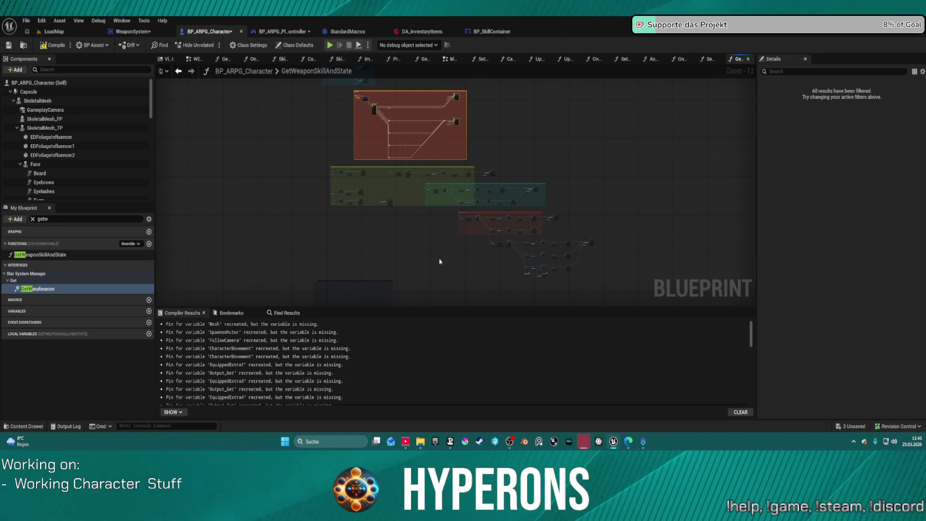
scroll(467, 264, up, 4)
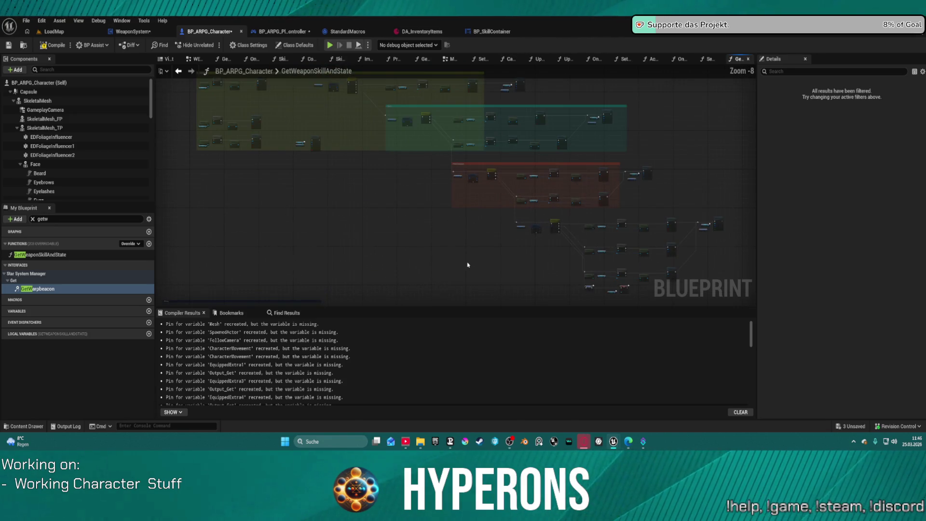
scroll(448, 242, up, 5)
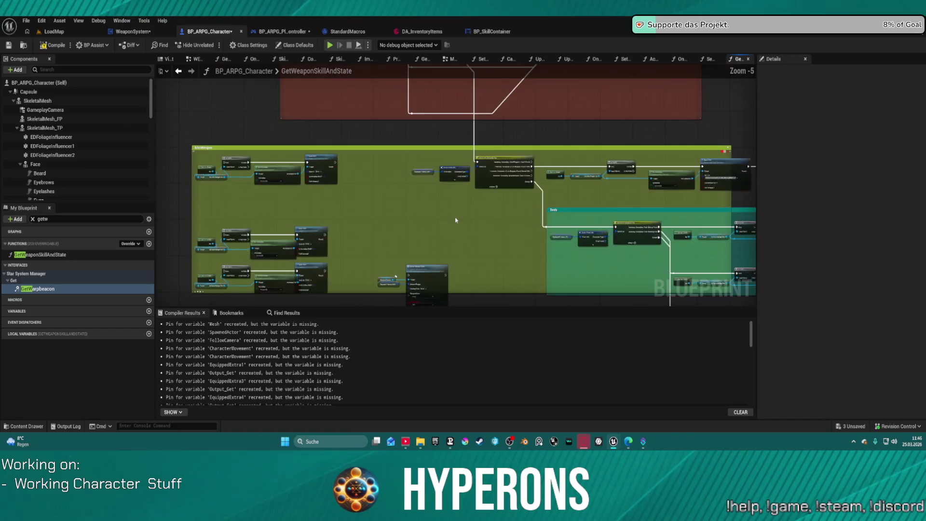
scroll(661, 196, down, 3)
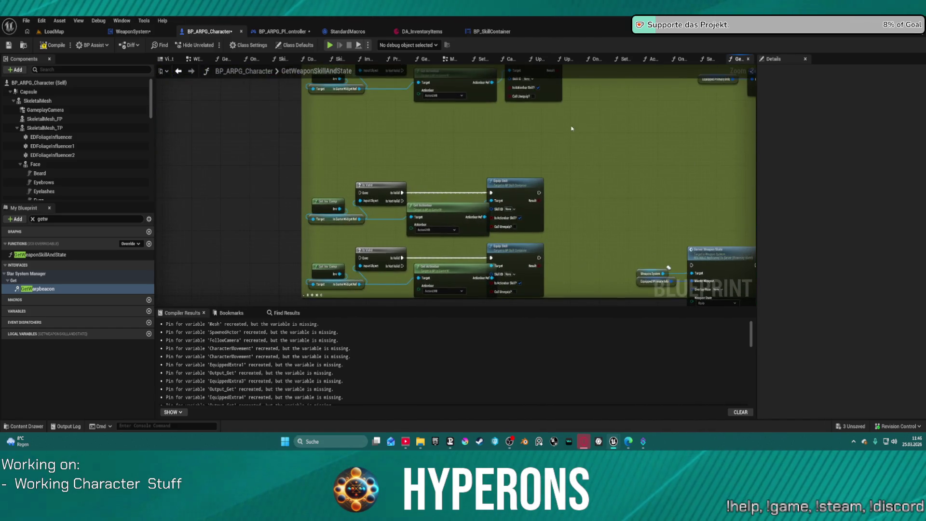
click(575, 173)
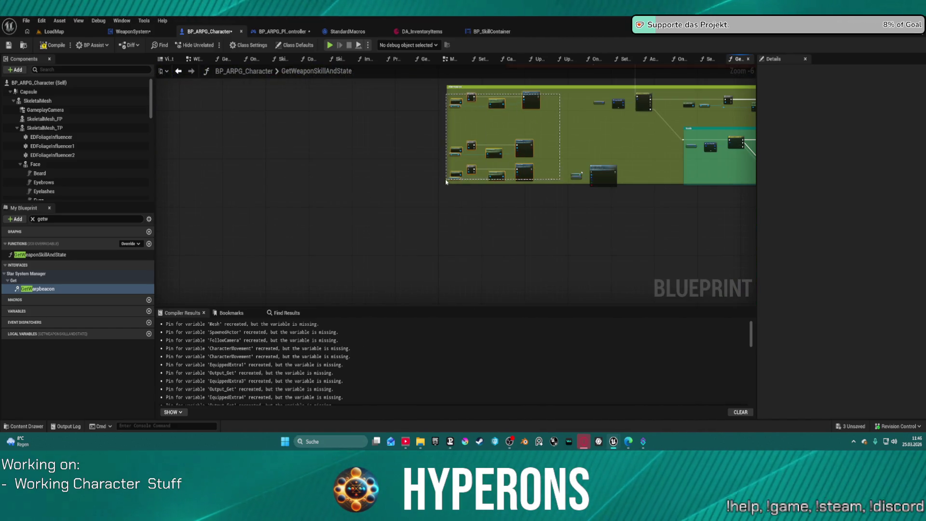
scroll(618, 167, up, 5)
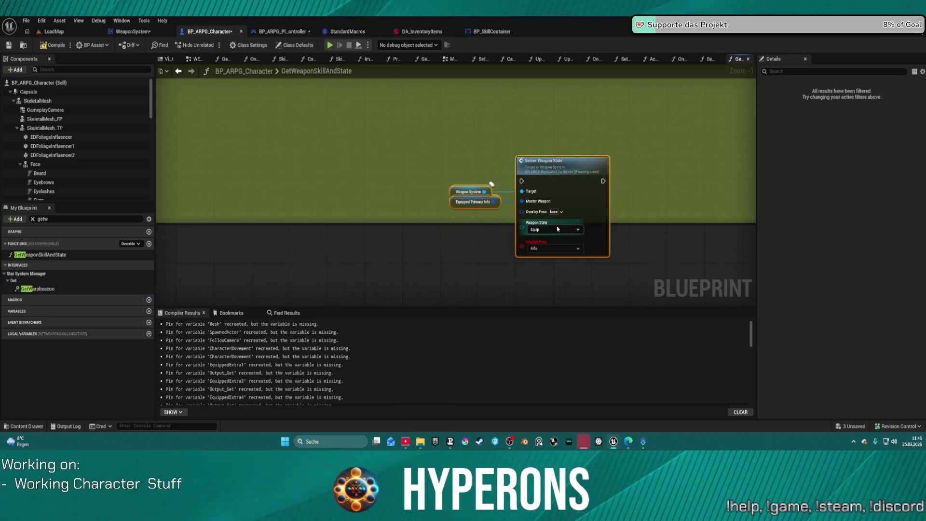
scroll(263, 197, down, 3)
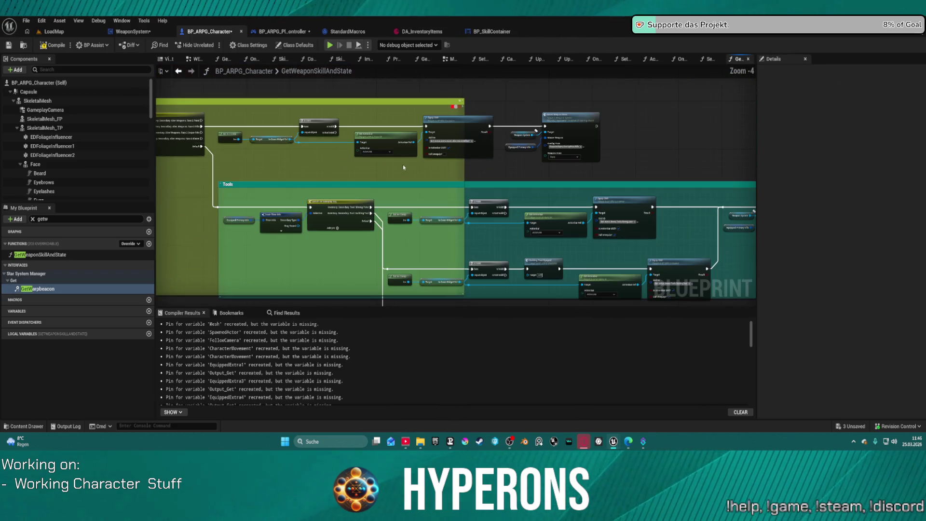
scroll(373, 177, up, 3)
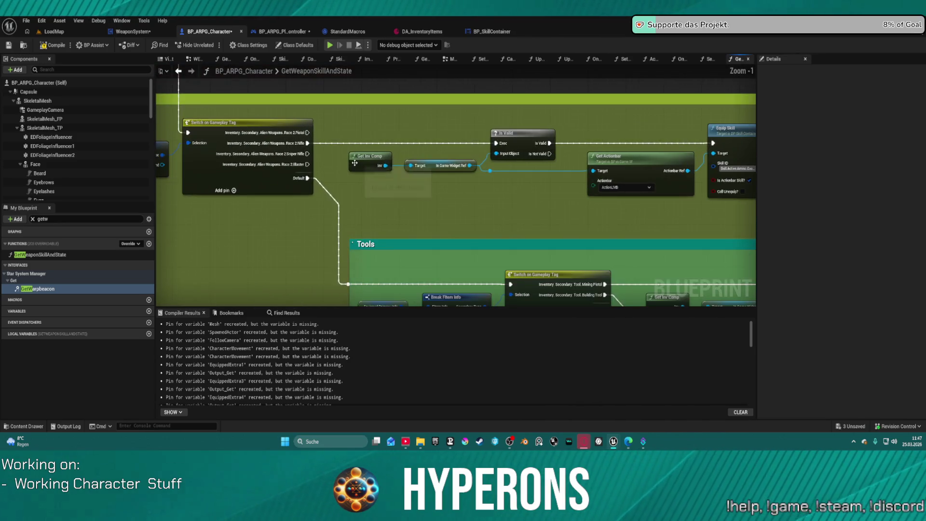
scroll(358, 158, down, 3)
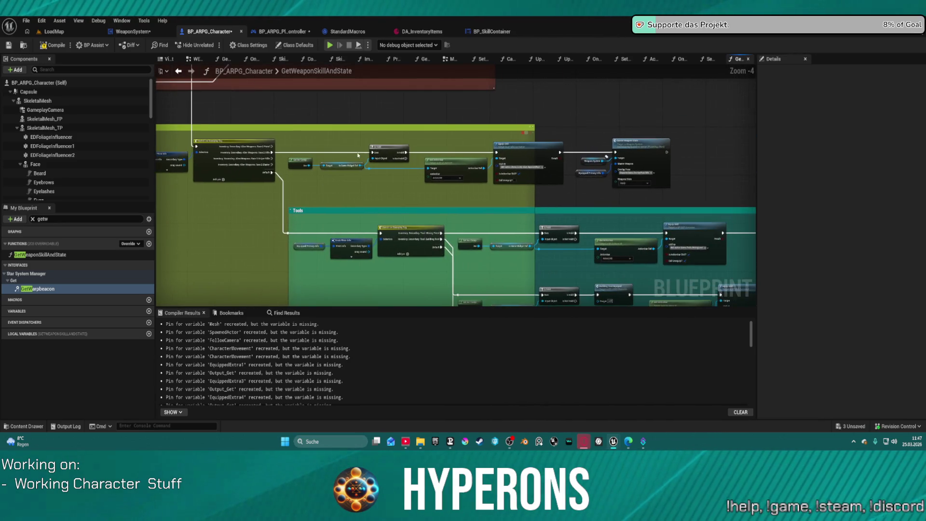
key(ctrl+z)
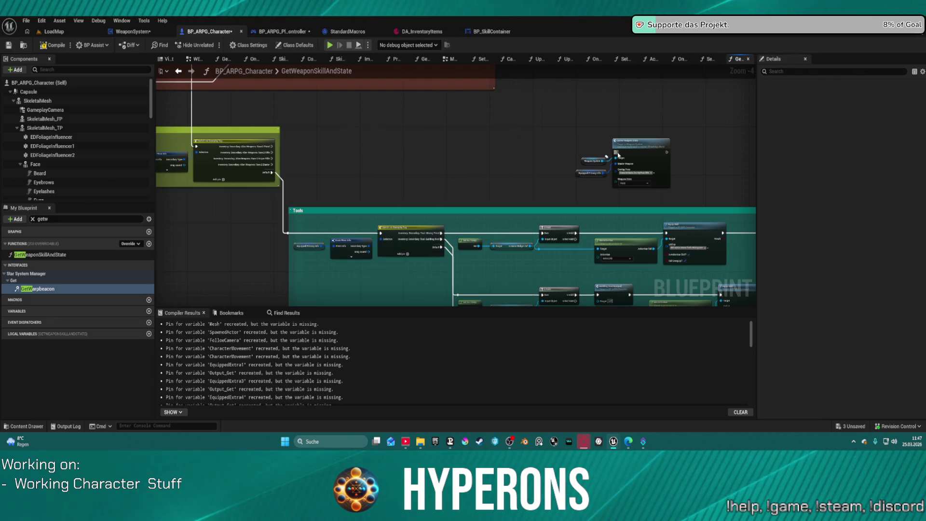
Step: Select the AlienWeapon group's nodes, review the Melee Weapons nodes, then switch to BP_SkillContainer
mouse_move(513, 152)
mouse_down()
mouse_move(270, 153)
mouse_move(752, 213)
mouse_up()
scroll(398, 159, up, 3)
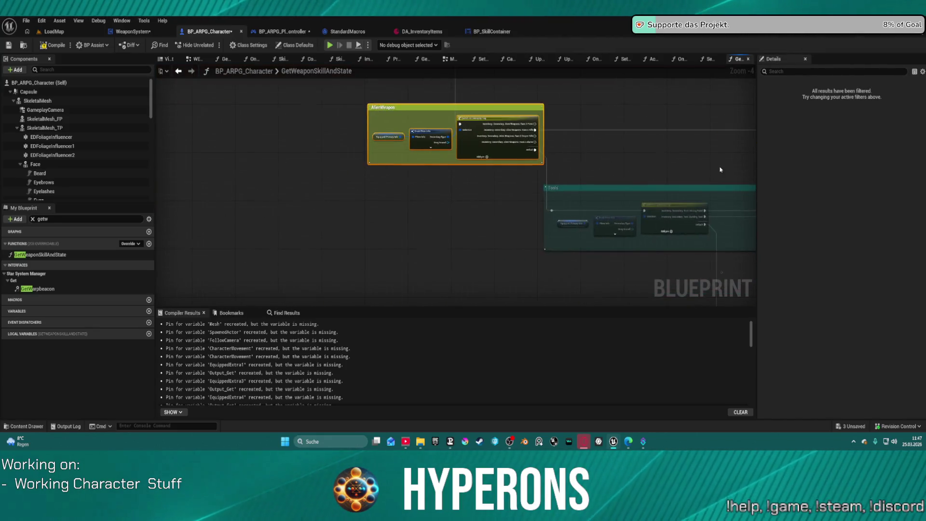
scroll(399, 158, up, 1)
scroll(420, 165, down, 9)
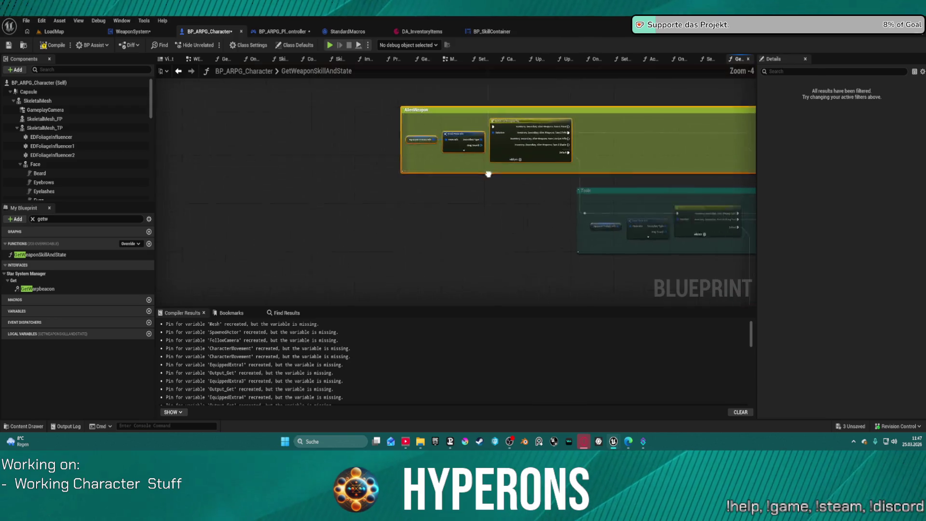
scroll(439, 198, up, 4)
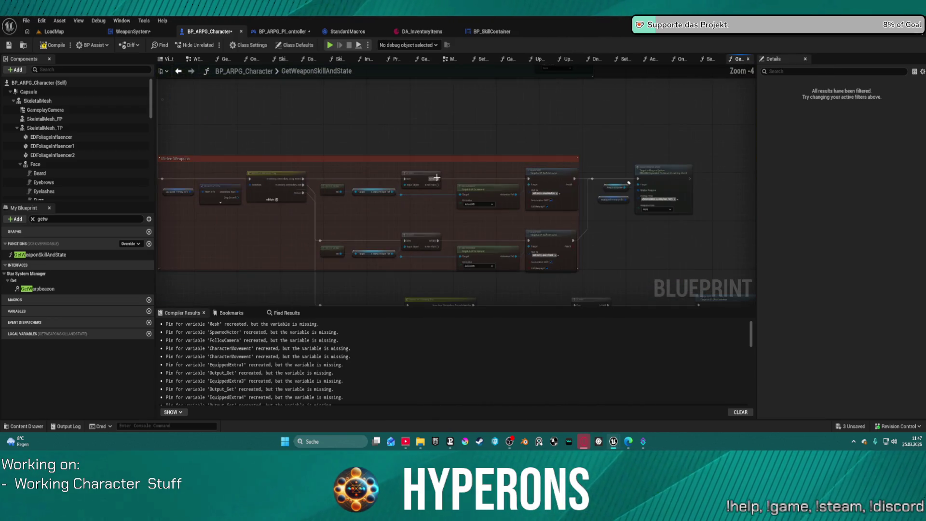
drag(610, 256, 589, 249)
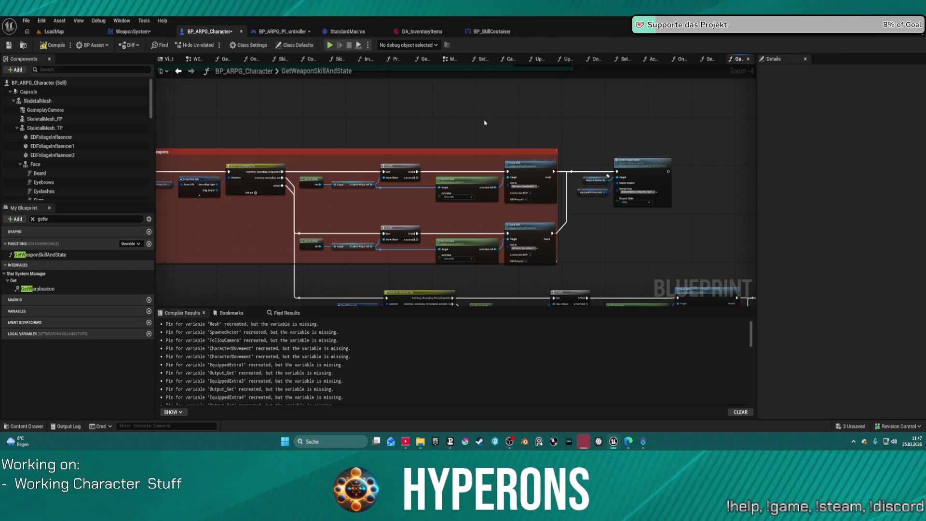
click(492, 32)
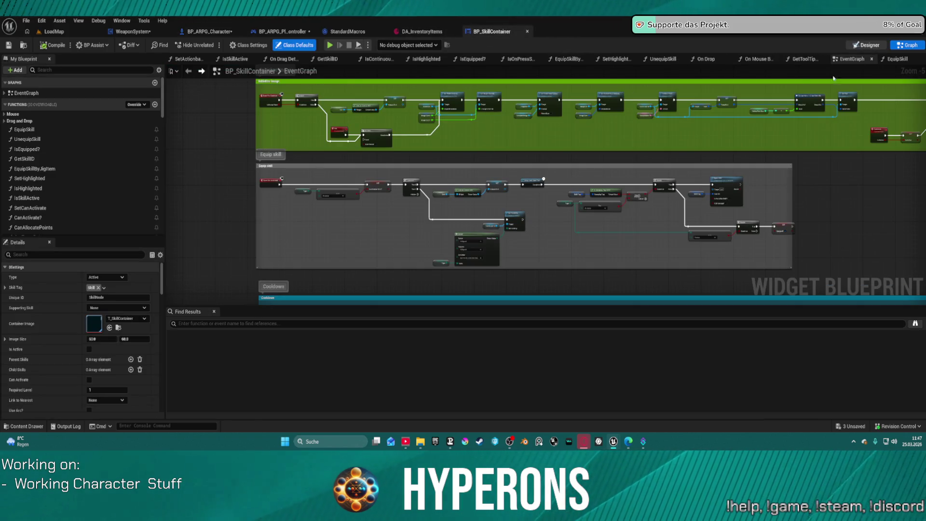
click(867, 45)
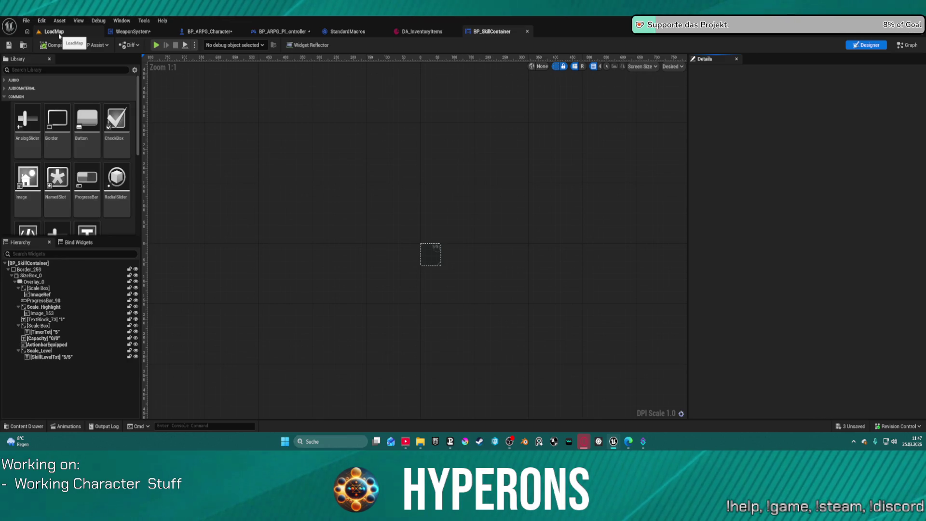
click(424, 32)
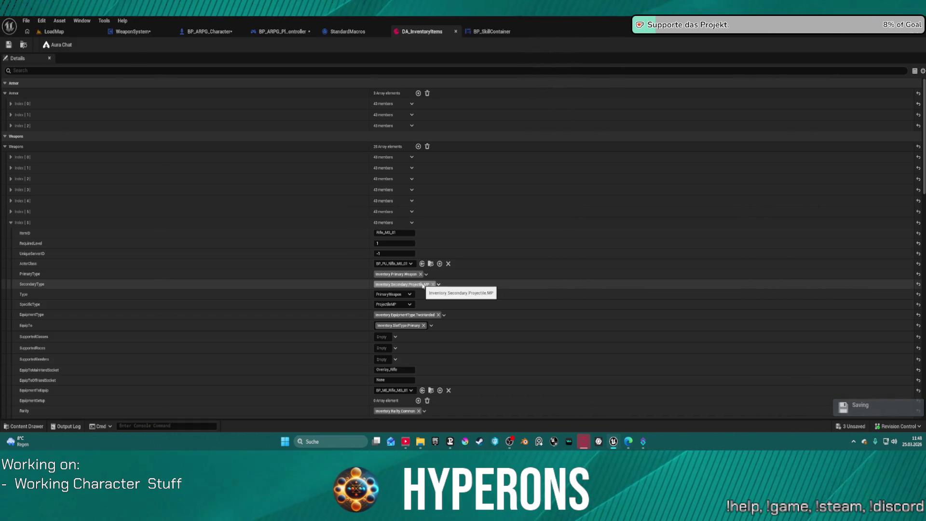
click(222, 32)
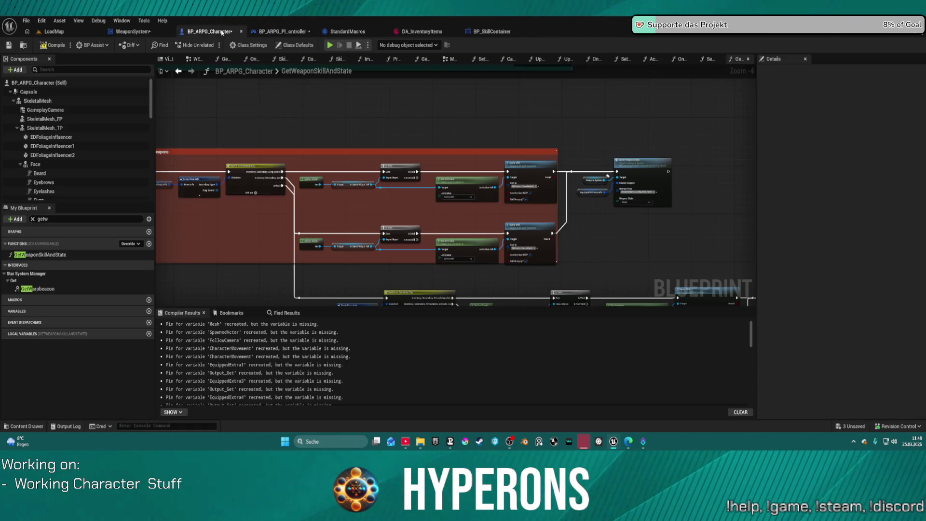
click(285, 59)
Step: Clear the getw filter and jump to the EventGraph's SKILL + DAMAGE section
scroll(473, 136, down, 5)
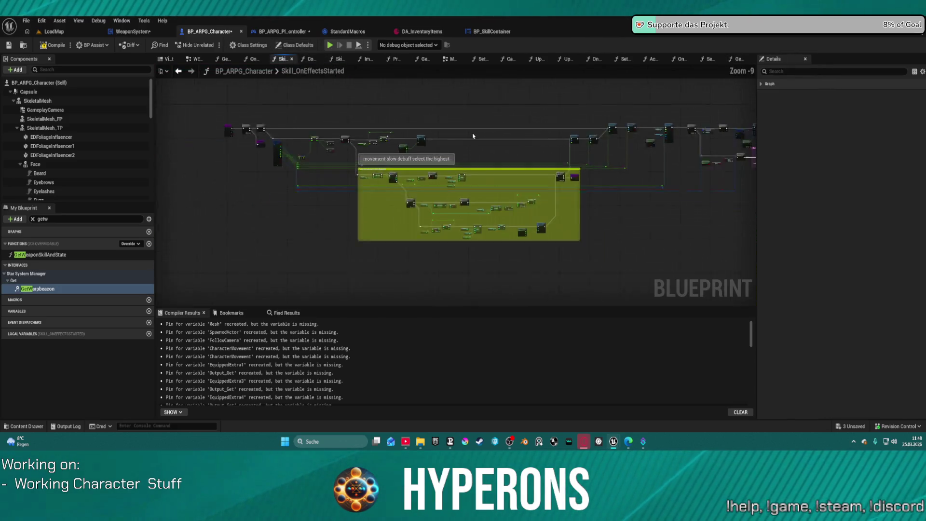
scroll(473, 136, down, 1)
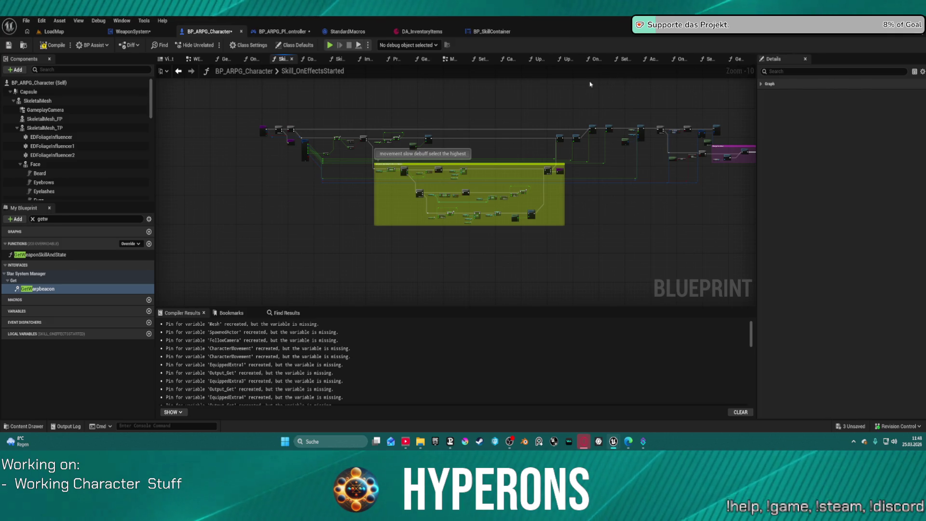
scroll(597, 81, down, 1)
click(32, 218)
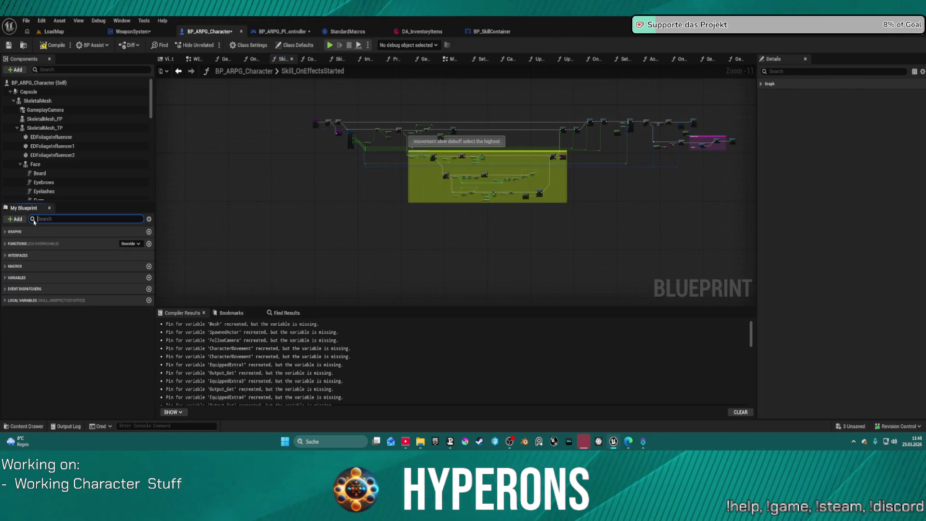
click(9, 232)
click(5, 242)
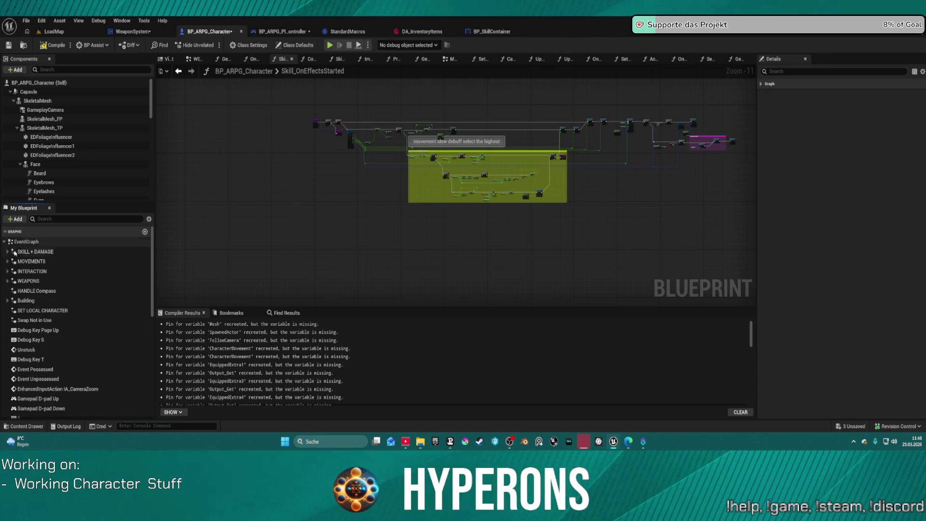
click(14, 251)
double_click(14, 251)
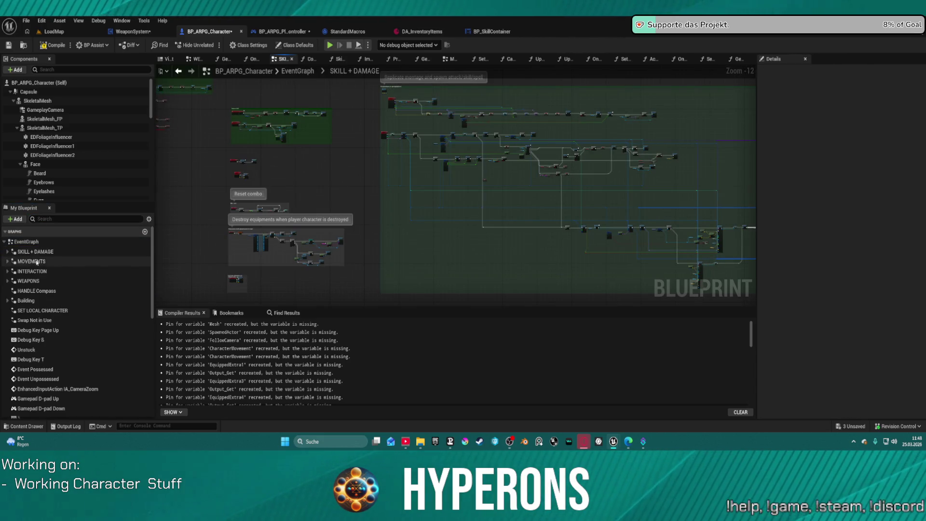
Step: Pan along the SKILL + DAMAGE skill node chain to the SpawnActor node
scroll(583, 223, up, 7)
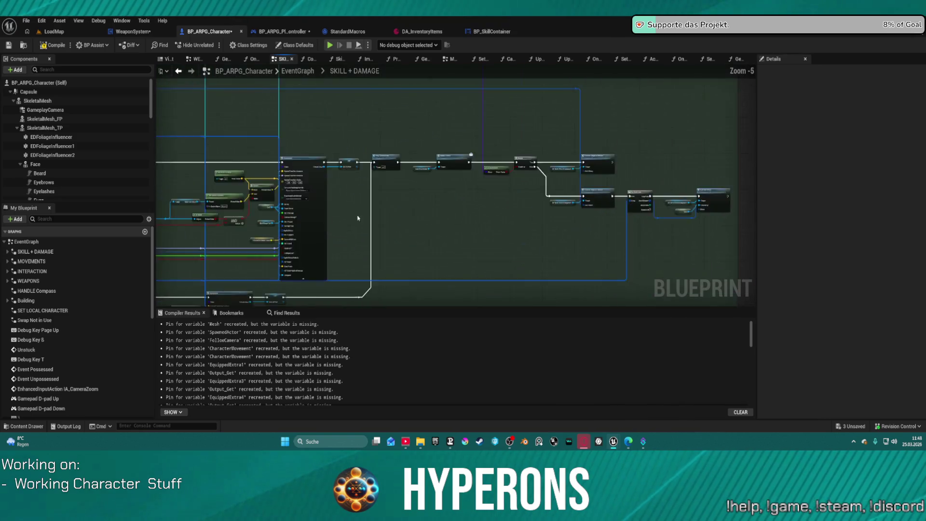
scroll(365, 223, up, 4)
scroll(482, 232, down, 8)
scroll(458, 170, up, 4)
scroll(458, 170, down, 3)
scroll(434, 206, up, 3)
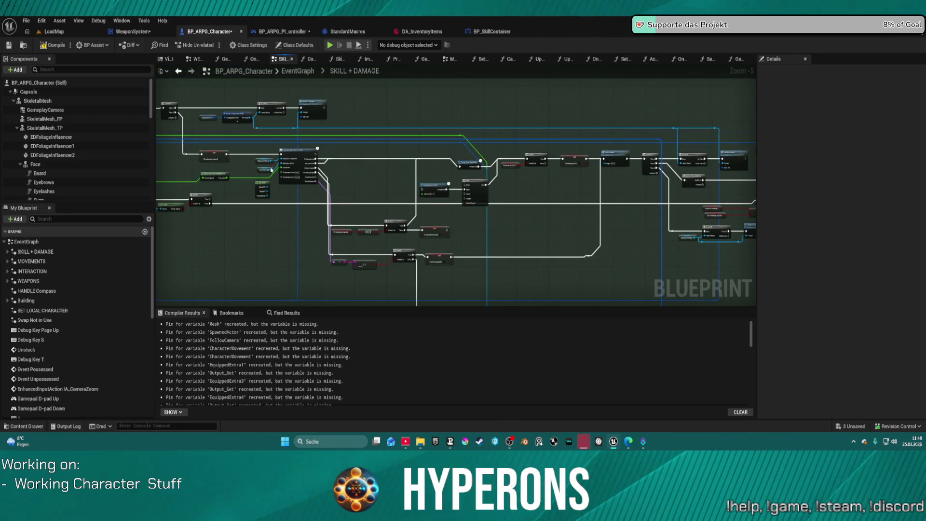
scroll(430, 207, up, 3)
scroll(430, 206, down, 3)
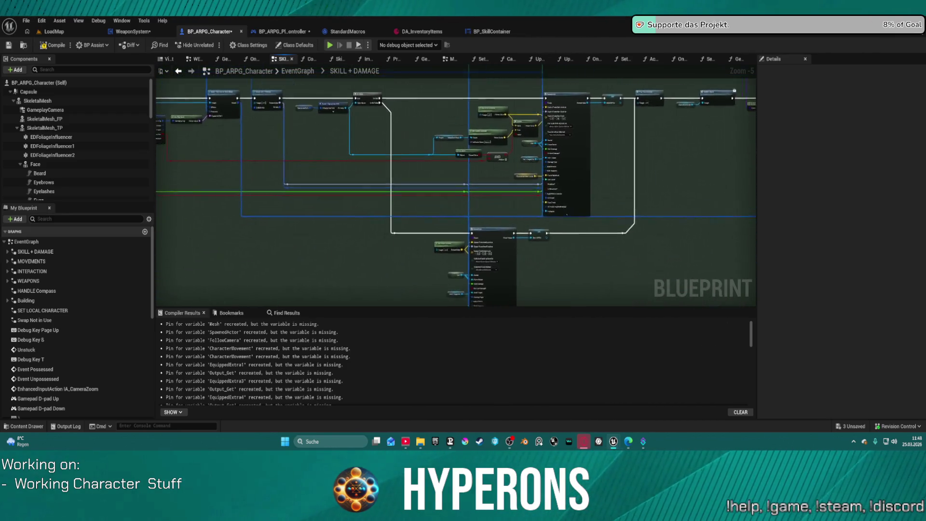
drag(482, 183, 378, 203)
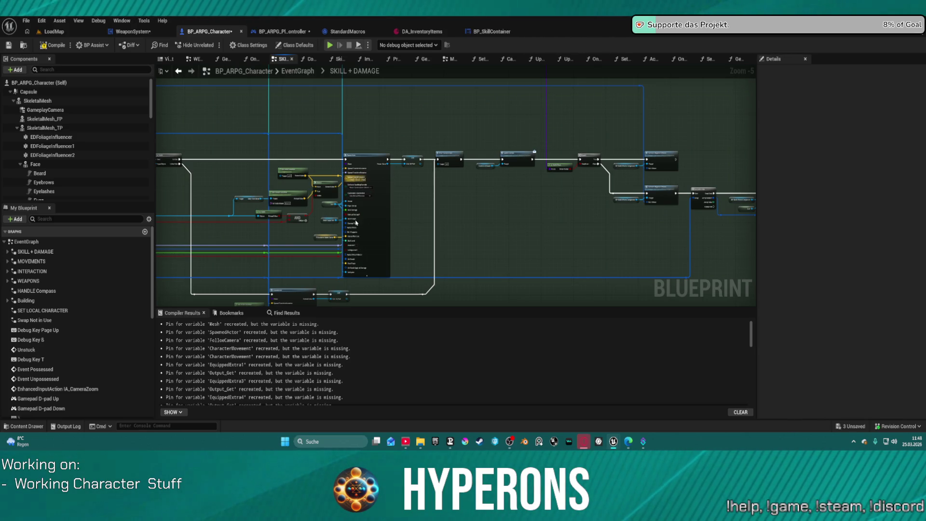
mouse_move(511, 250)
mouse_down()
mouse_move(434, 215)
mouse_move(490, 242)
mouse_move(414, 118)
mouse_move(364, 192)
mouse_move(349, 180)
mouse_move(386, 159)
mouse_move(377, 150)
mouse_up()
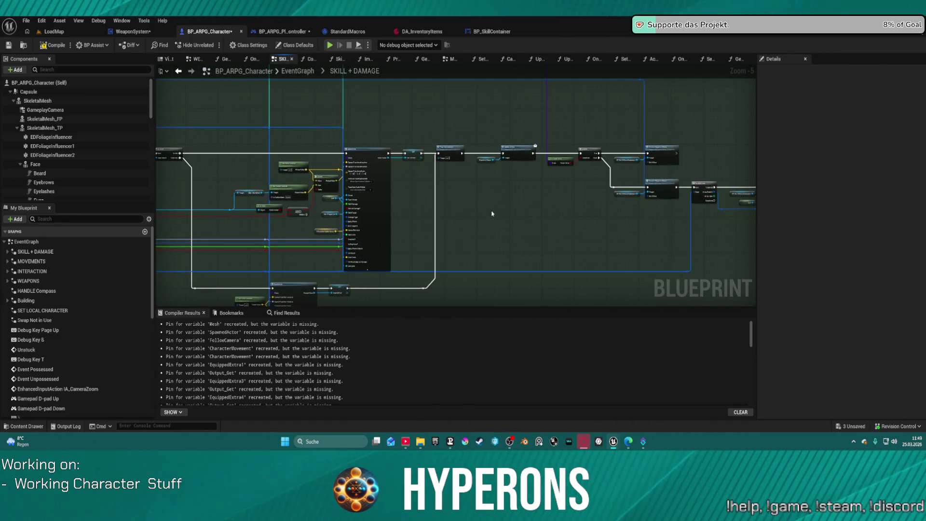
scroll(478, 223, up, 4)
mouse_move(378, 196)
mouse_down()
mouse_move(412, 287)
mouse_move(407, 261)
mouse_move(432, 189)
mouse_move(454, 182)
mouse_up()
Step: Review the upper and lower skill node rows, then compile BP_ARPG_Character with F7
scroll(407, 270, down, 5)
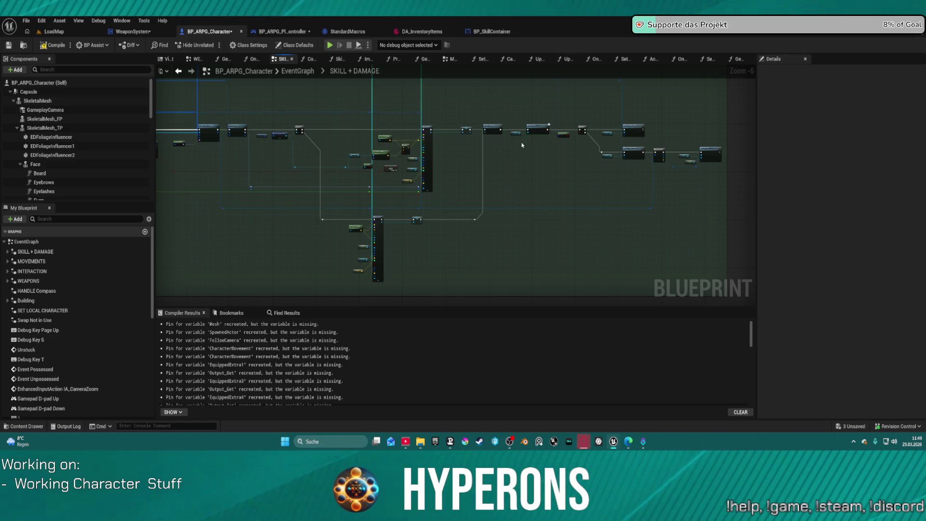
mouse_move(527, 166)
mouse_down()
mouse_move(554, 202)
mouse_move(584, 309)
mouse_up()
drag(562, 239, 556, 232)
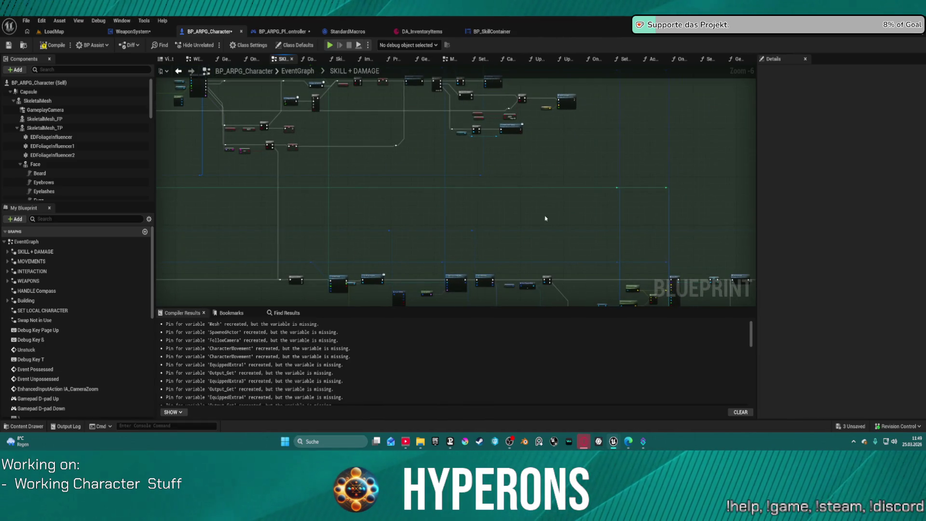
drag(386, 131, 272, 196)
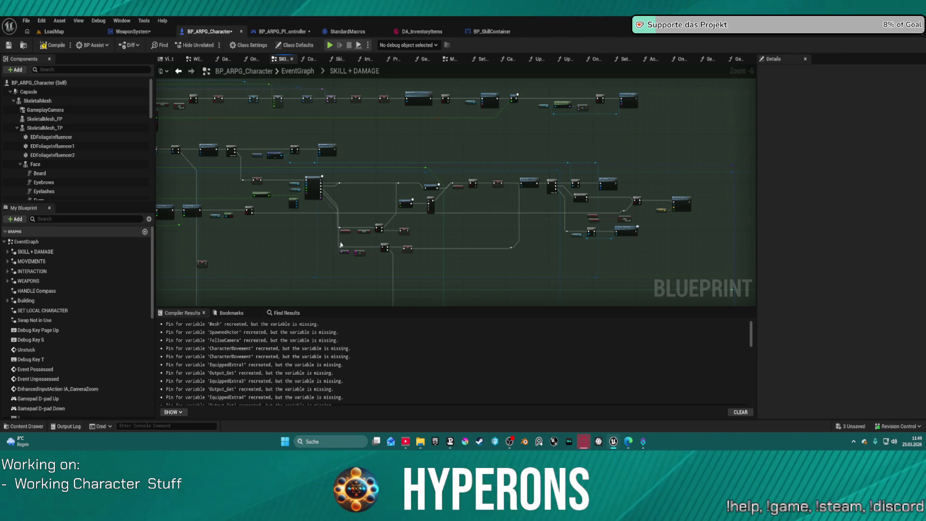
drag(504, 291, 400, 205)
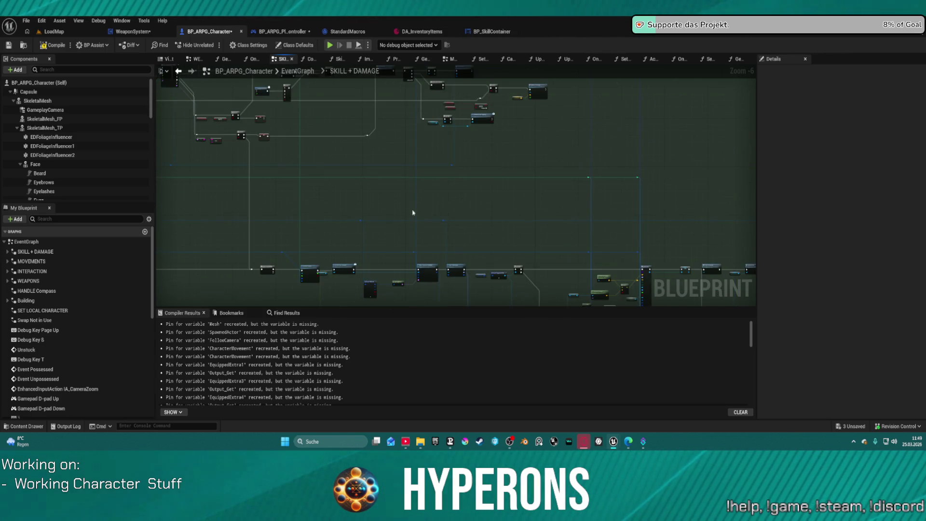
drag(609, 269, 431, 183)
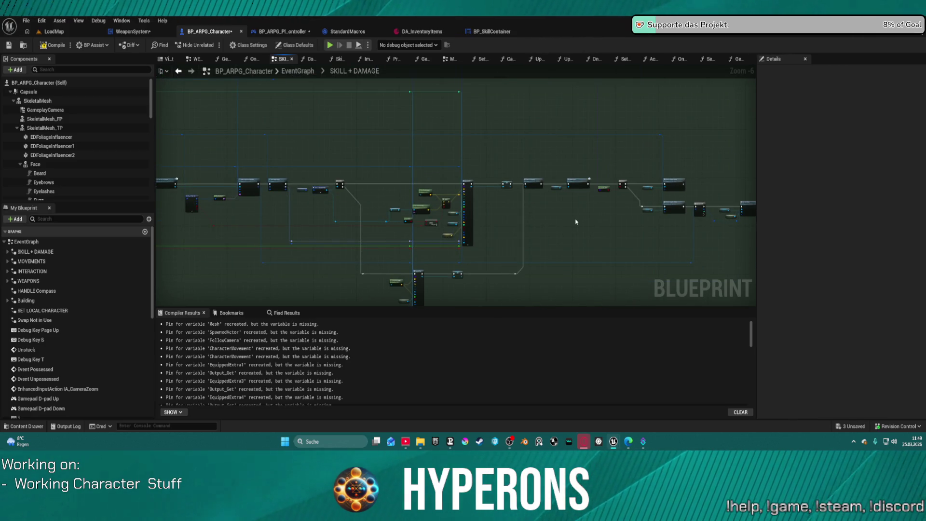
drag(571, 203, 463, 172)
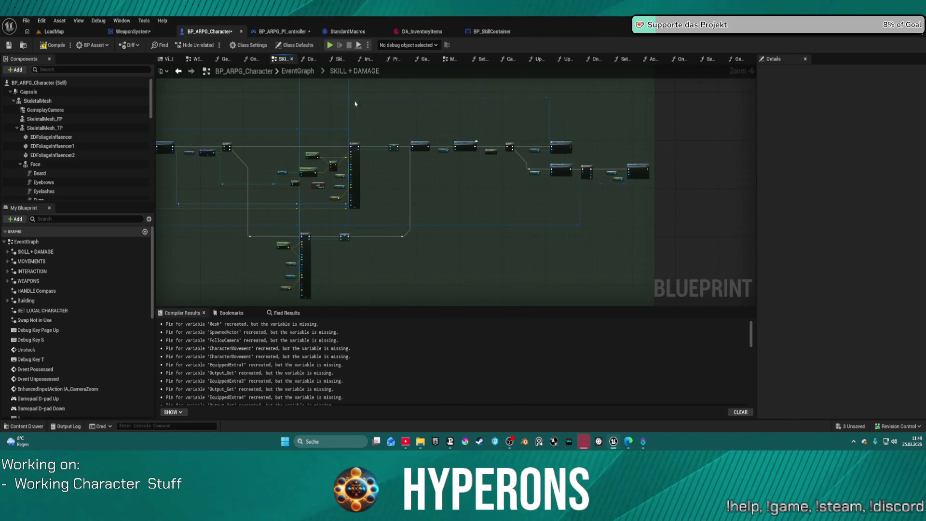
key(F7)
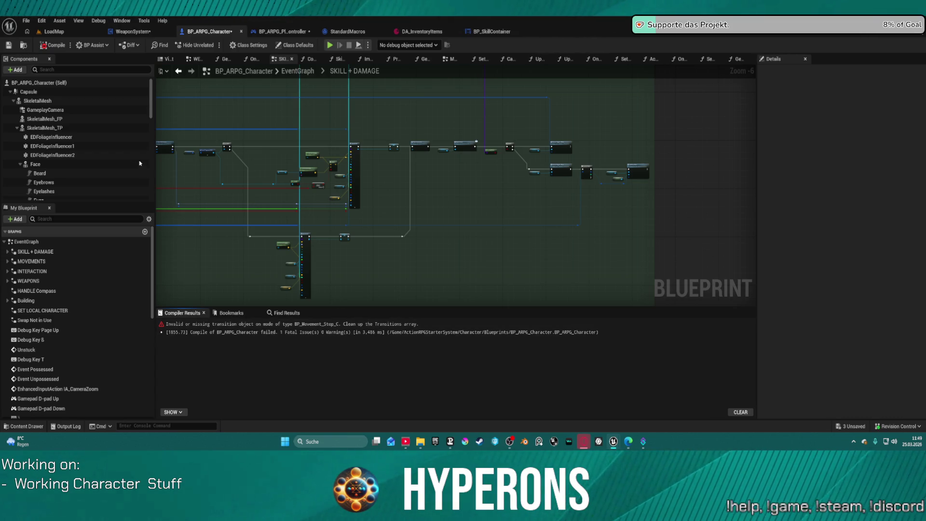
Step: Show CharacterMover's details, with a Stop mode using BP_Movement_Stop, and open the Content Drawer
scroll(64, 138, down, 2)
scroll(64, 138, down, 5)
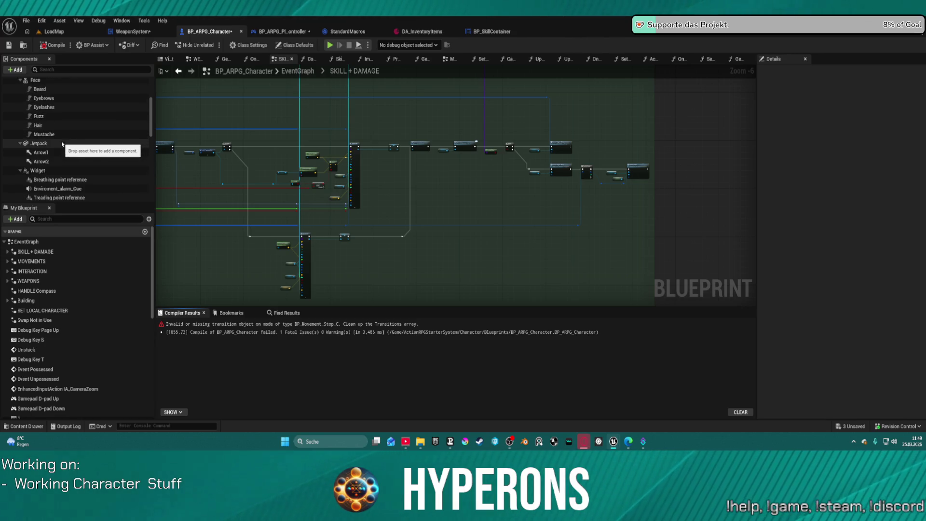
scroll(75, 189, down, 8)
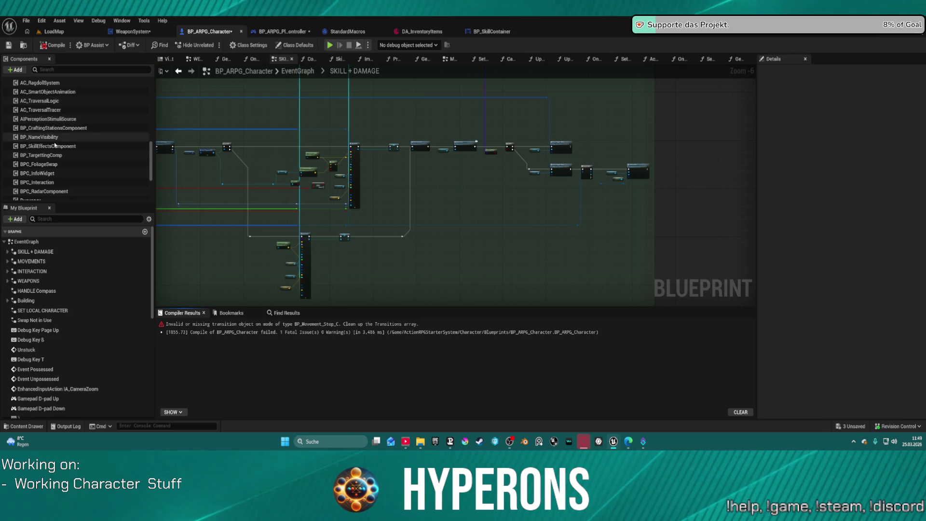
scroll(63, 188, down, 5)
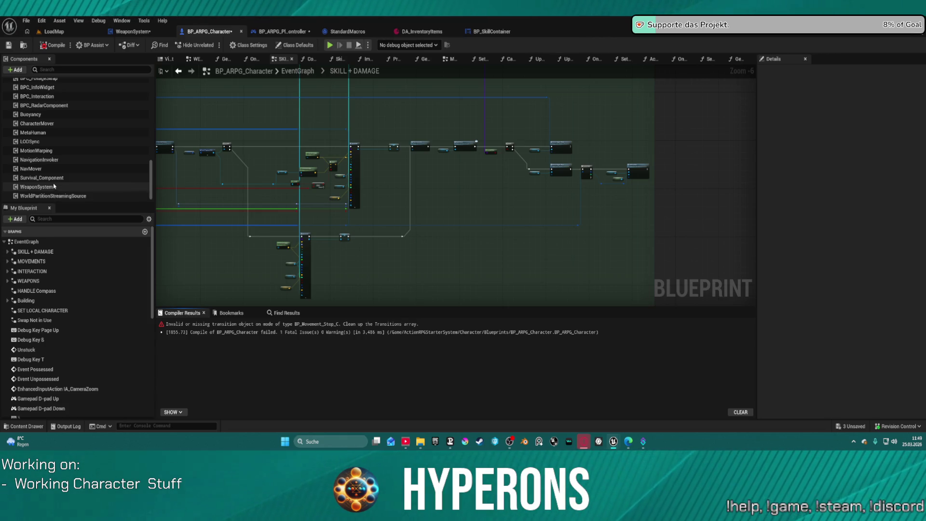
click(47, 124)
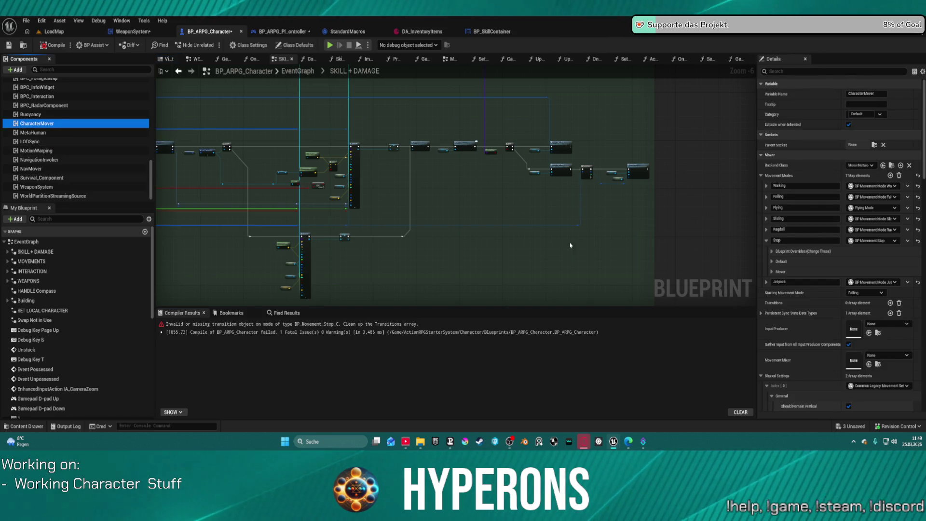
key(ctrl+space)
key(ctrl+space)
key(ctrl+space)
scroll(43, 309, down, 5)
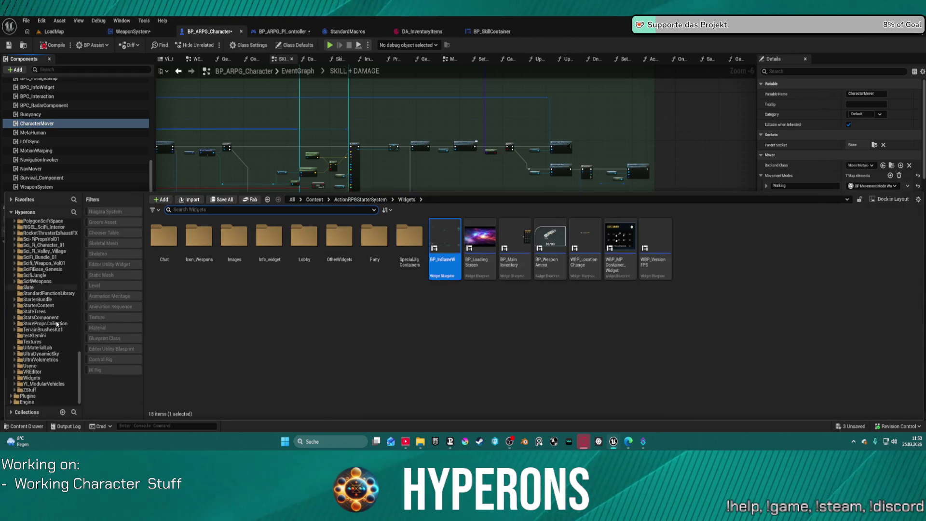
Step: Expand Plugins > MoverWithWeapons down to its Blueprints folder in the Content Browser tree
scroll(72, 297, down, 5)
scroll(71, 297, down, 10)
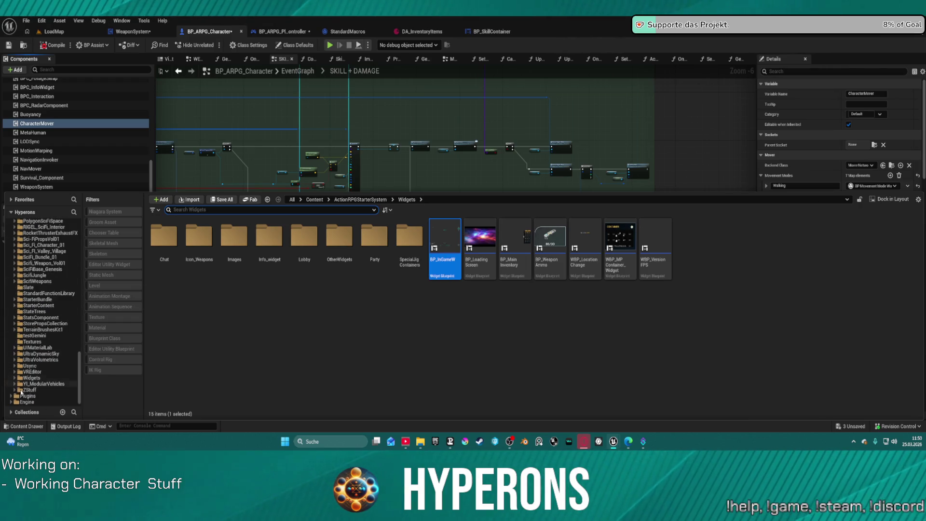
click(12, 396)
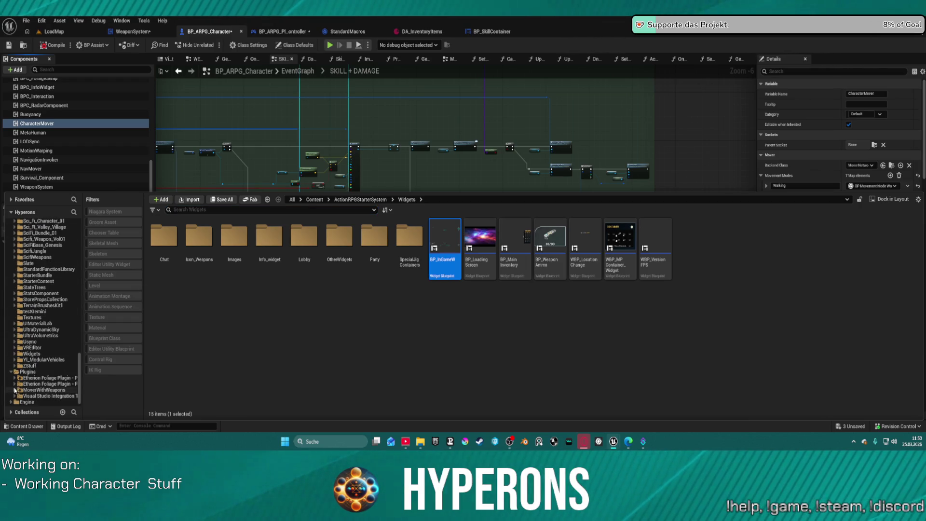
click(15, 390)
click(35, 384)
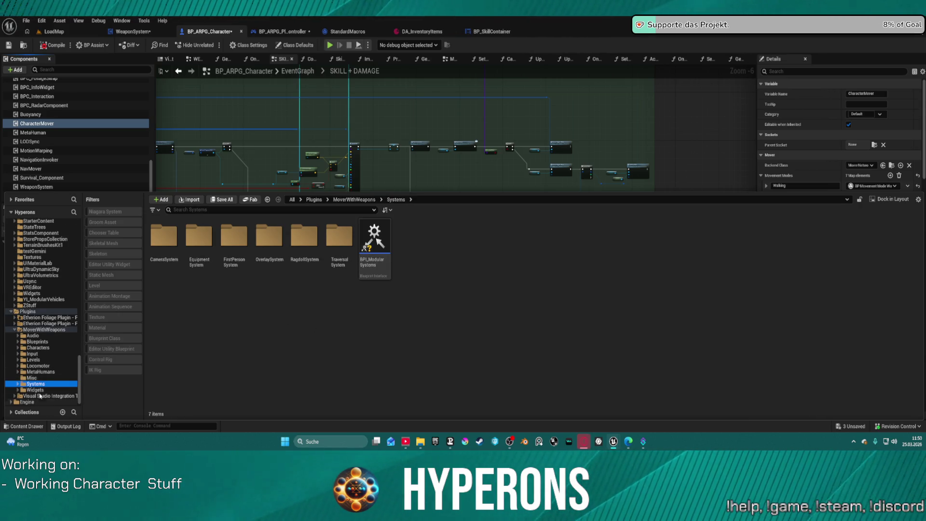
click(32, 378)
click(41, 372)
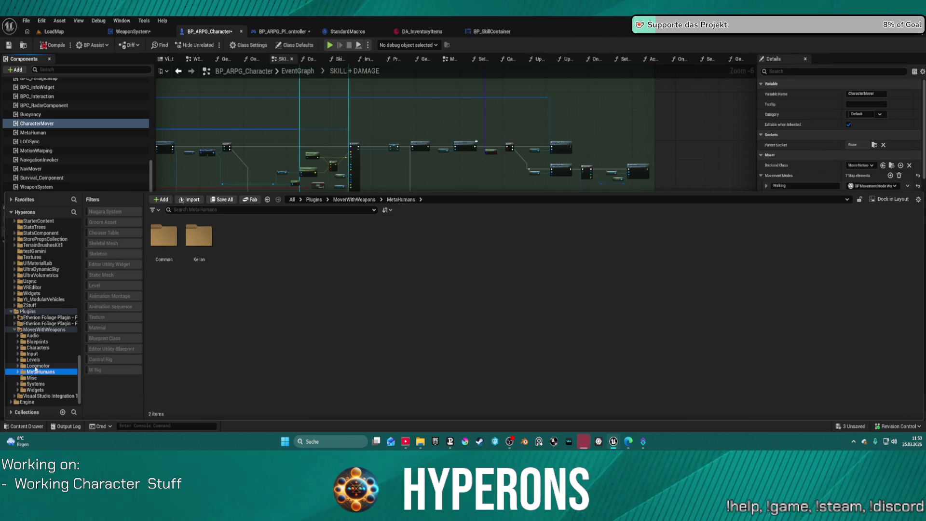
click(18, 342)
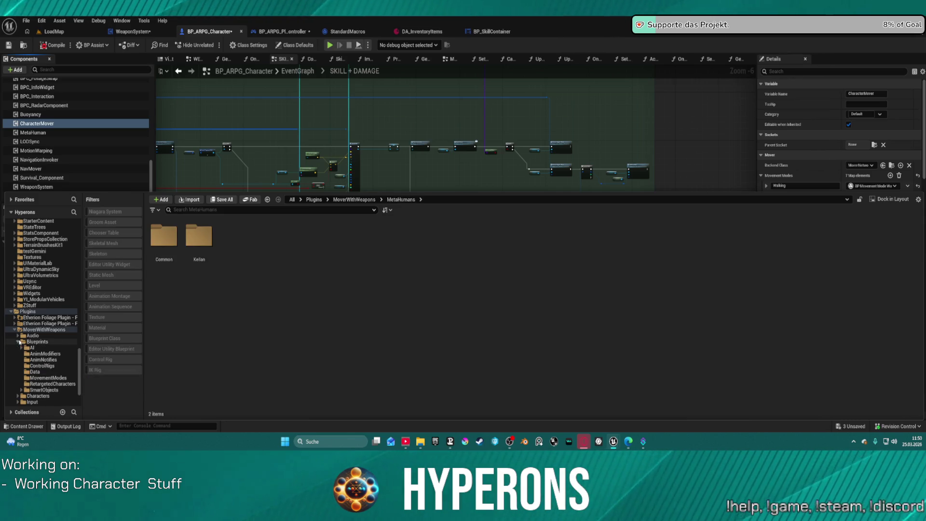
Step: Show the MovementModes folder and open BP_Movement_Stop
click(61, 384)
click(49, 377)
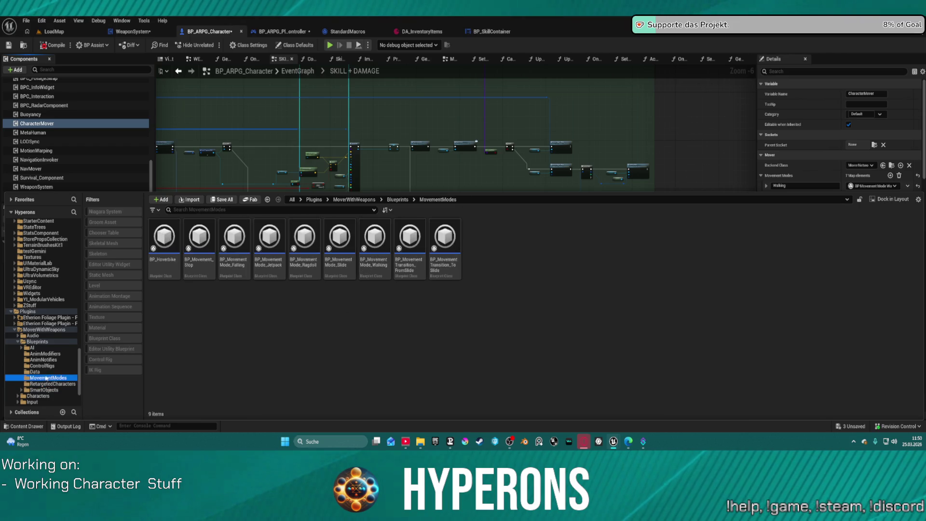
click(207, 246)
double_click(208, 245)
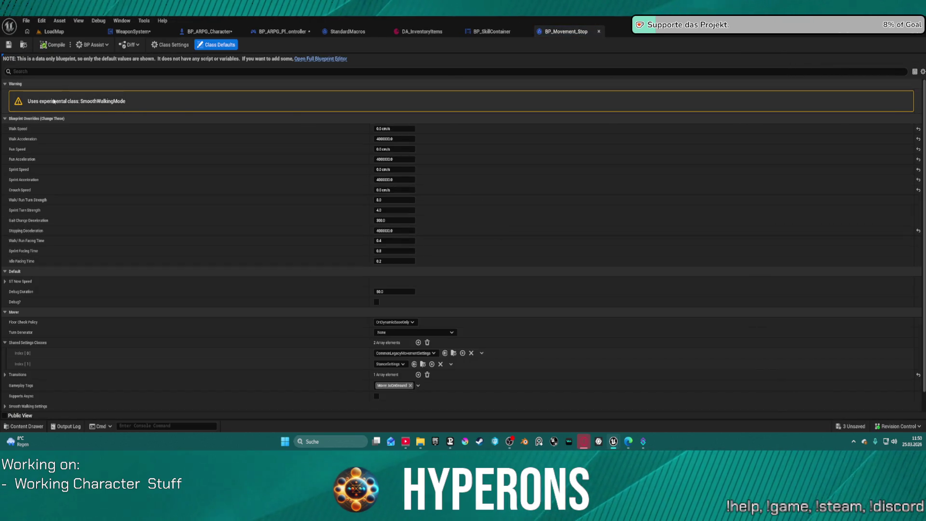
Step: In the full BP_Movement_Stop editor, override Generate Simple Walk Move, wire its parent call to the Return Node, and compile
scroll(531, 217, down, 1)
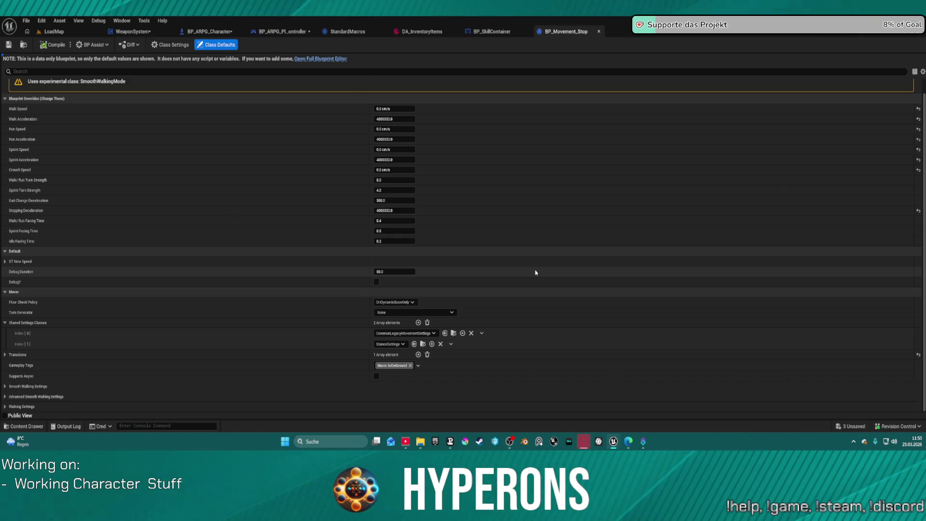
click(308, 59)
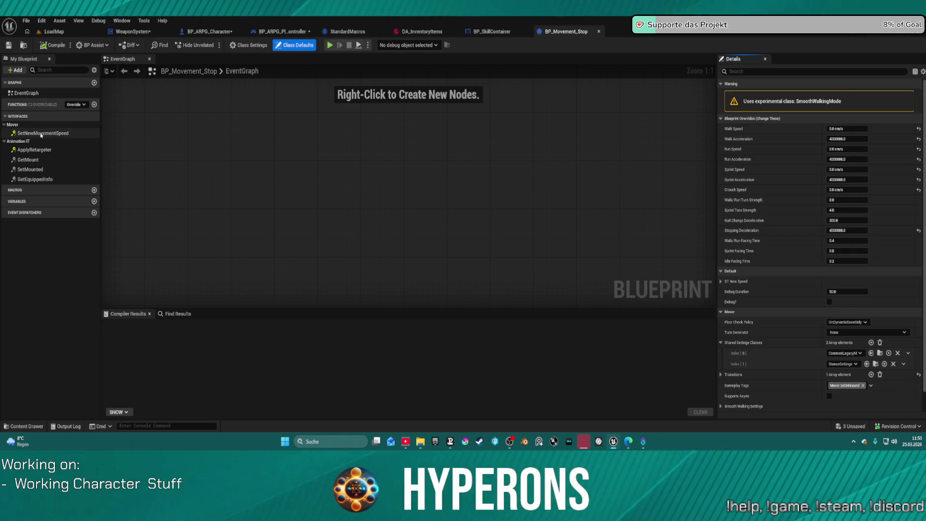
click(83, 105)
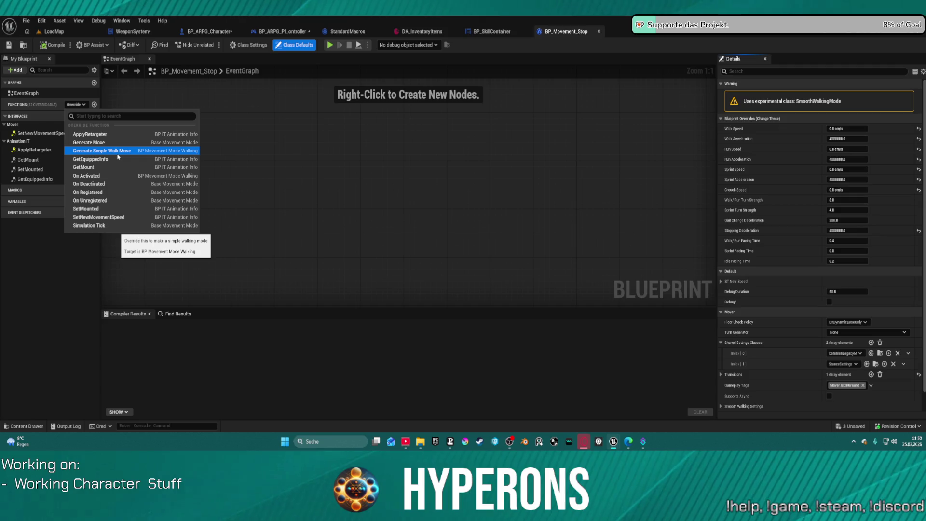
click(118, 151)
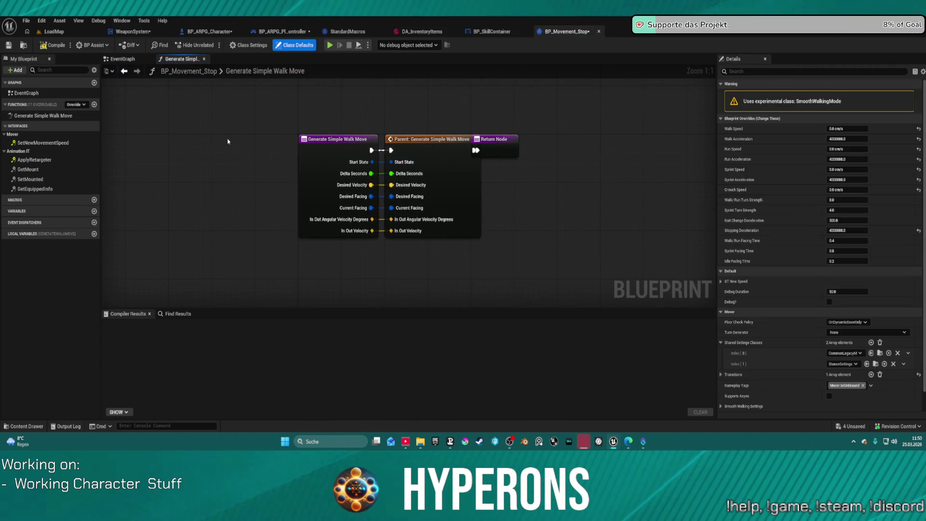
drag(505, 145, 549, 145)
click(53, 45)
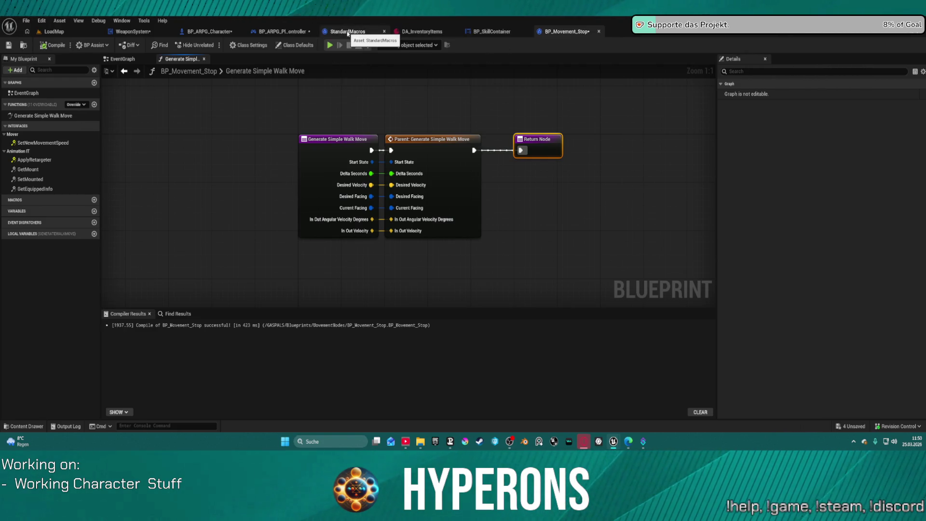
Step: Return to the BP_ARPG_Character blueprint and compile it
click(210, 31)
click(129, 32)
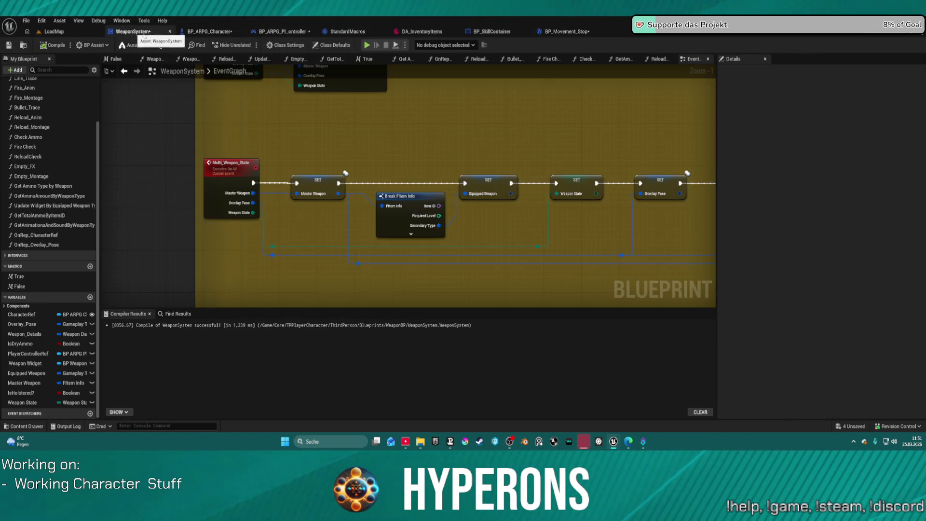
click(198, 32)
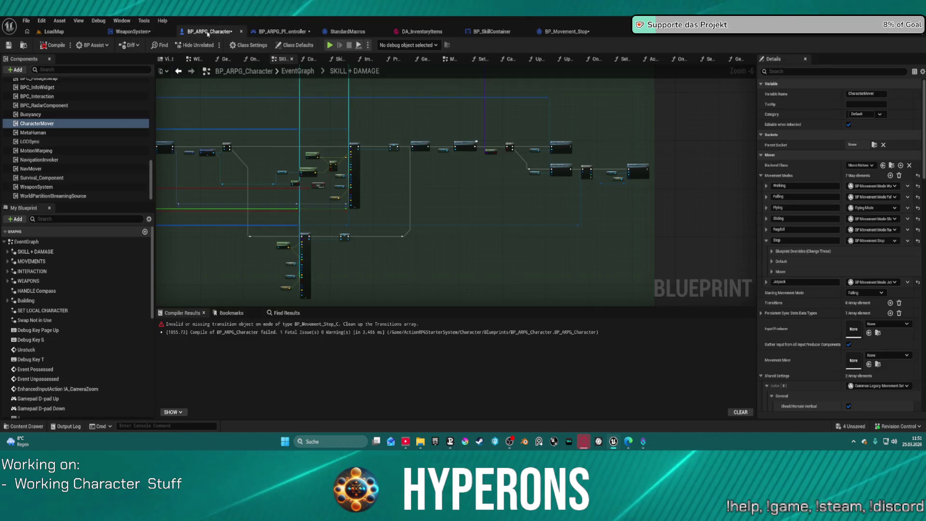
click(53, 46)
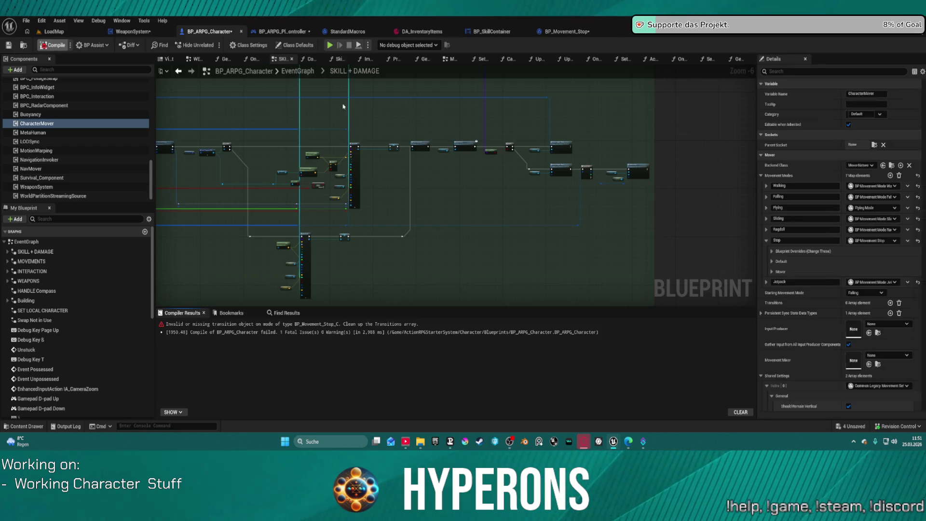
Step: Keep BP Movement Stop as the Stop mode, recompile, expand its Blueprint Overrides, then return to LoadMap
click(872, 240)
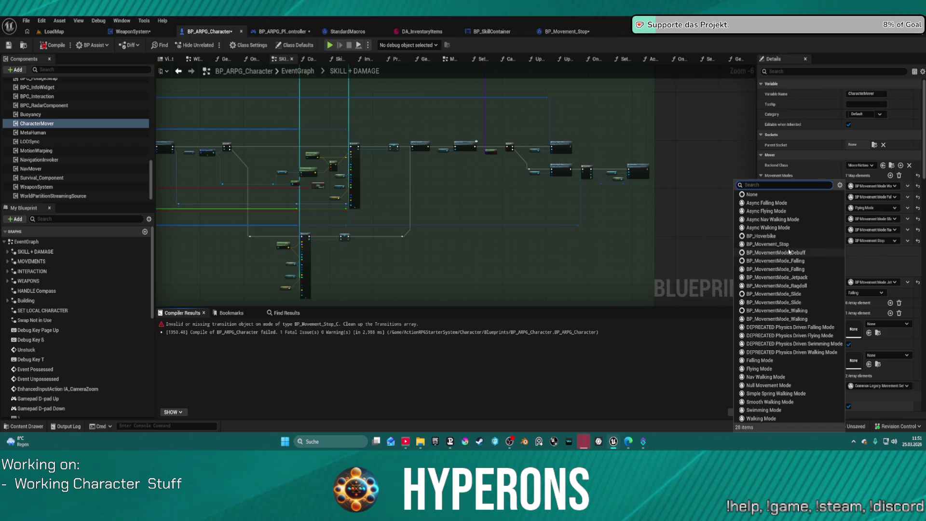
click(767, 244)
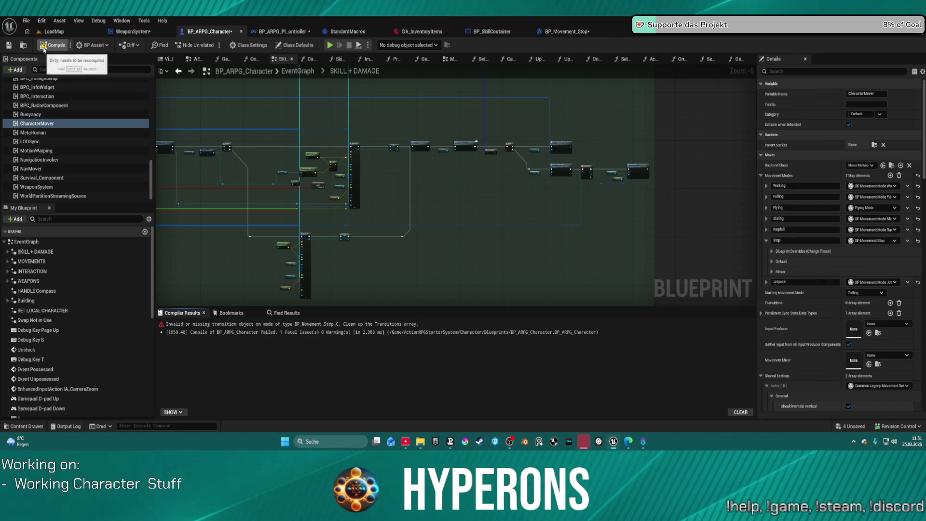
key(F7)
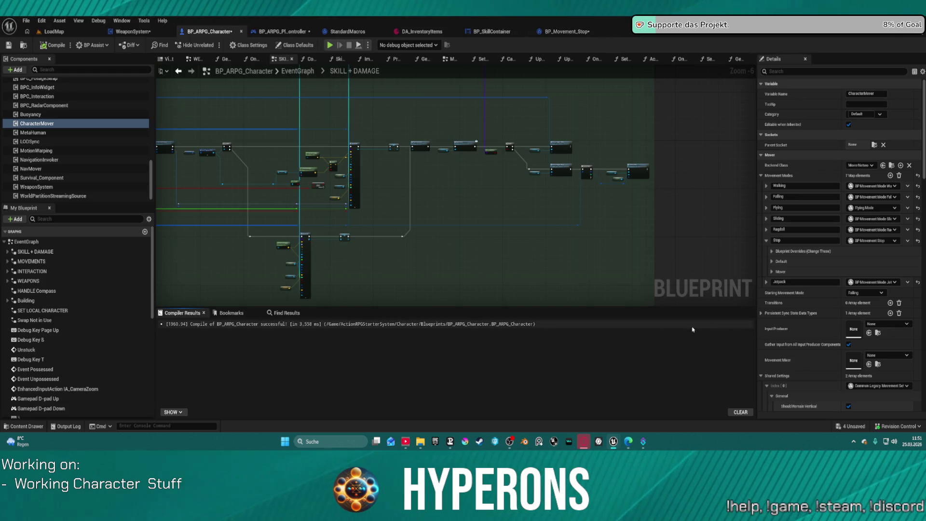
click(770, 252)
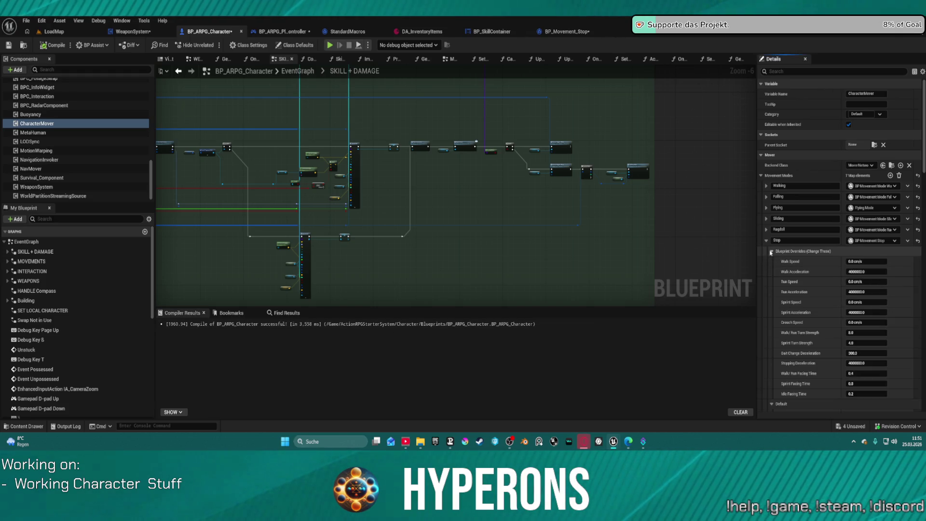
click(53, 31)
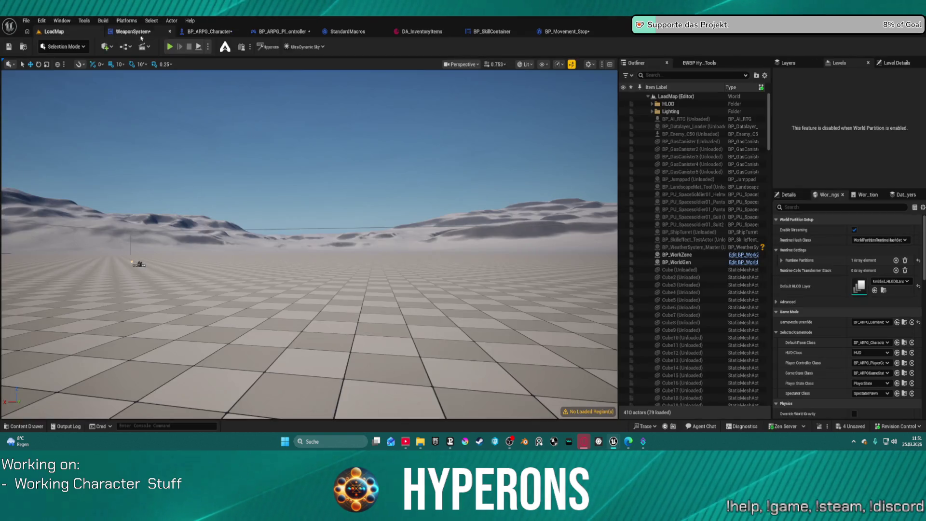
Step: Start Play in Editor despite the compile errors and run the character across the pink platform
key(alt+p)
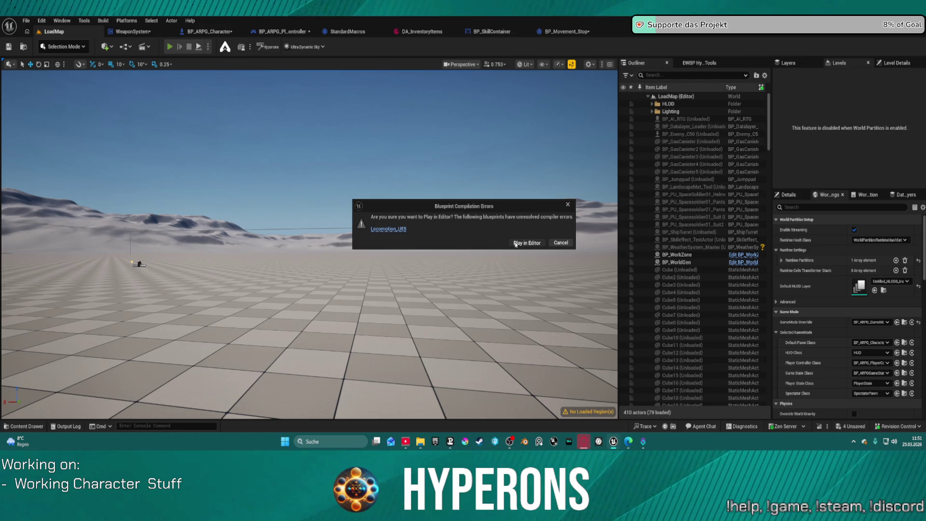
click(515, 243)
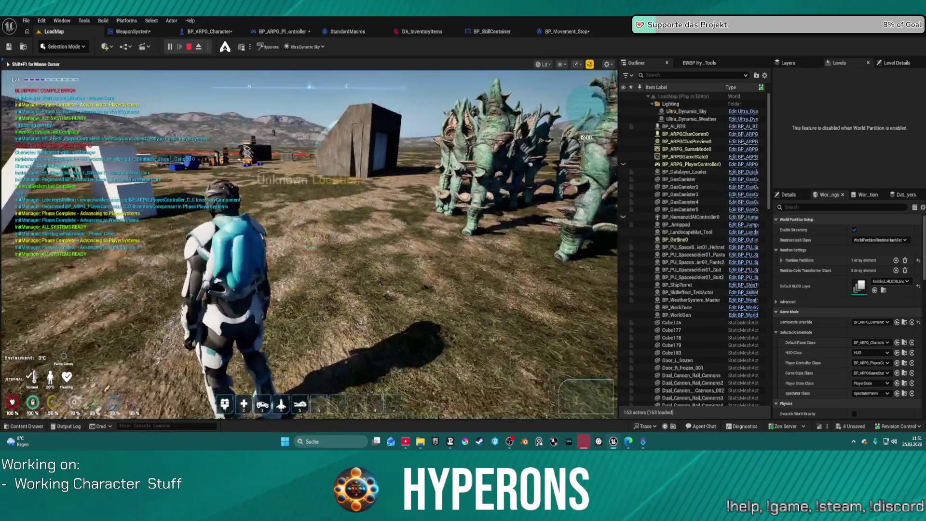
key(w)
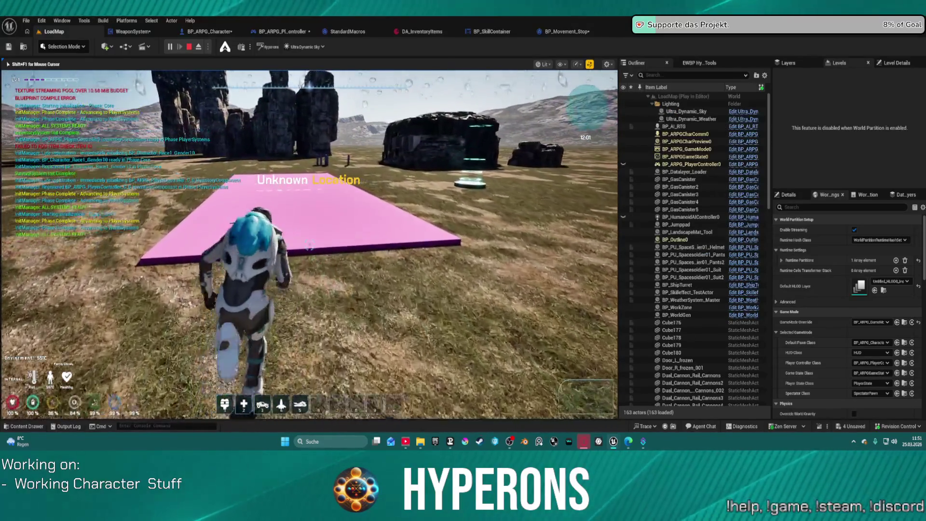
key(w)
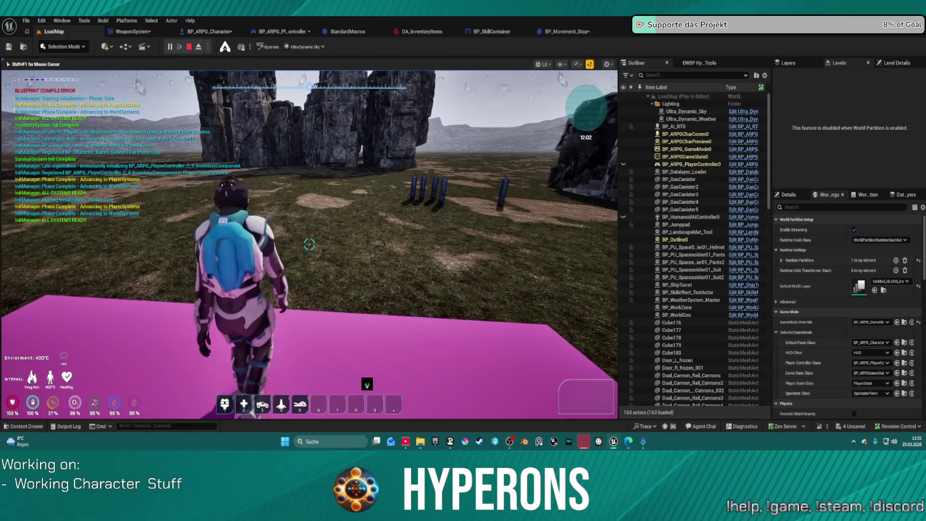
key(w)
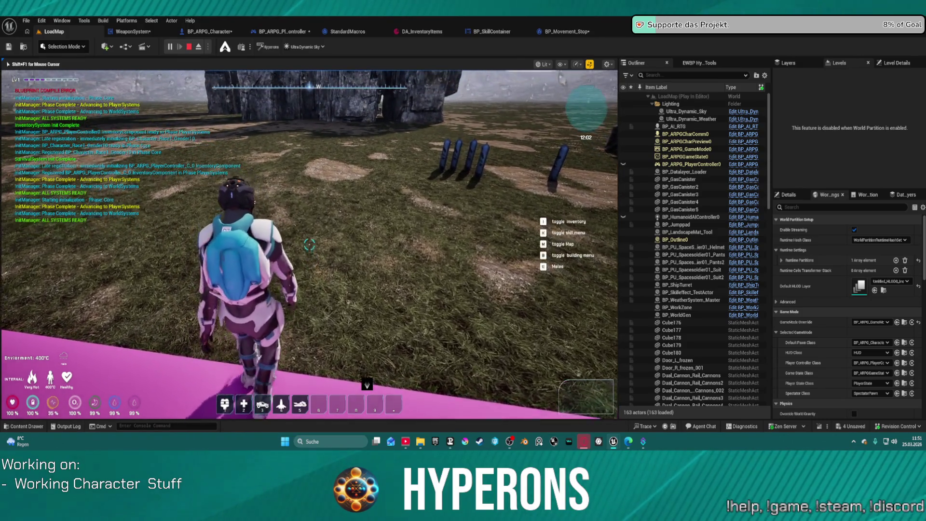
key(w)
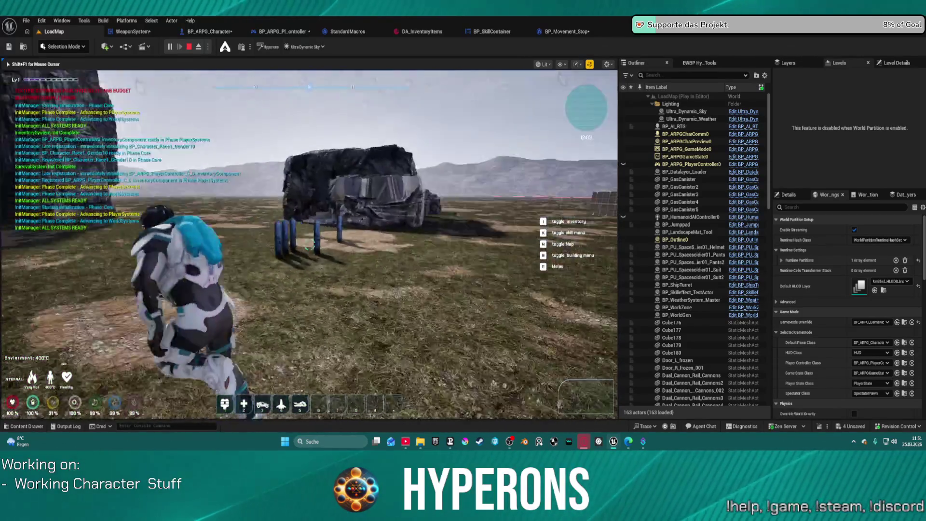
key(s)
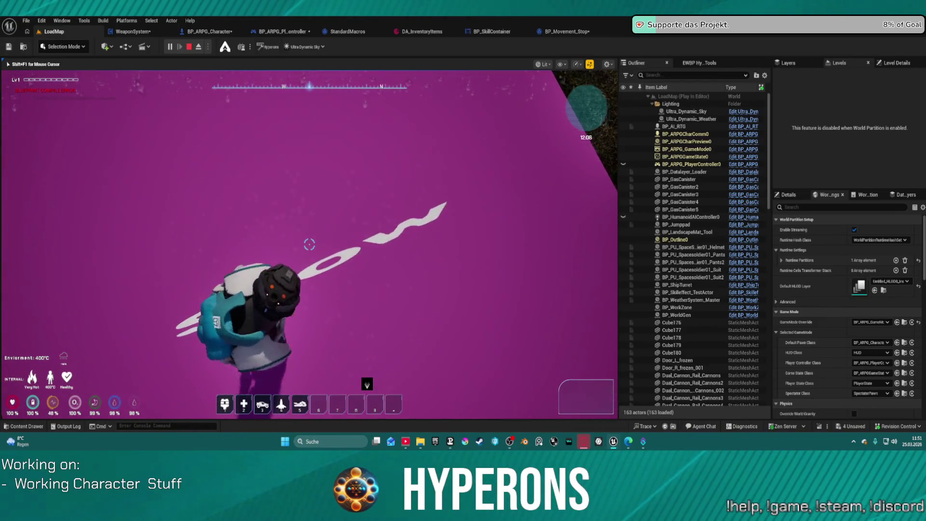
Step: Jump and jetpack the character around the magenta wall, then back onto the magenta platform
key(w)
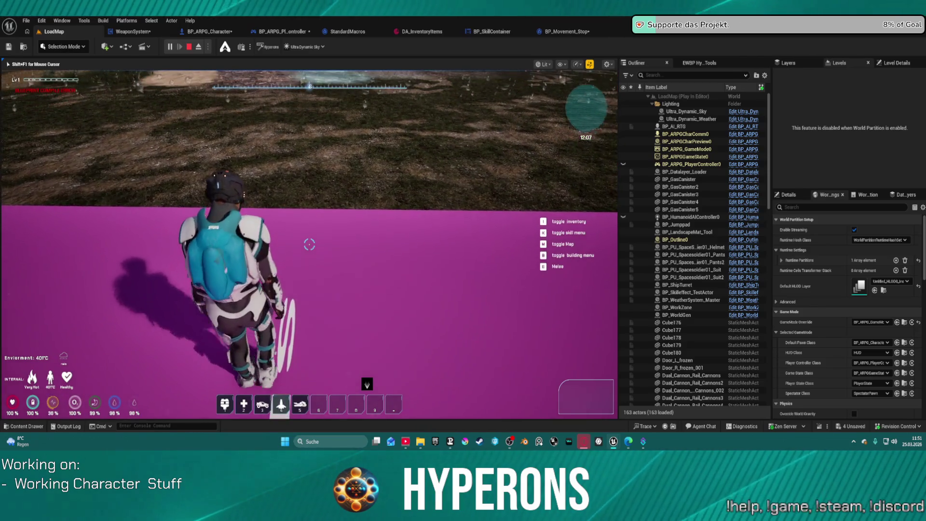
key(space)
key(s)
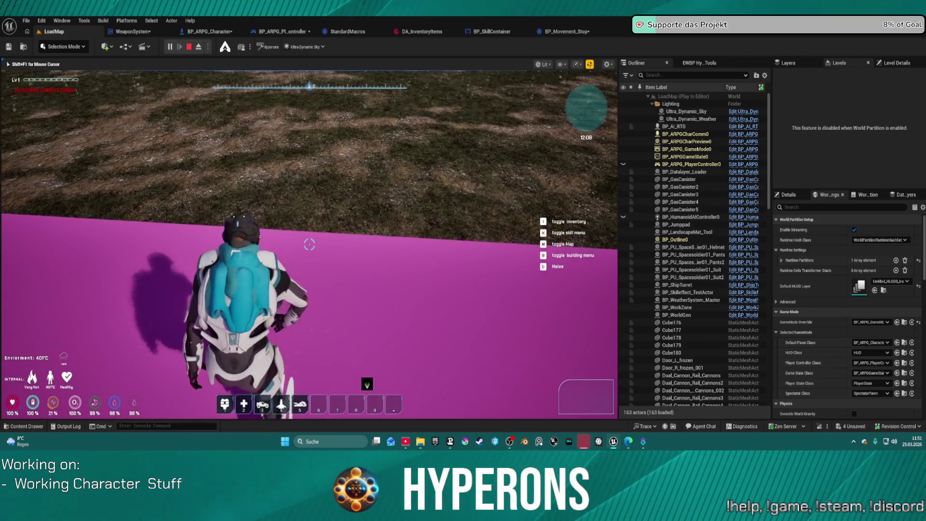
key(space)
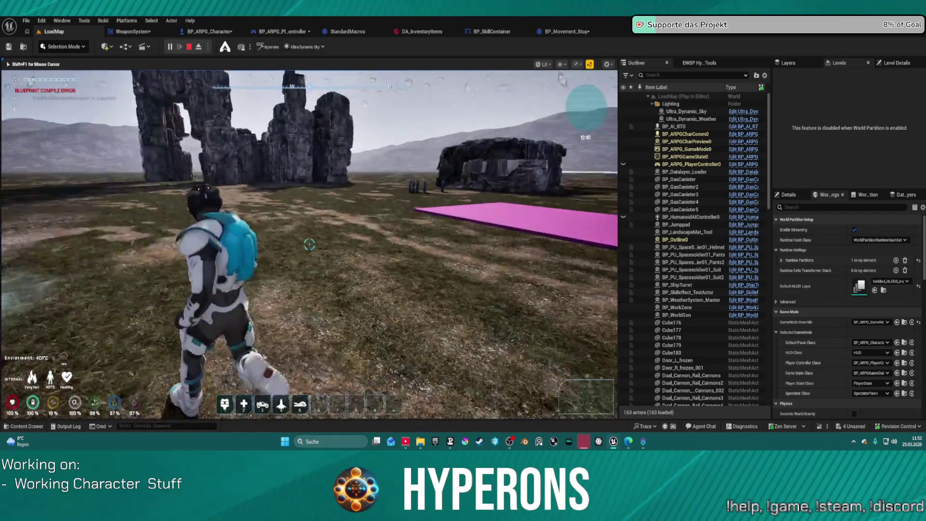
key(s)
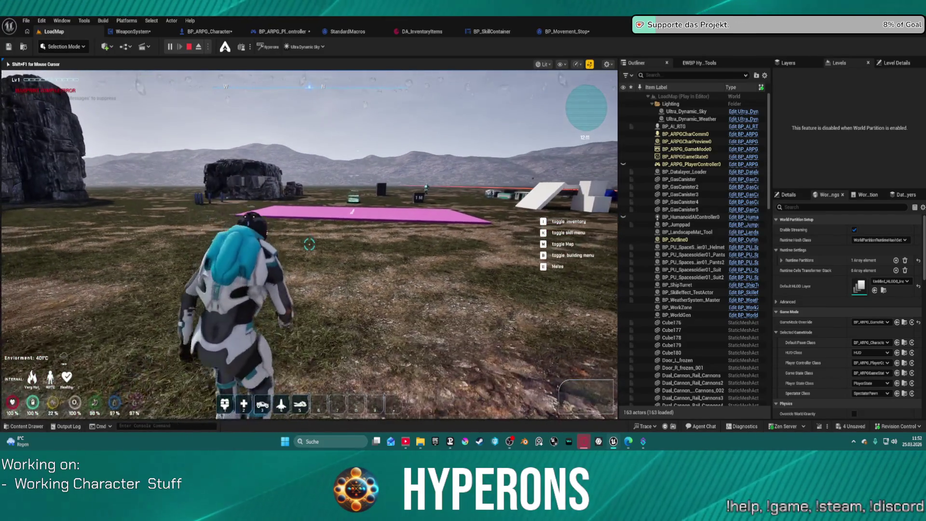
key(w)
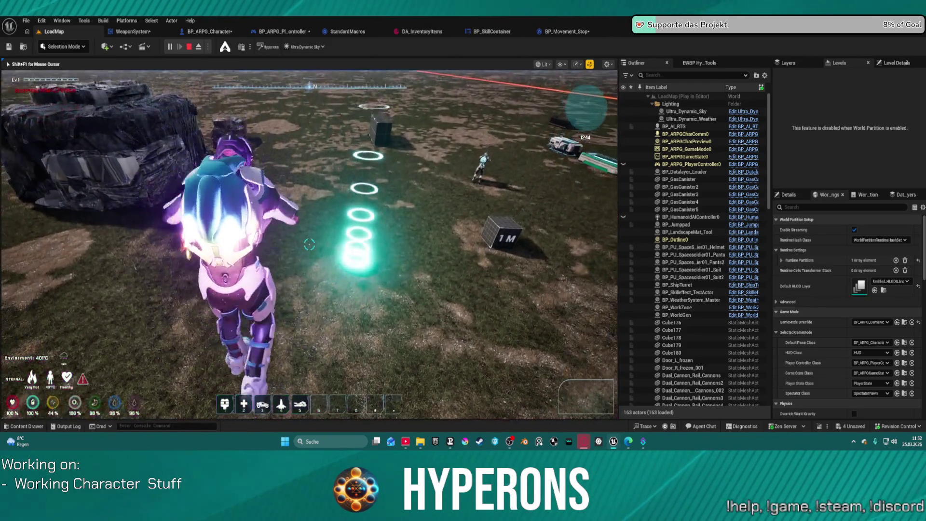
Step: Leap off the magenta platform and run the character into the gas canisters, then turn back
key(w)
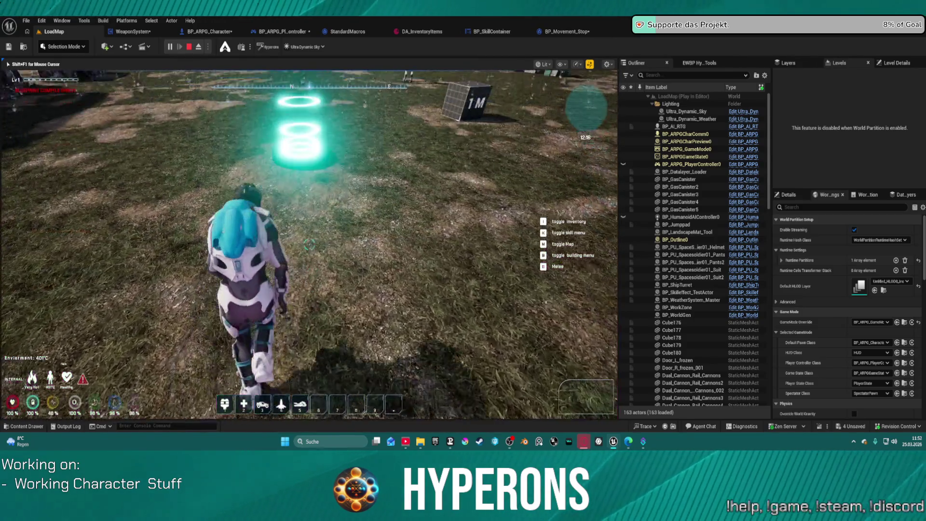
mouse_move(309, 244)
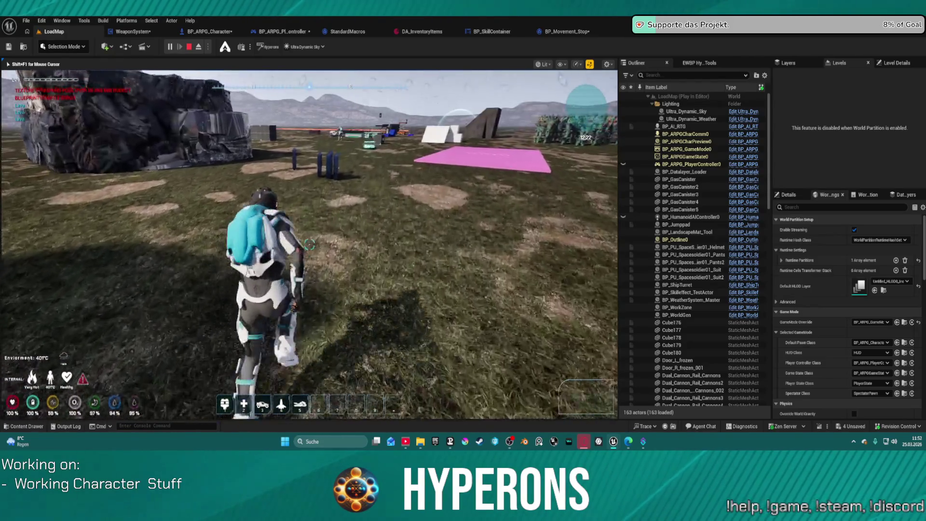
key(w)
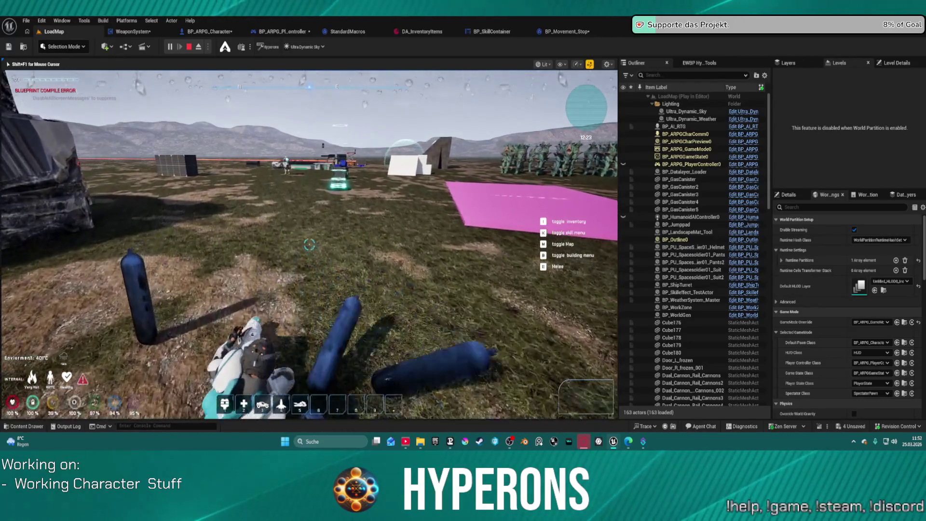
key(w)
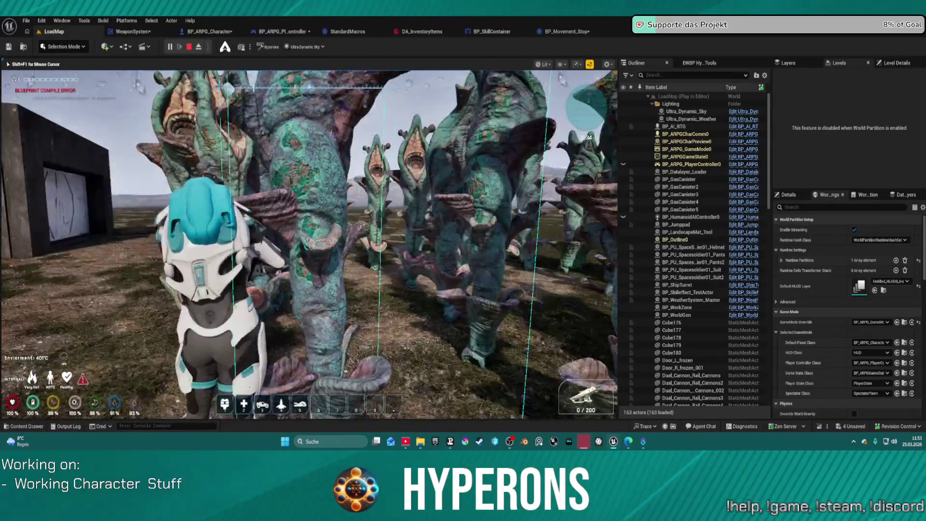
Step: Walk among the alien plants, boost off the jump pad, then stop the play test
key(s)
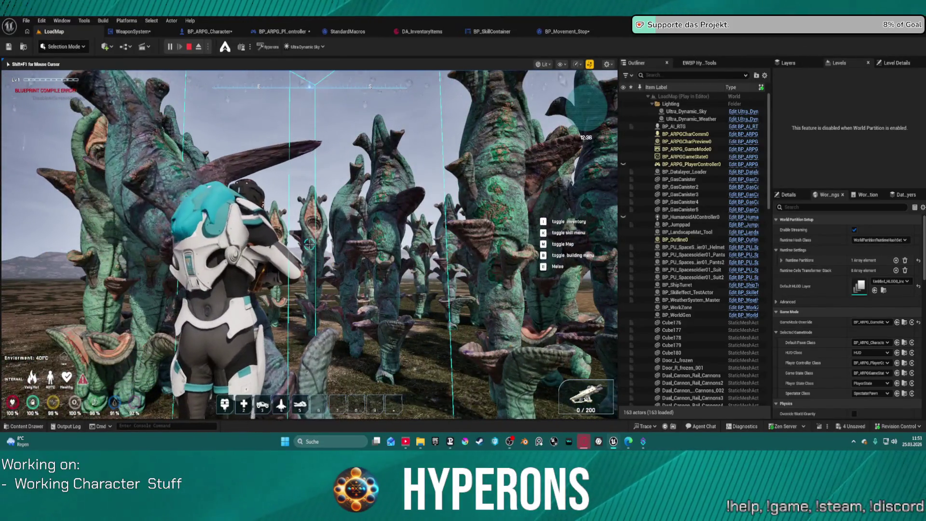
key(w)
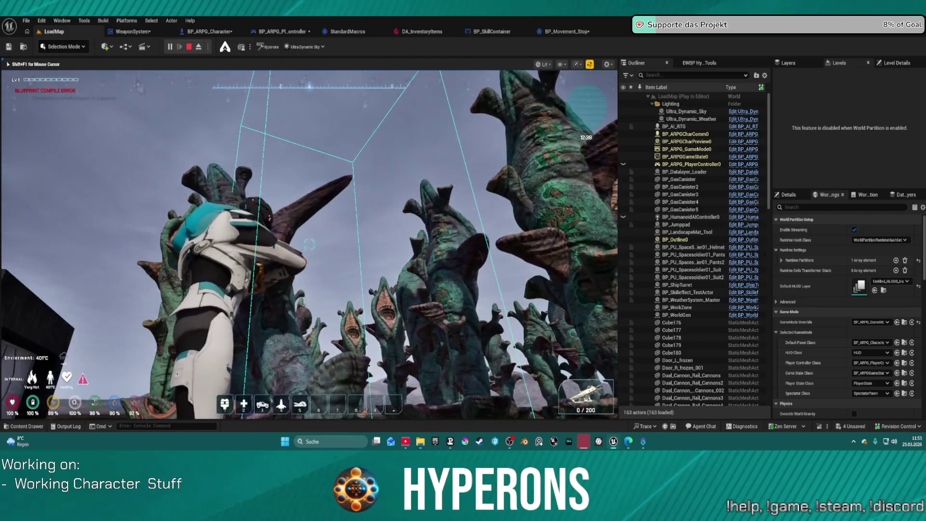
key(s)
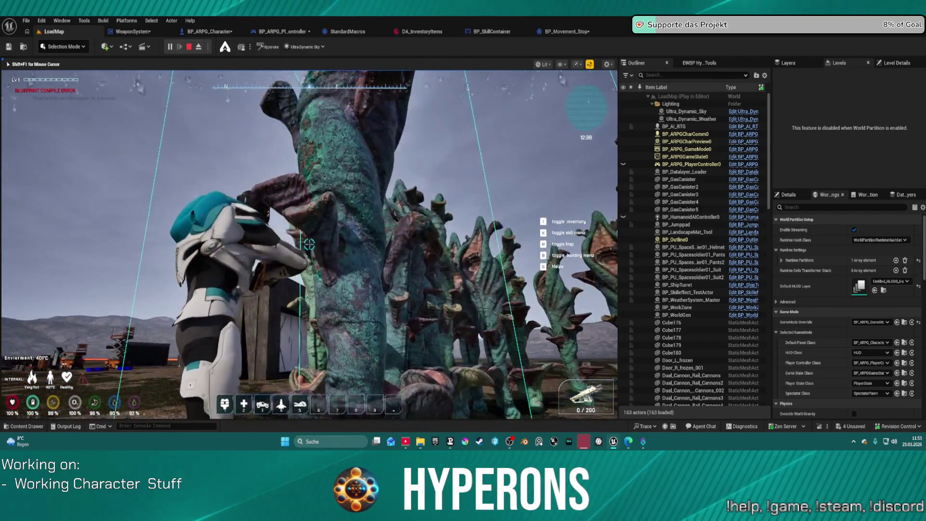
key(w)
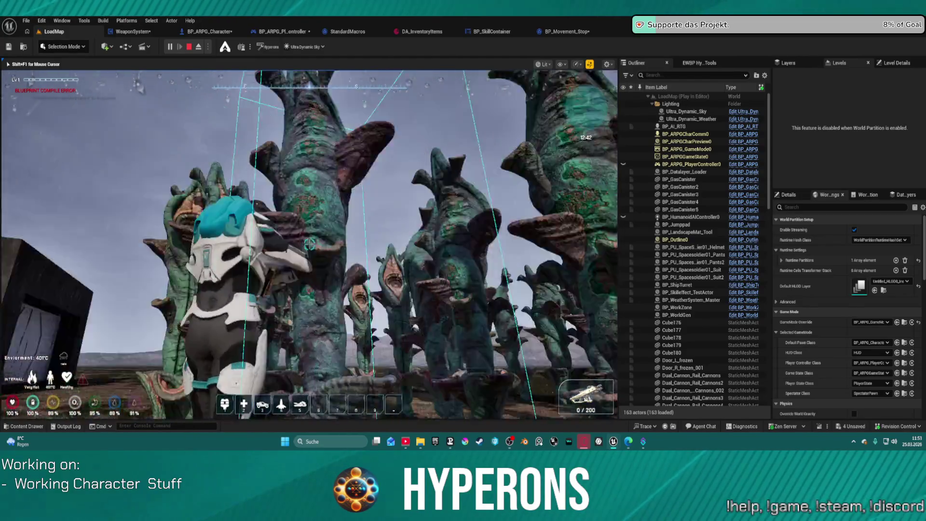
key(w)
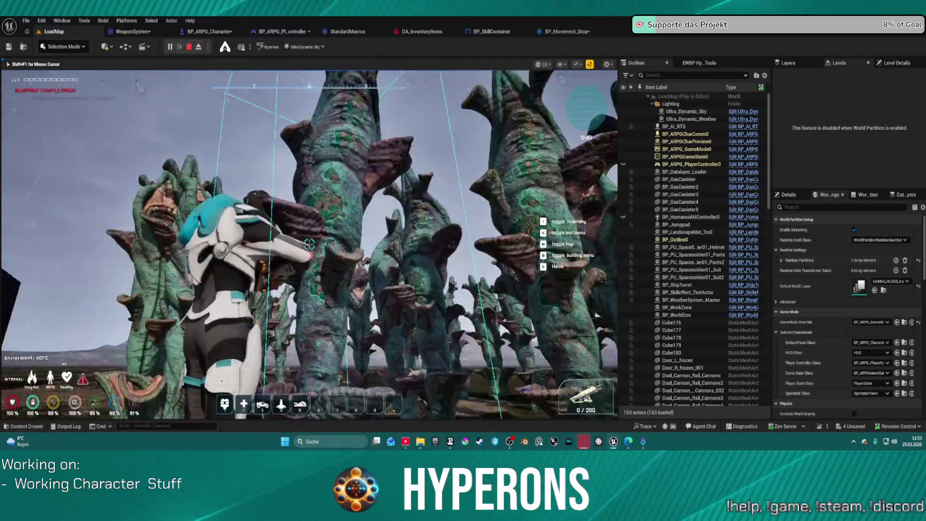
key(space)
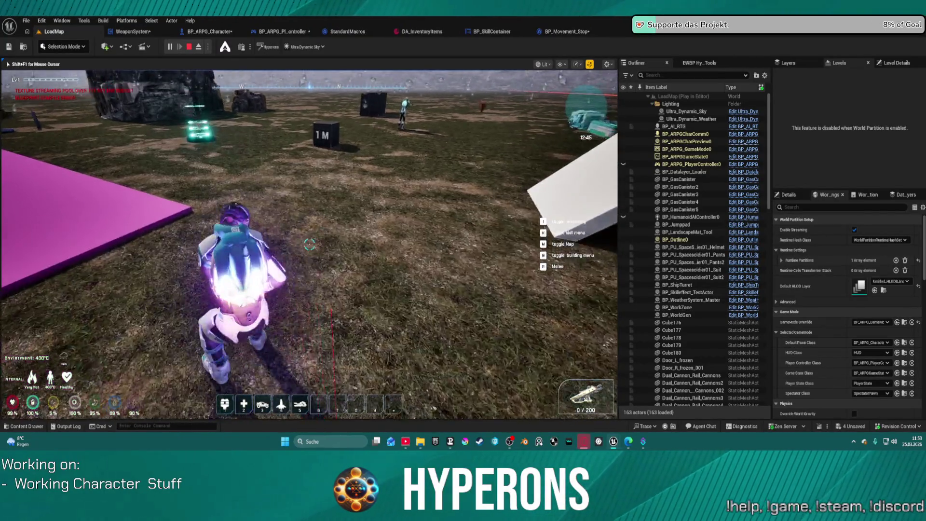
key(w)
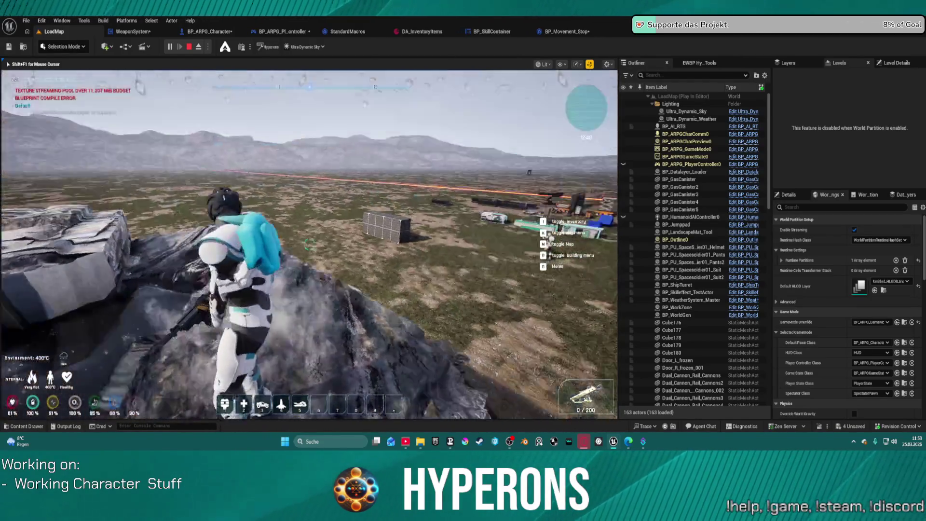
key(Escape)
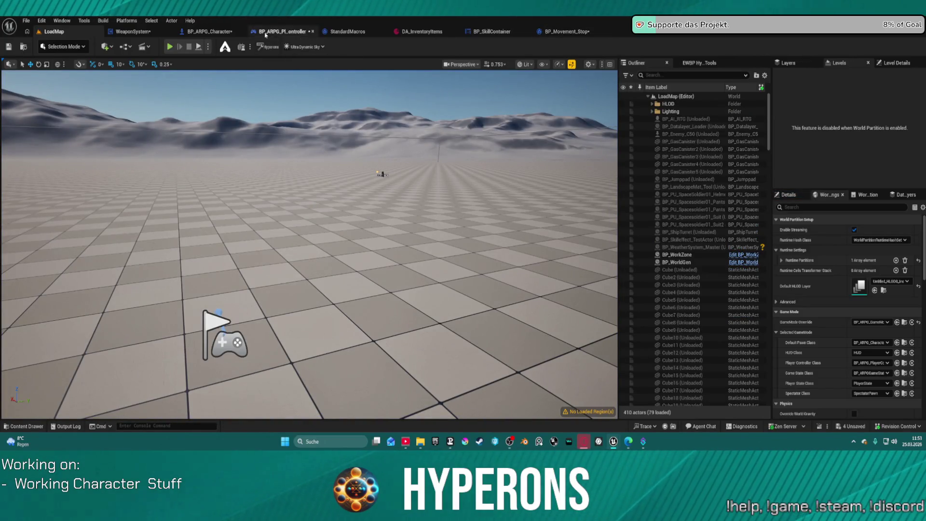
Step: Look over the WeaponSystem EventGraph around Get Game Instance, then return to BP_ARPG_Character
click(184, 32)
click(150, 33)
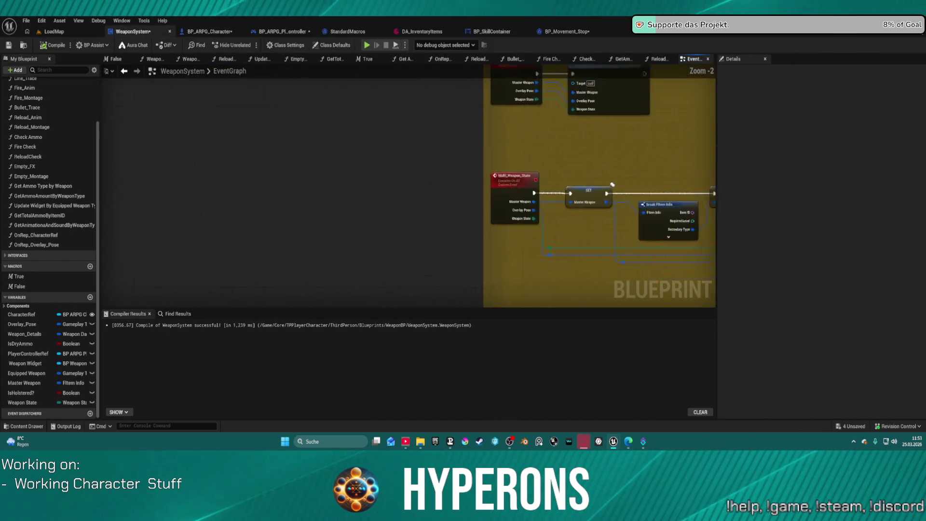
drag(478, 111, 336, 111)
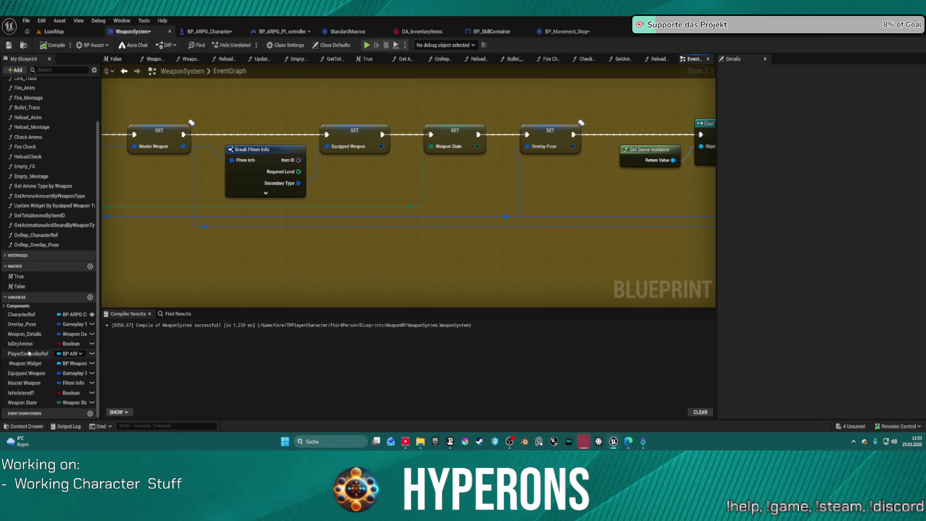
click(206, 30)
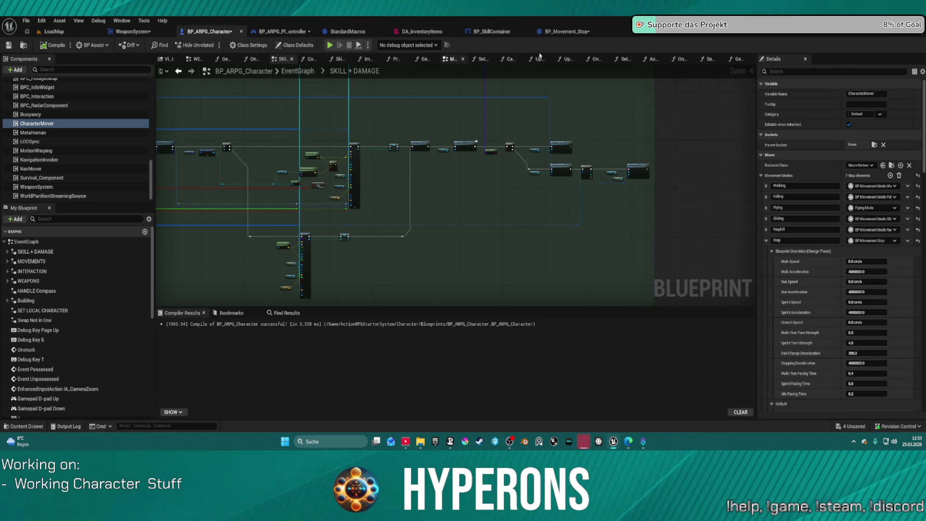
Step: In GetWeaponSkillAndState, delete the weapons-block skill nodes and wire the reroute knot into Server Weapon State
click(735, 60)
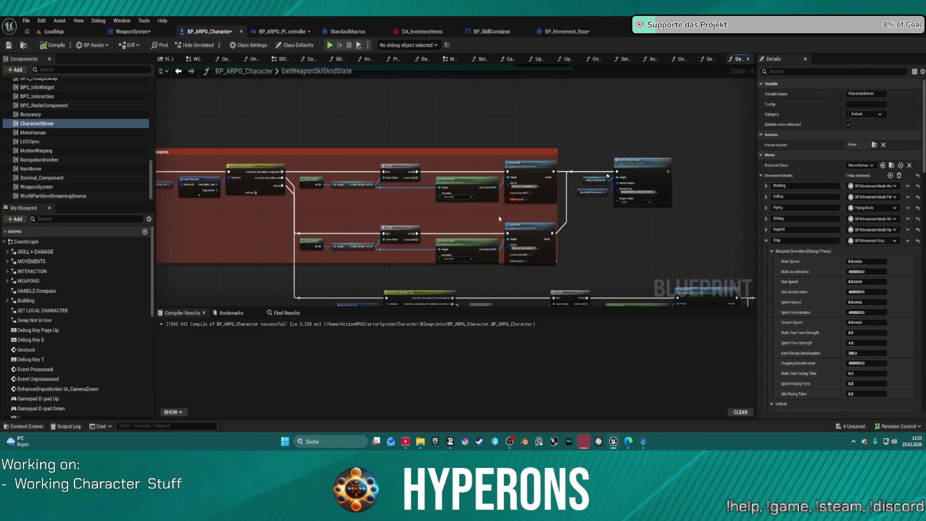
scroll(344, 147, up, 2)
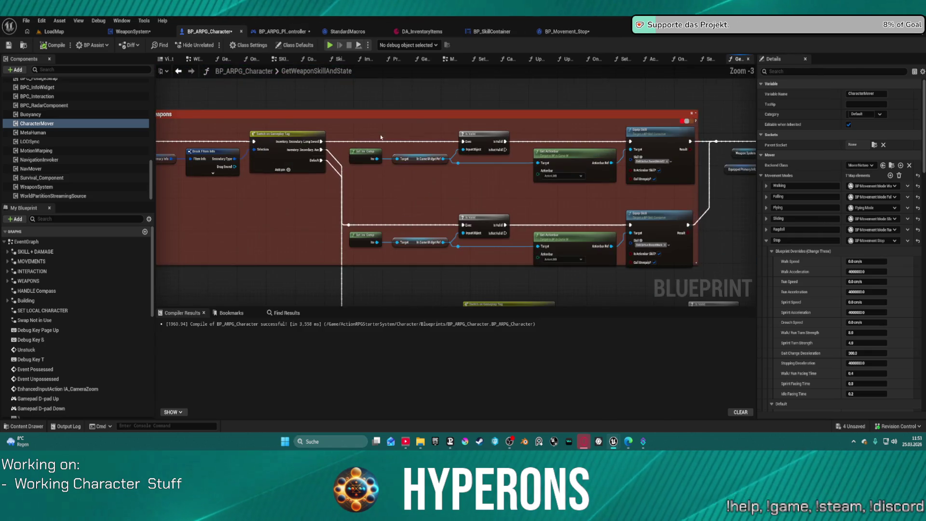
mouse_move(360, 129)
mouse_down()
mouse_move(450, 233)
mouse_move(646, 256)
mouse_up()
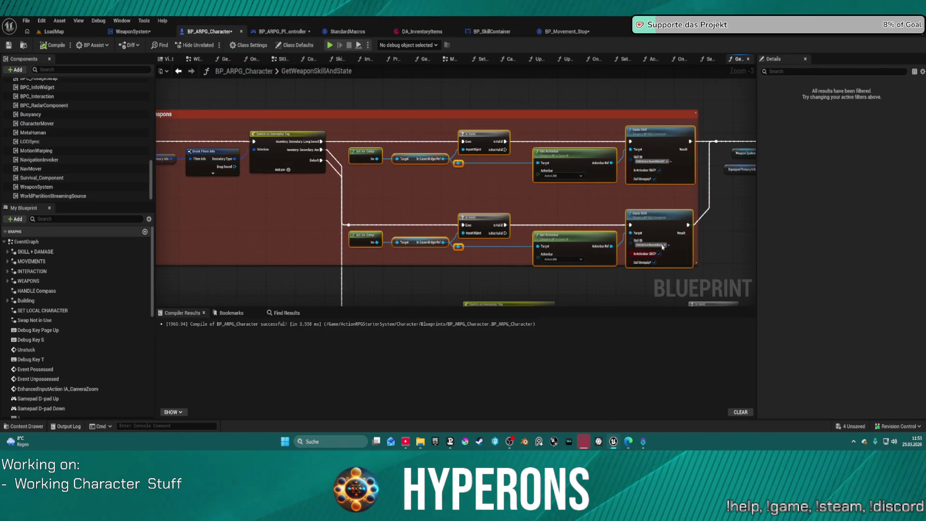
key(Delete)
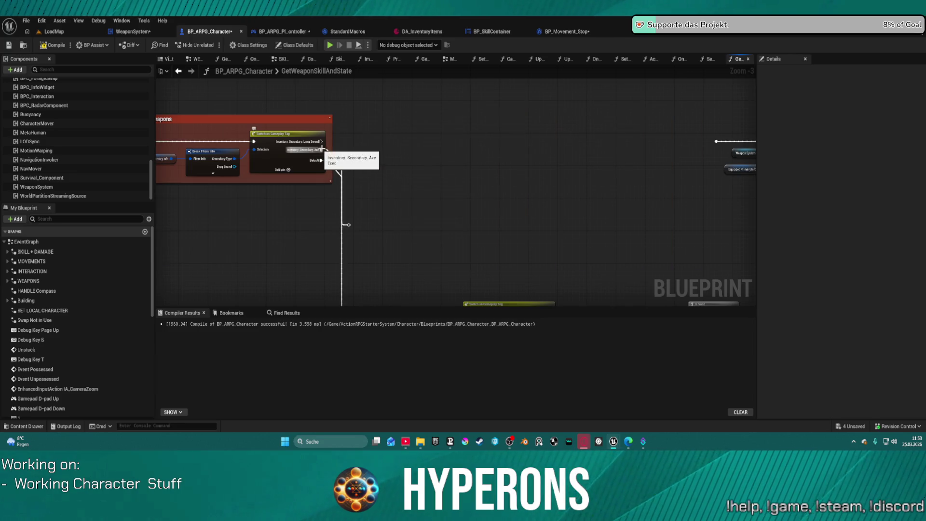
mouse_move(321, 141)
mouse_down()
mouse_move(727, 128)
mouse_move(368, 180)
mouse_move(192, 223)
mouse_up()
drag(266, 251, 305, 185)
Step: Delete the skill-equipping branches and wire the Grenadelauncher and Rocketlauncher cases straight to Server Weapon State
scroll(305, 185, down, 3)
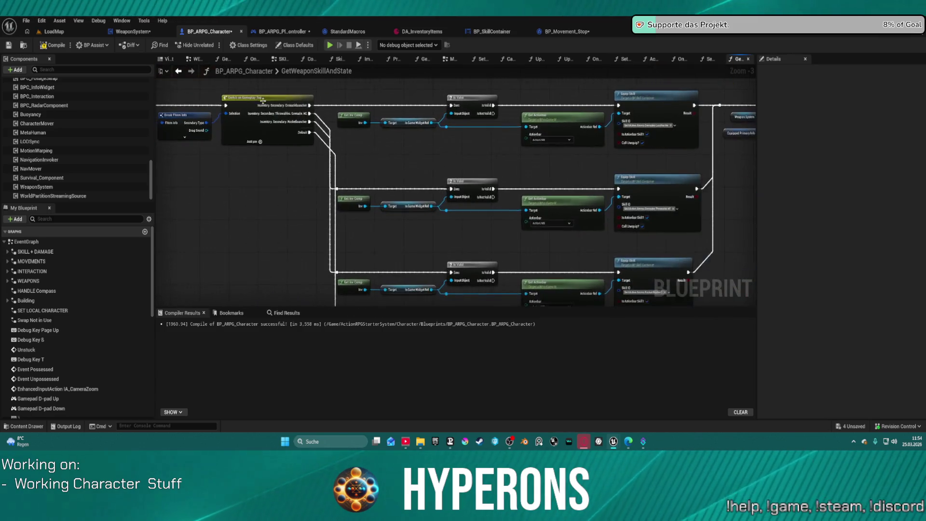
scroll(319, 110, up, 4)
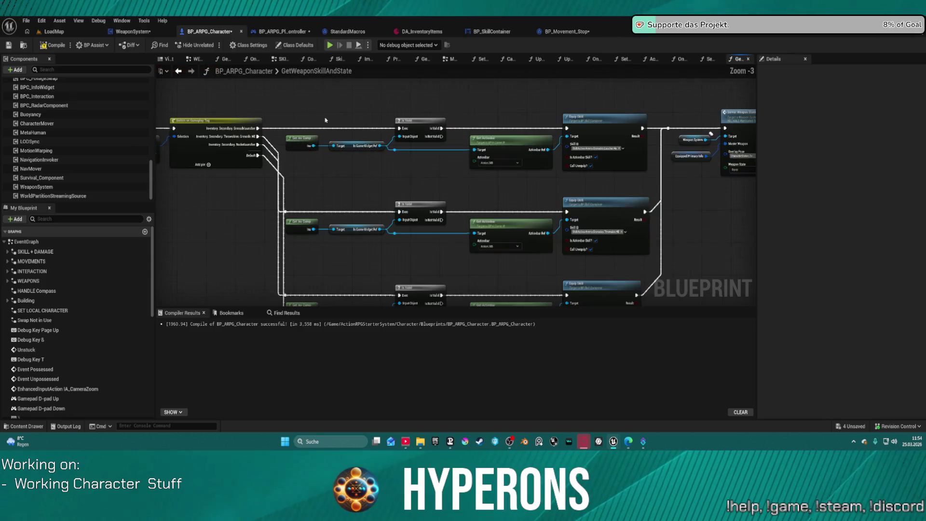
mouse_move(307, 114)
mouse_down()
mouse_move(368, 244)
mouse_move(568, 300)
mouse_move(648, 294)
mouse_up()
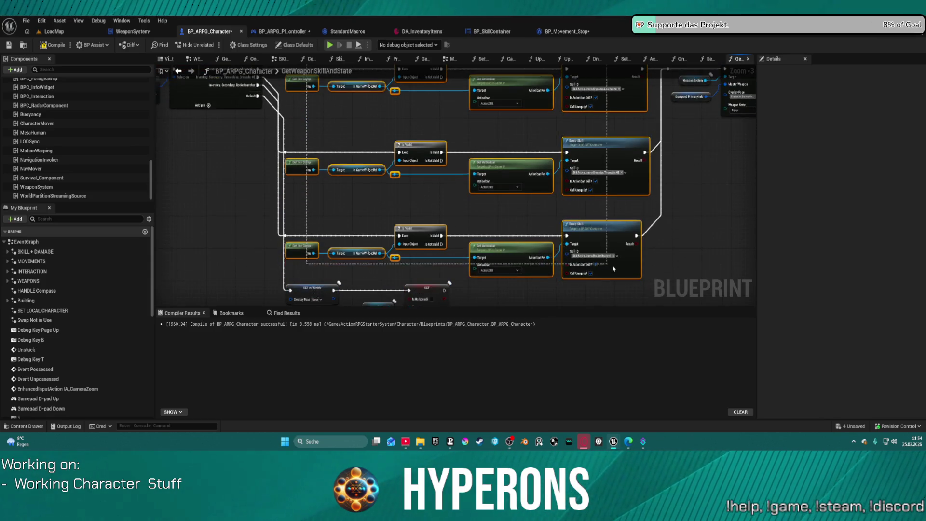
key(Delete)
click(656, 174)
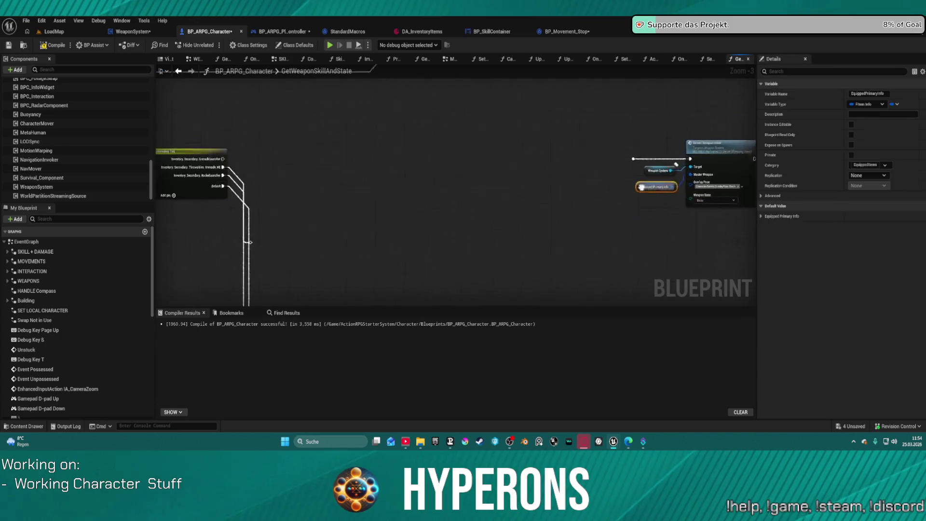
drag(222, 183, 688, 183)
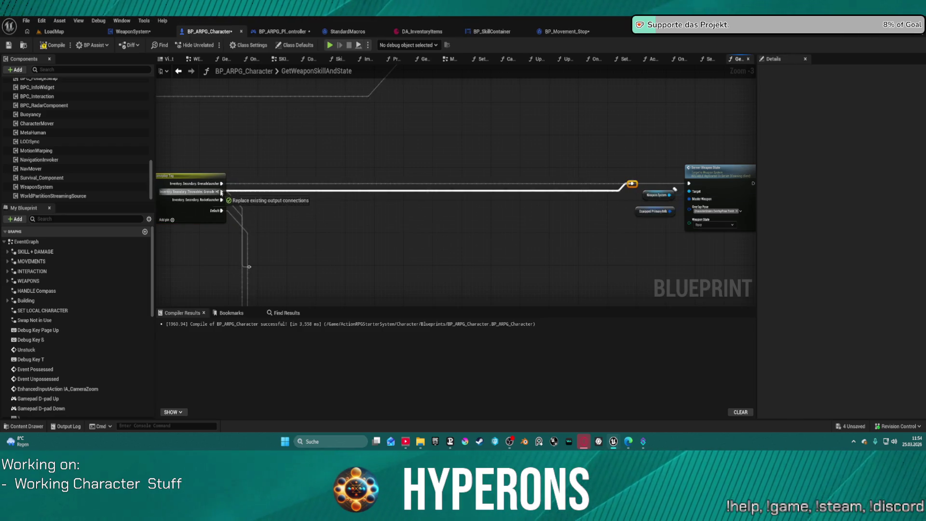
mouse_move(222, 200)
mouse_down()
mouse_move(641, 189)
mouse_move(627, 193)
mouse_up()
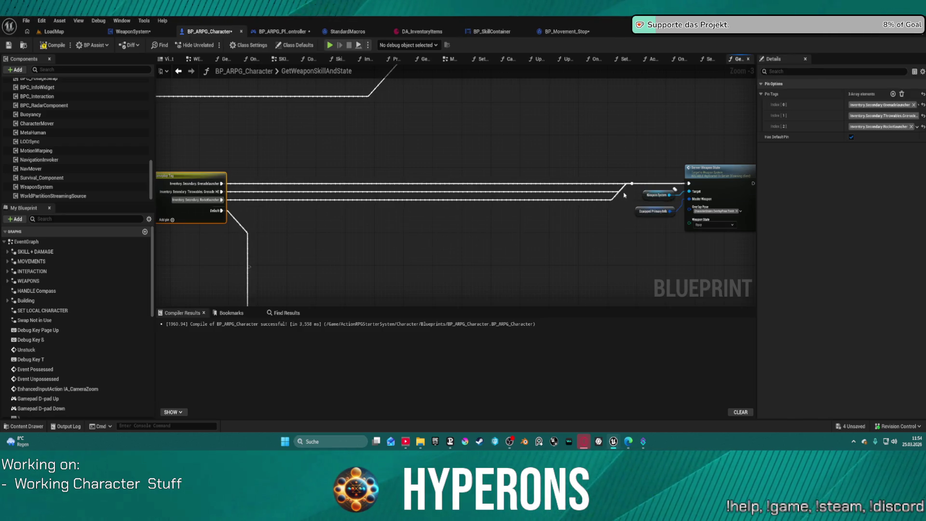
drag(414, 264, 327, 202)
double_click(222, 201)
drag(221, 200, 244, 167)
drag(190, 182, 212, 217)
Step: Select the red Melee Weapons comment block and re-lay out its nodes more neatly
scroll(410, 198, down, 4)
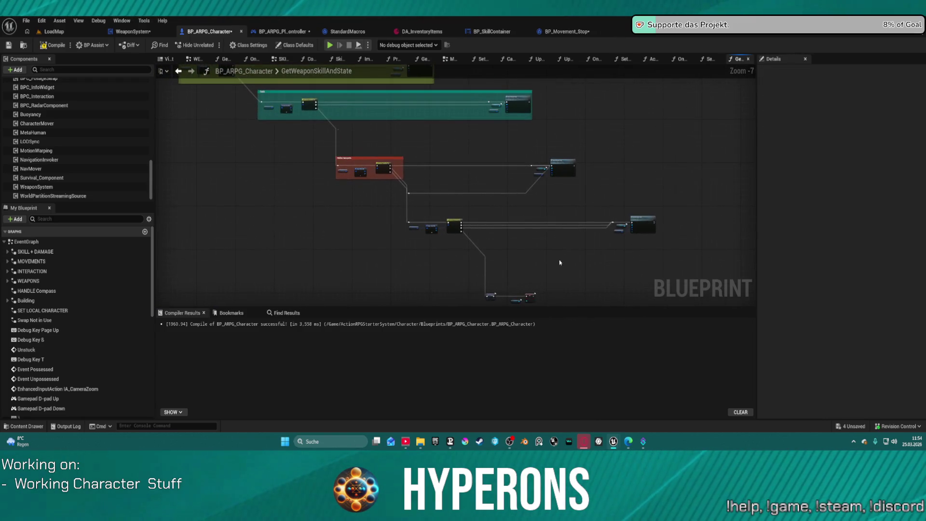
drag(302, 148, 599, 203)
scroll(378, 164, up, 1)
scroll(378, 164, up, 3)
scroll(378, 164, down, 3)
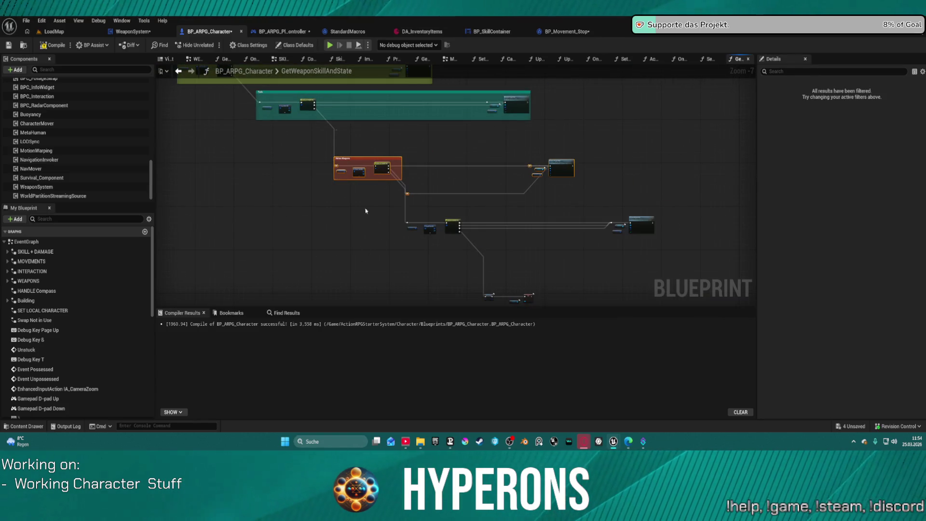
scroll(346, 177, up, 2)
key(f)
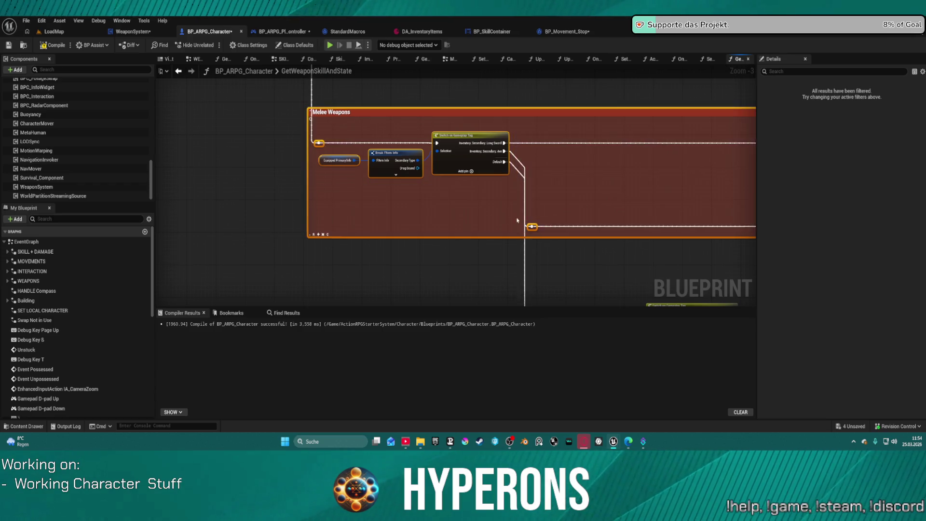
Step: Wrap the ungrouped row of nodes in a new comment titled 'Others'
scroll(420, 201, down, 3)
drag(365, 198, 644, 243)
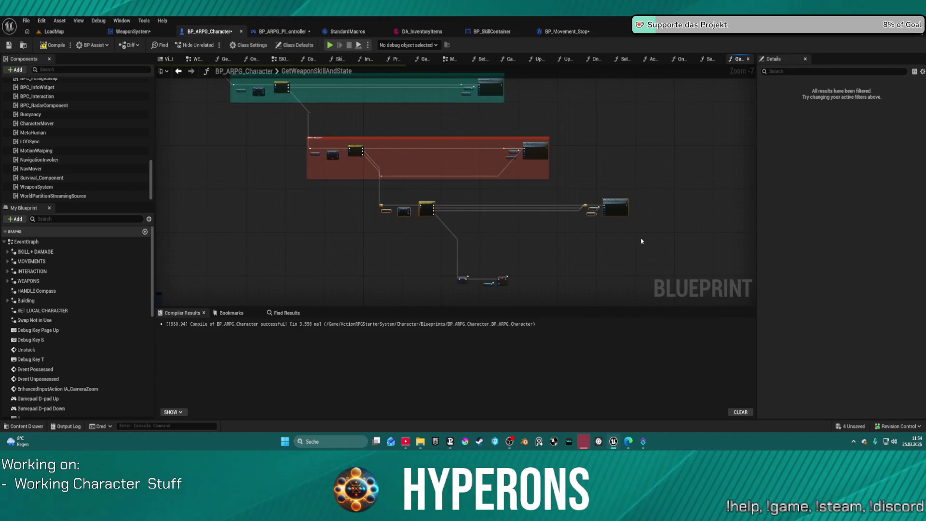
key(c)
text(Others)
key(Return)
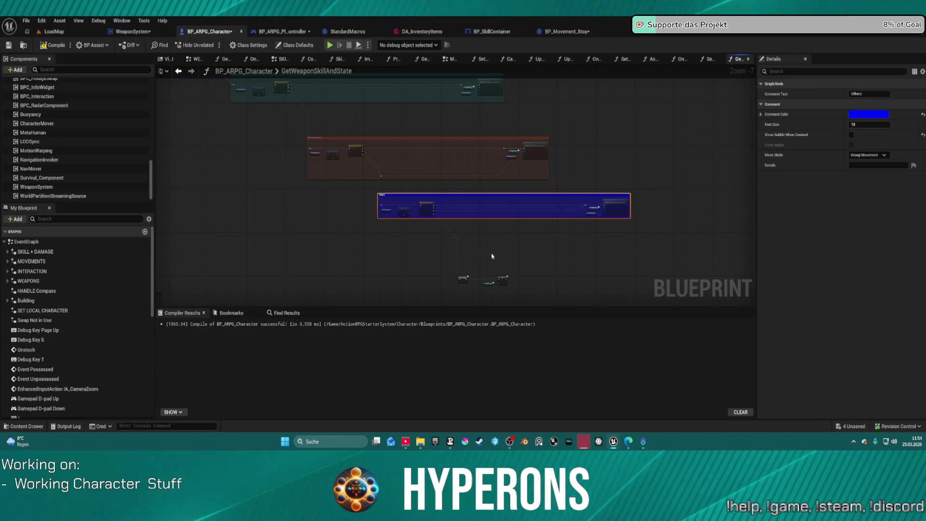
click(424, 247)
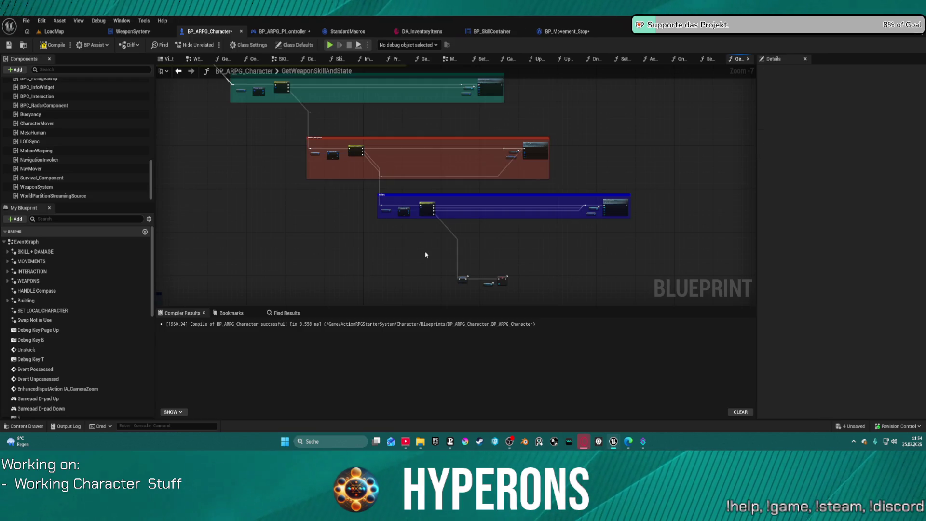
Step: Arrange the comment blocks into a diagonal staircase and look over the result
key(f)
scroll(469, 244, down, 1)
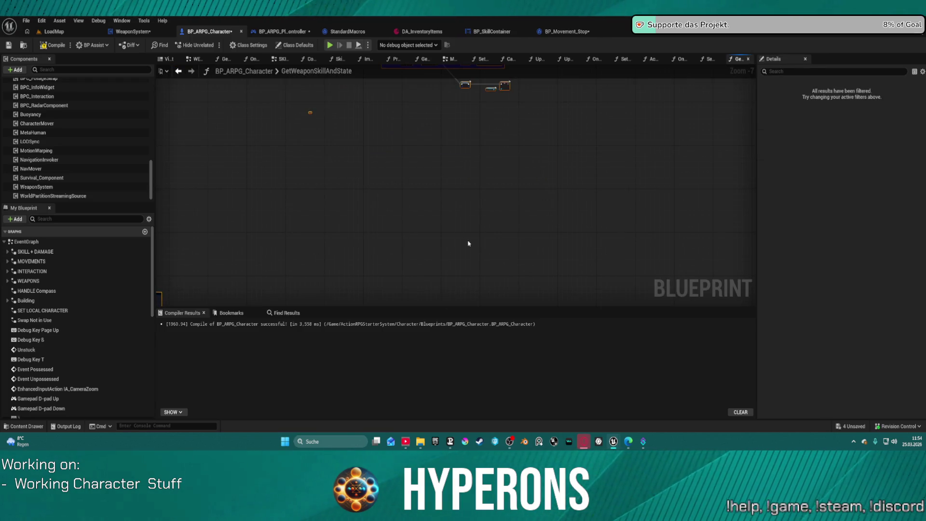
drag(413, 176, 525, 299)
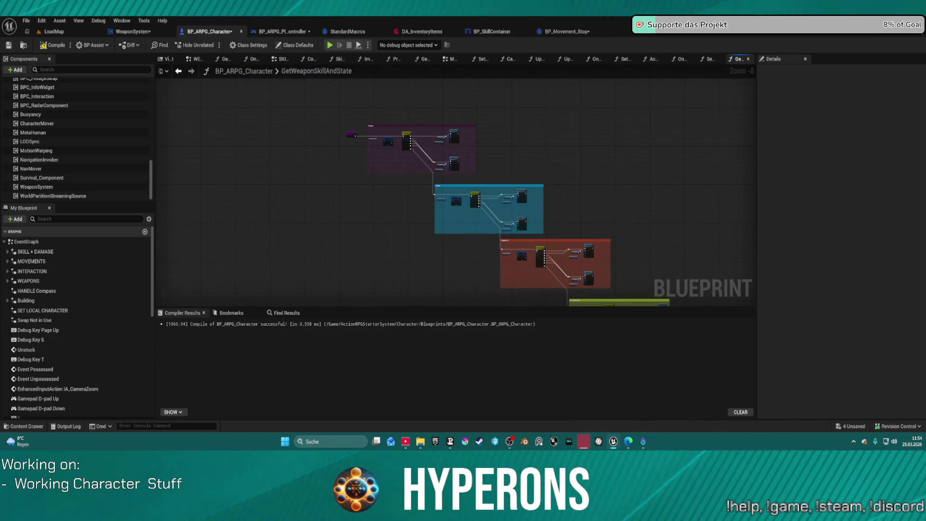
scroll(676, 254, up, 1)
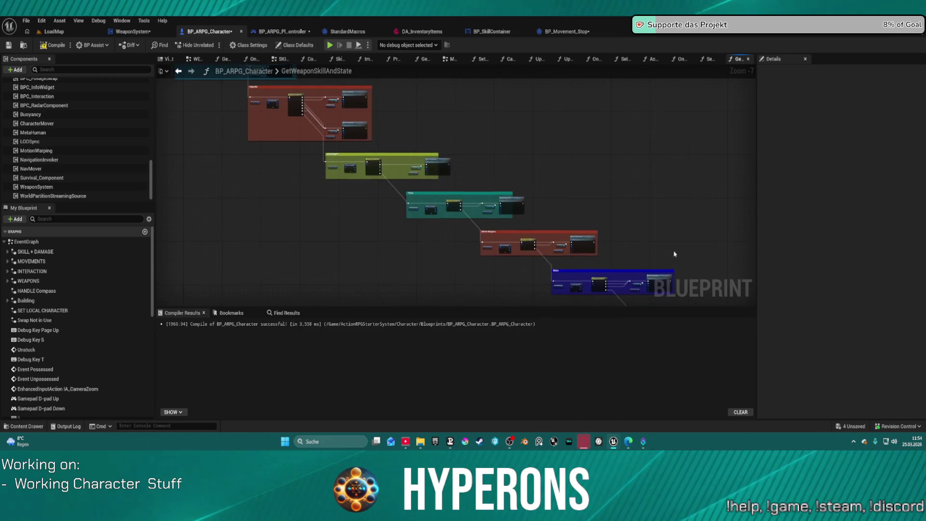
drag(676, 254, 527, 180)
drag(682, 305, 599, 264)
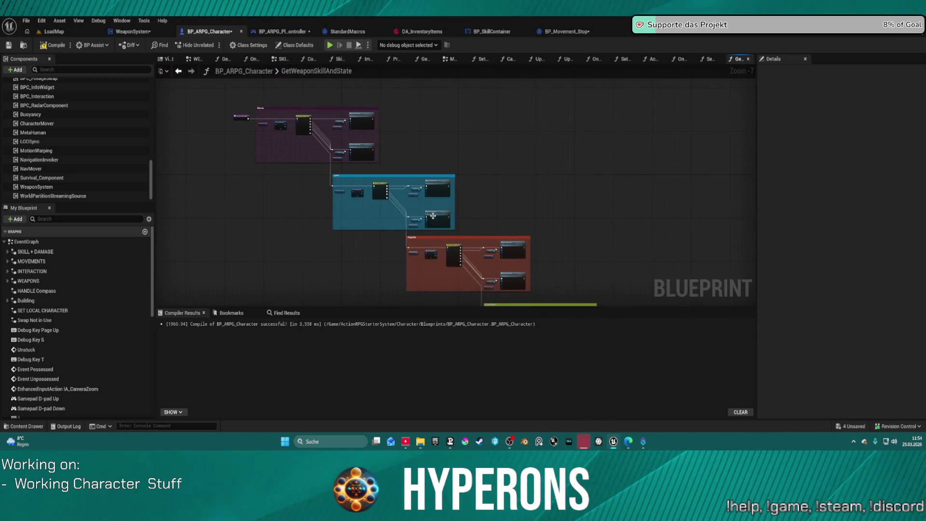
scroll(228, 186, up, 6)
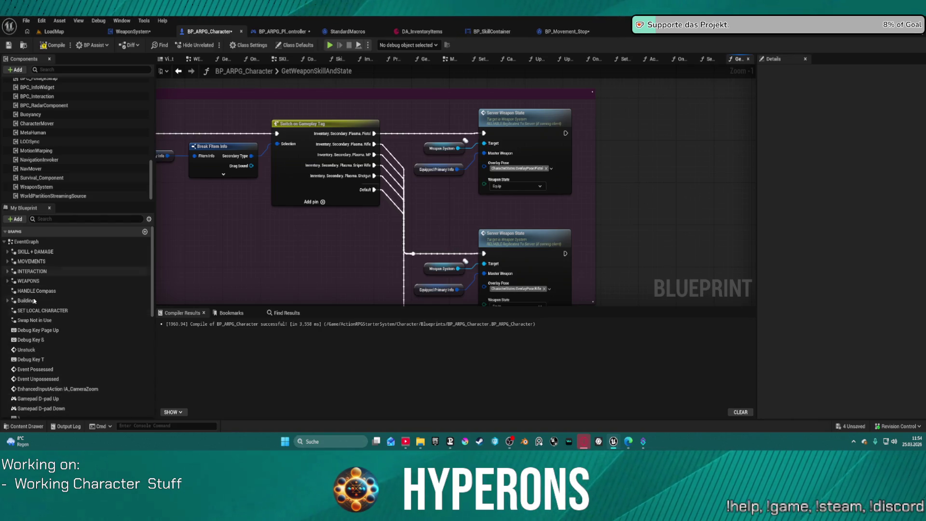
scroll(48, 360, down, 5)
scroll(48, 361, down, 5)
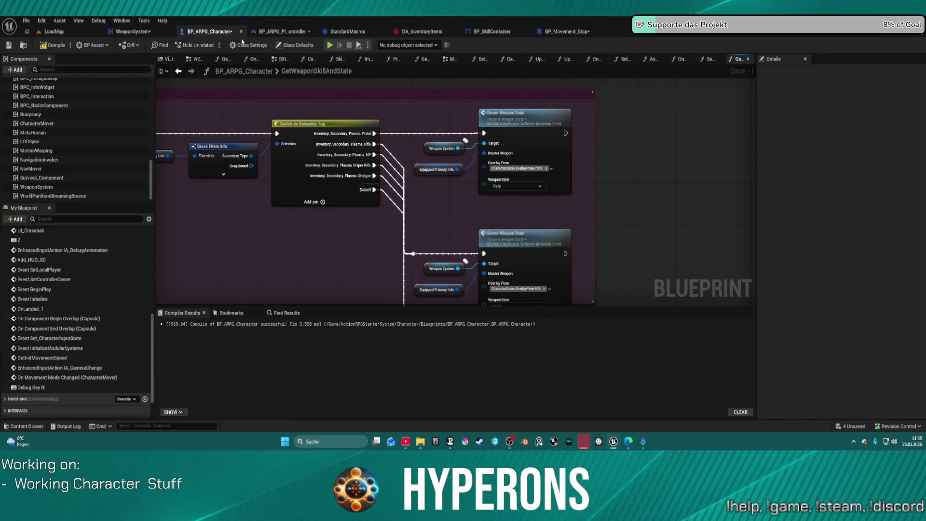
Step: Paste the copied function into WeaponSystem's Functions list, confirming the Fix Self Context dialog
click(130, 31)
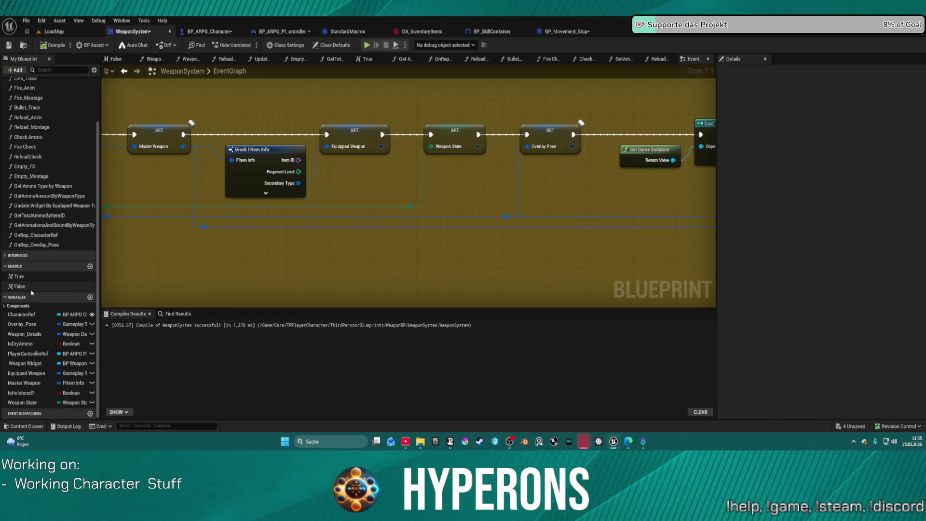
scroll(16, 259, up, 3)
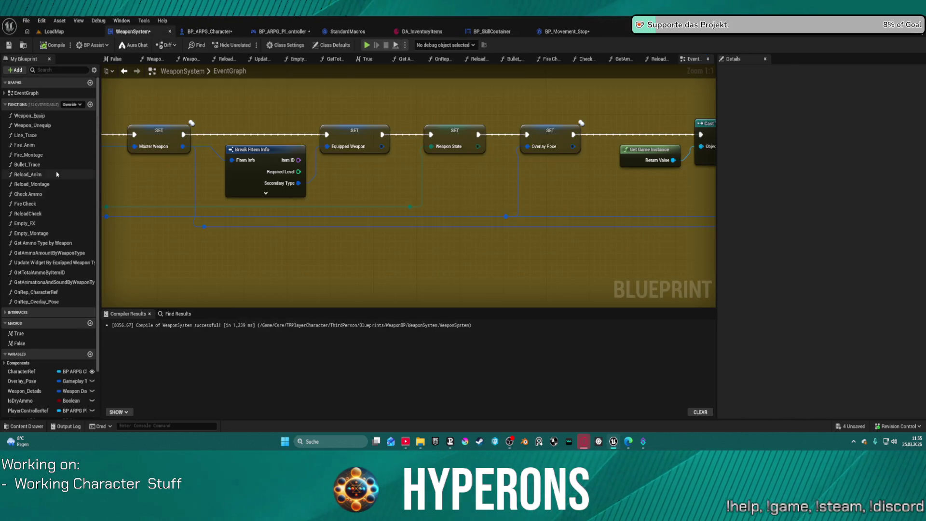
right_click(19, 109)
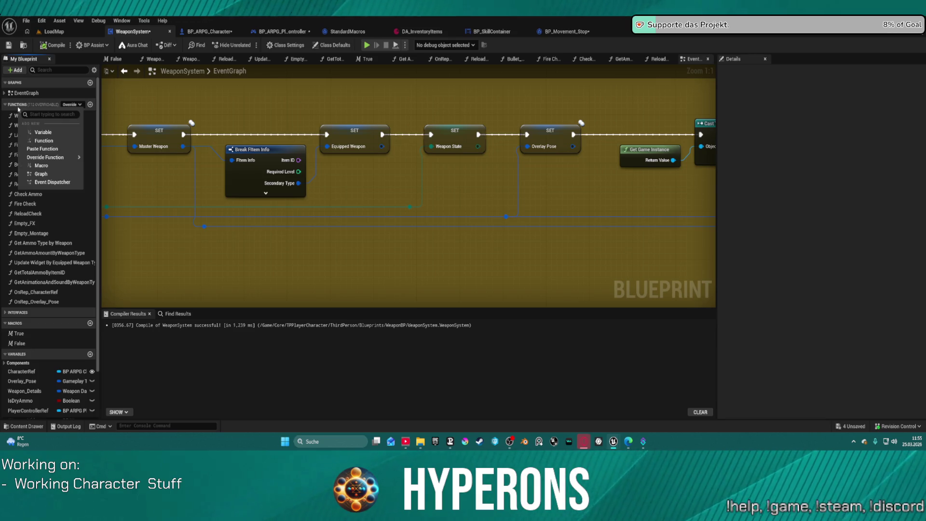
click(46, 149)
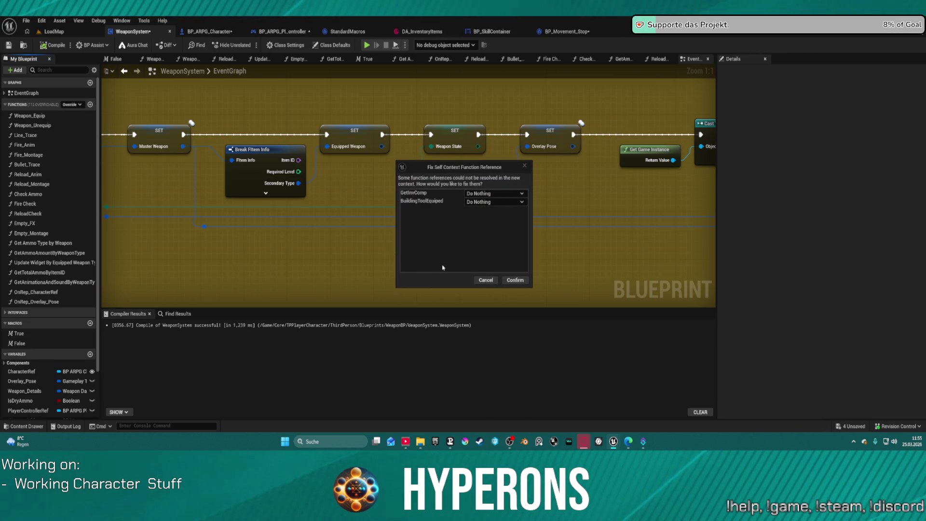
click(514, 280)
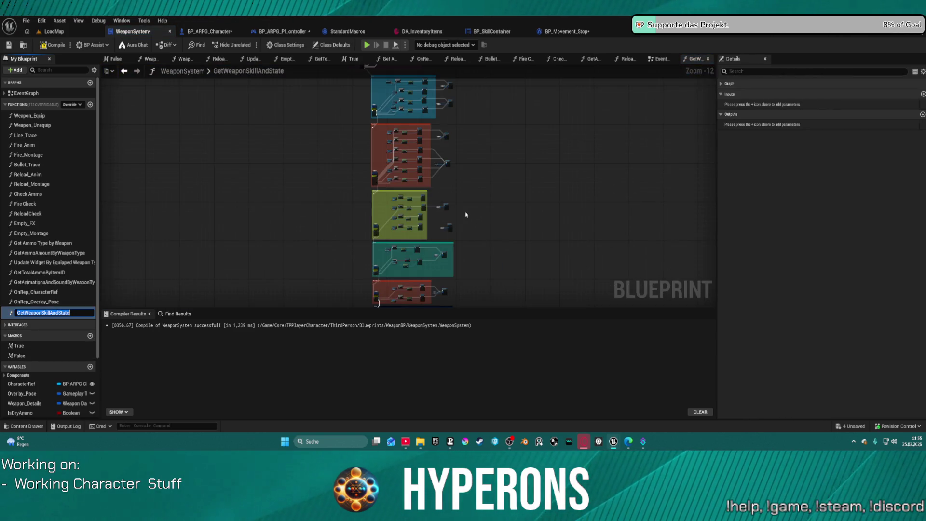
Step: Inspect the pasted graph and nudge the three leftmost entry nodes up and left beside the purple comment
scroll(465, 214, up, 7)
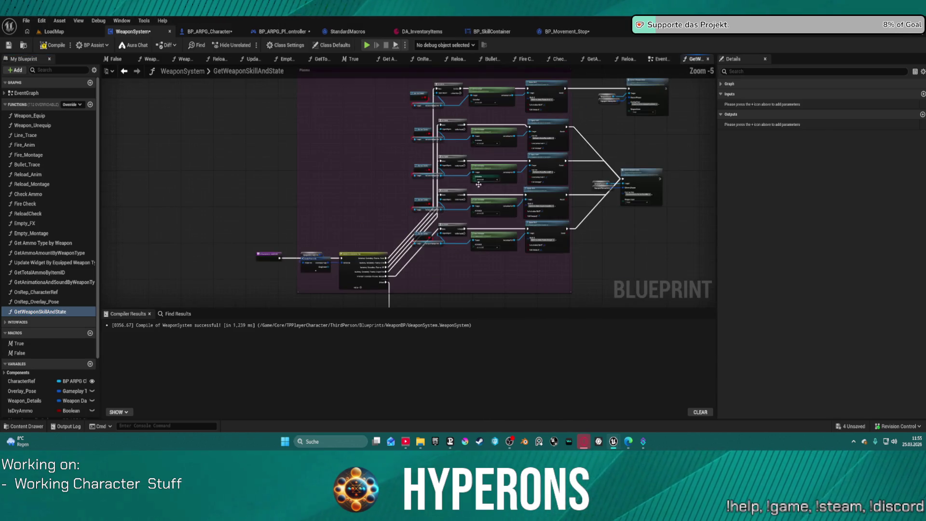
click(481, 184)
scroll(400, 144, up, 3)
drag(401, 145, 68, 107)
scroll(68, 107, up, 1)
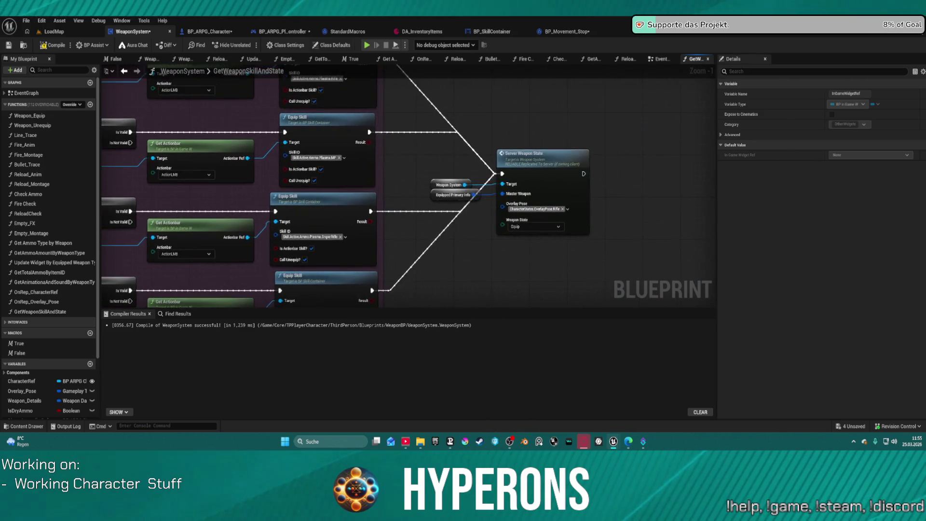
mouse_move(337, 202)
mouse_down()
mouse_move(368, 146)
mouse_move(356, 249)
mouse_move(339, 222)
mouse_up()
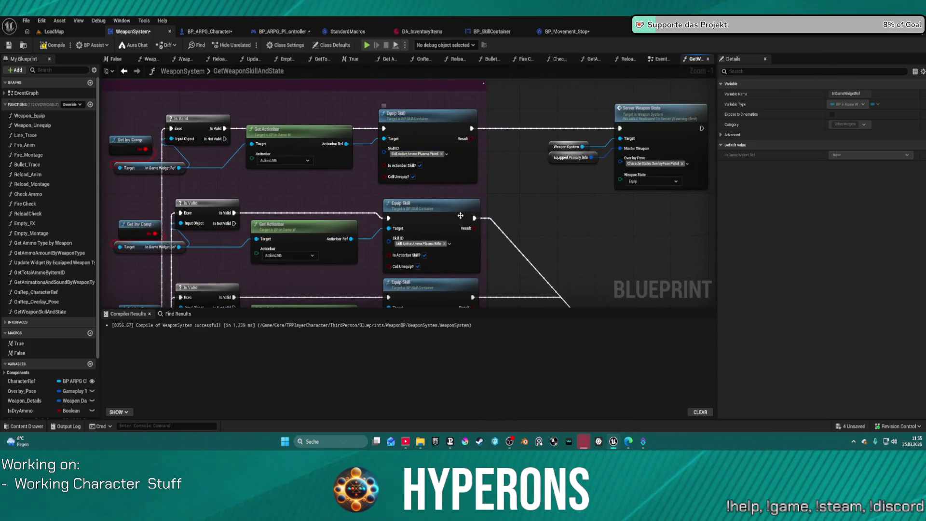
drag(473, 270, 699, 183)
scroll(472, 193, down, 7)
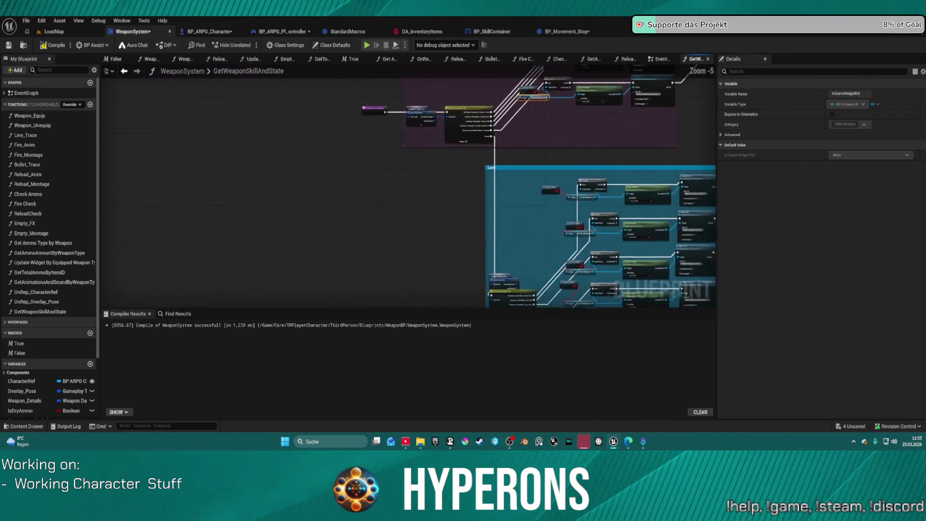
drag(456, 93, 480, 213)
drag(495, 177, 400, 144)
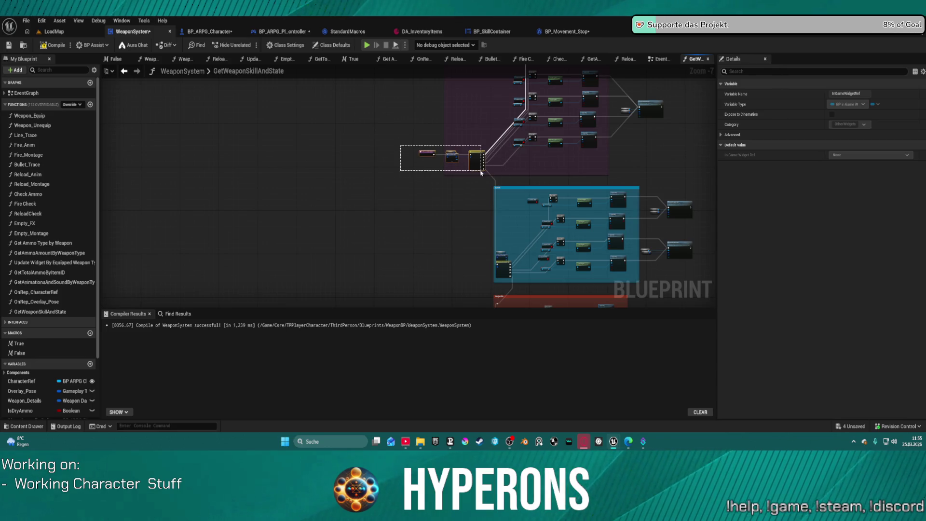
mouse_move(483, 164)
mouse_down()
mouse_move(411, 163)
mouse_move(473, 153)
mouse_move(472, 214)
mouse_up()
drag(435, 108, 494, 243)
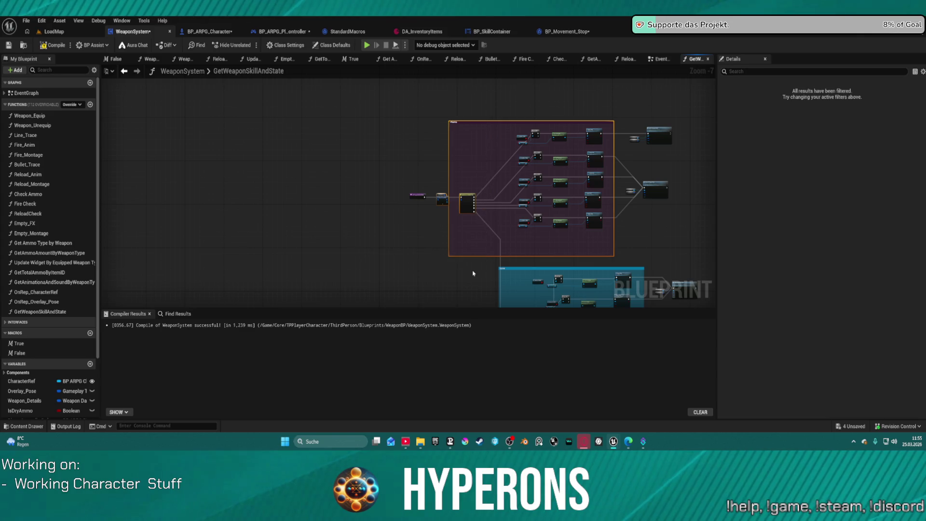
Step: Check the purple and Plasma comment groups in the GetWeaponSkillAndState graph
scroll(473, 274, up, 7)
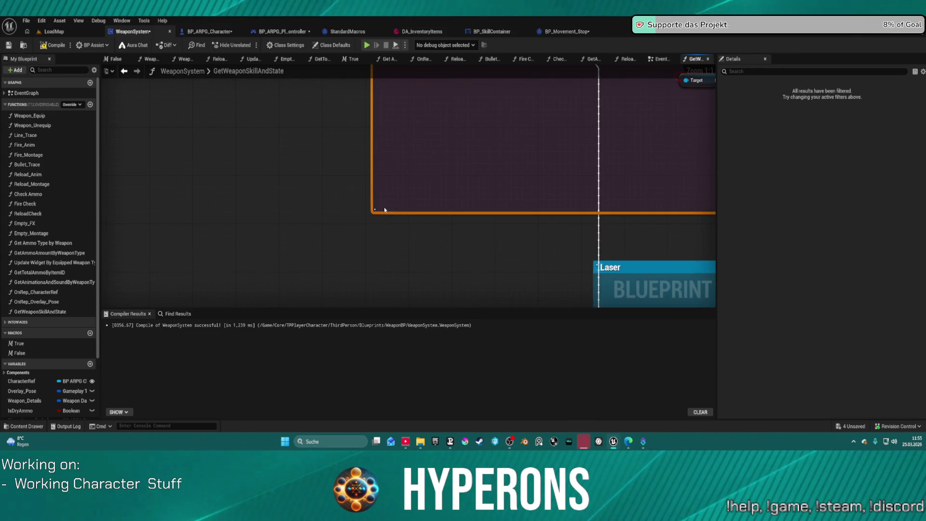
click(384, 209)
scroll(413, 202, down, 5)
drag(458, 225, 465, 341)
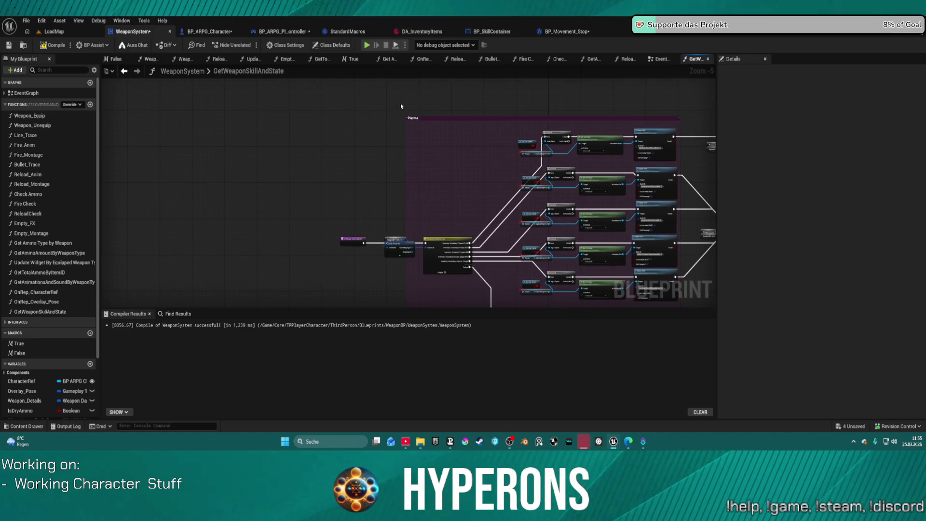
click(407, 263)
scroll(385, 220, up, 5)
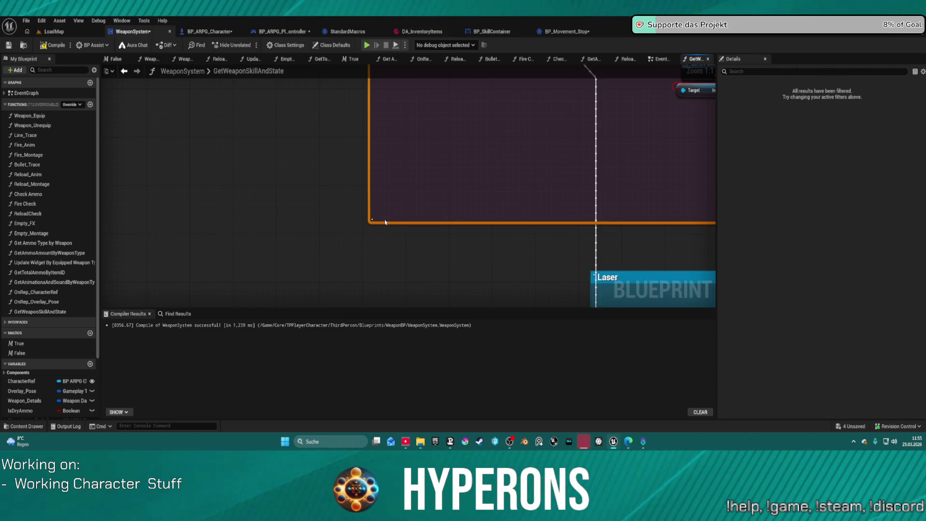
click(384, 222)
scroll(389, 224, down, 7)
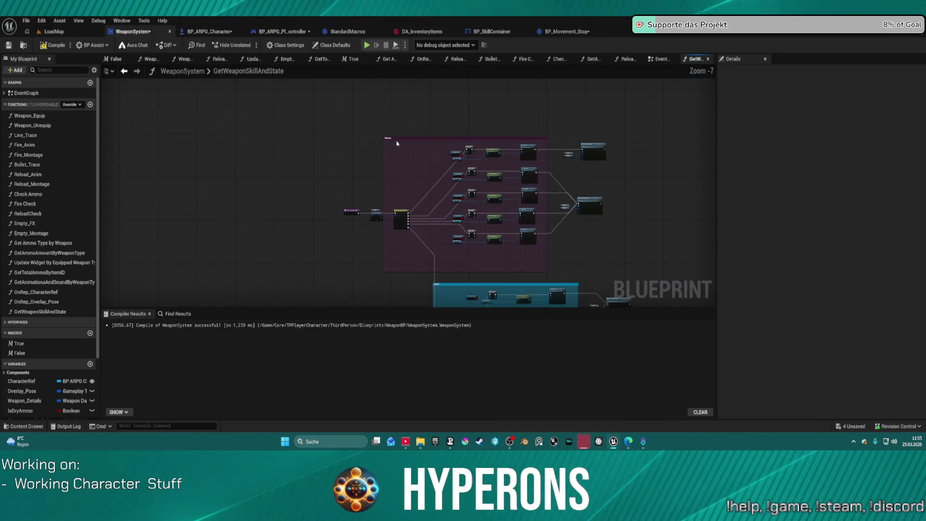
scroll(479, 145, up, 4)
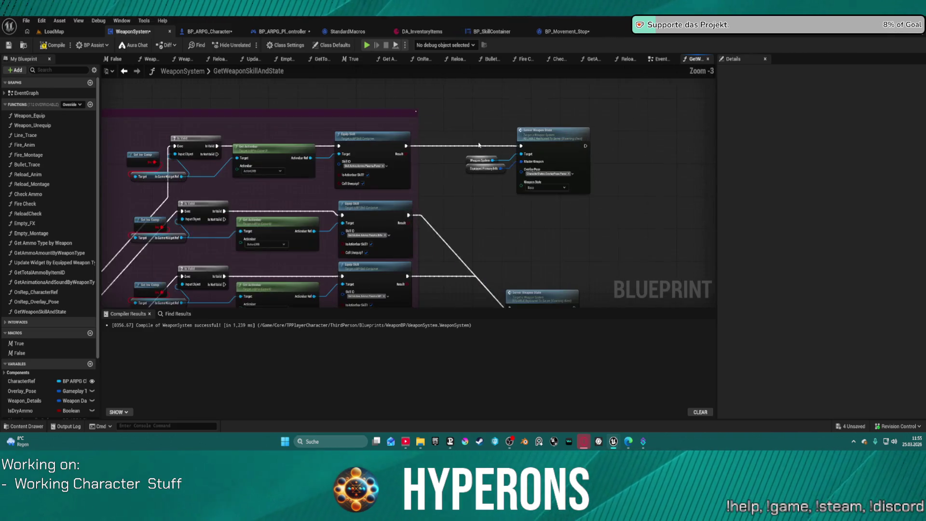
scroll(496, 154, down, 4)
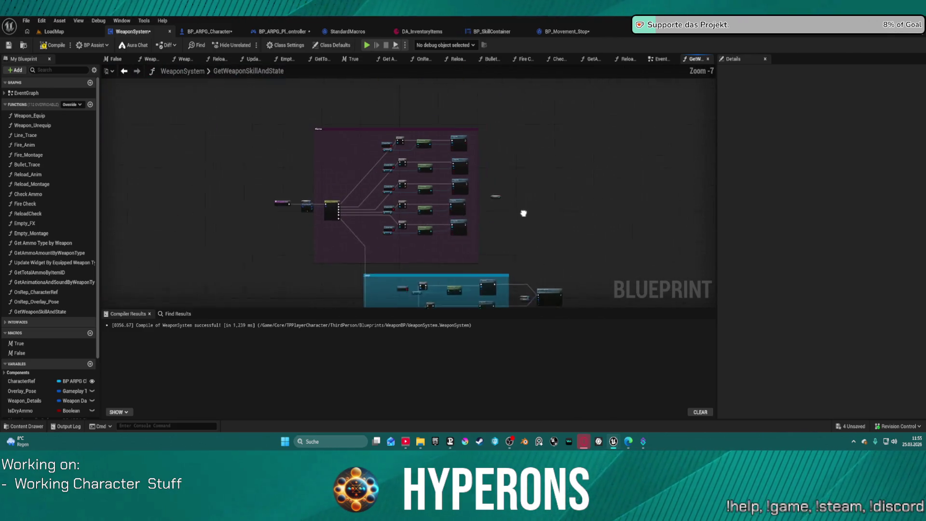
Step: Select the leftover node and reroute right of the red comment group and move them aside
mouse_move(488, 224)
mouse_down()
mouse_move(481, 145)
mouse_move(423, 136)
mouse_up()
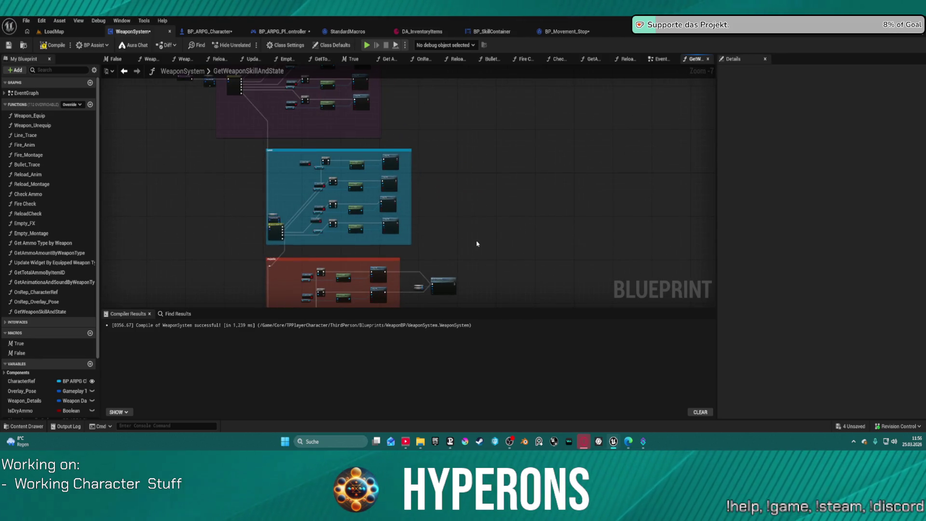
drag(422, 243, 448, 98)
mouse_move(402, 123)
mouse_down()
mouse_move(451, 330)
mouse_move(476, 219)
mouse_move(469, 99)
mouse_up()
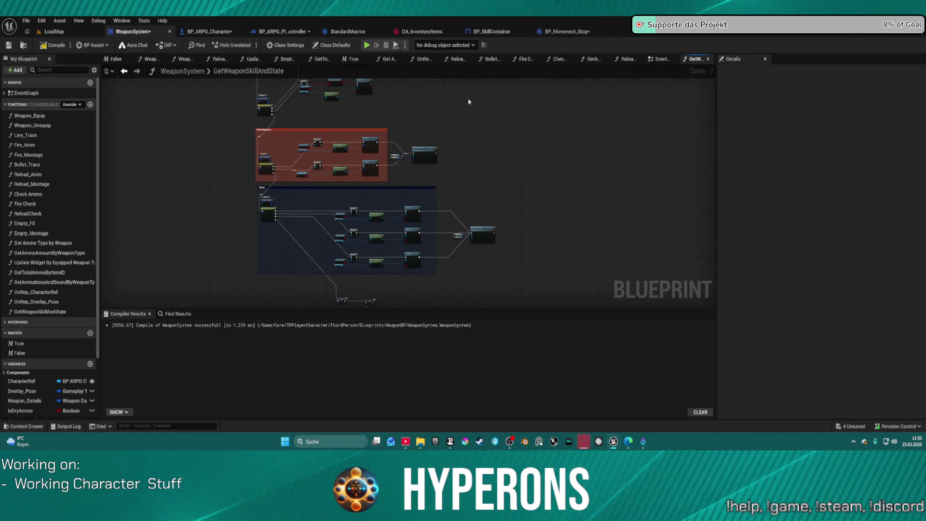
mouse_move(406, 152)
mouse_down()
mouse_move(475, 172)
mouse_move(424, 150)
mouse_up()
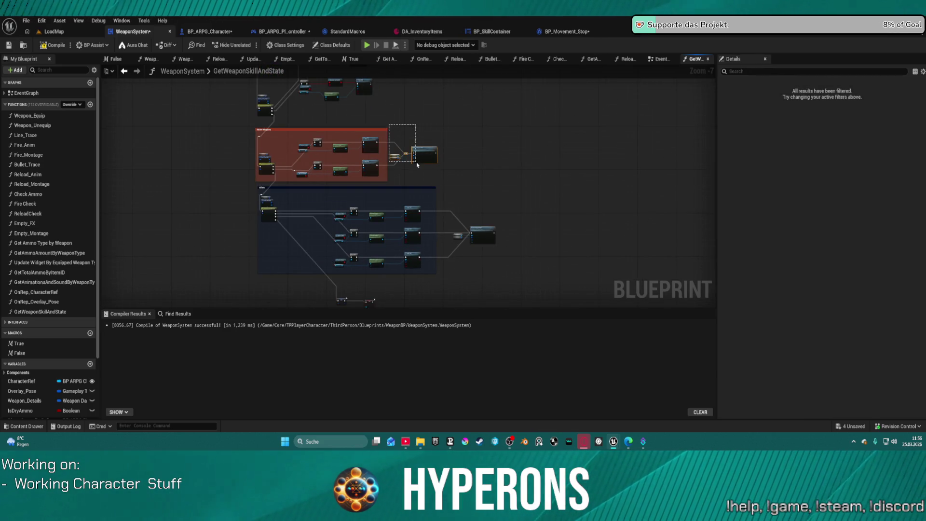
Step: Delete the selected node, undo to restore the blue group's nodes, and check out BP_Movement_Stop
key(Delete)
key(Delete)
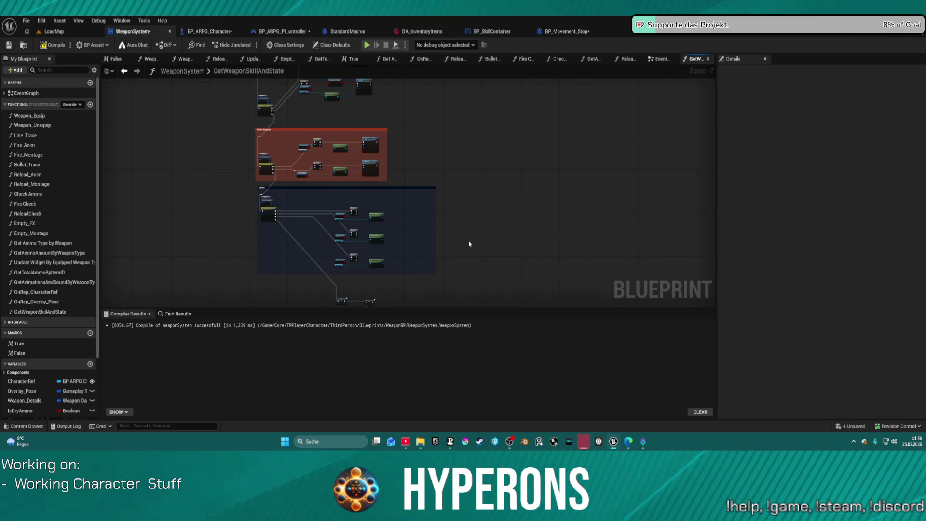
scroll(468, 199, up, 1)
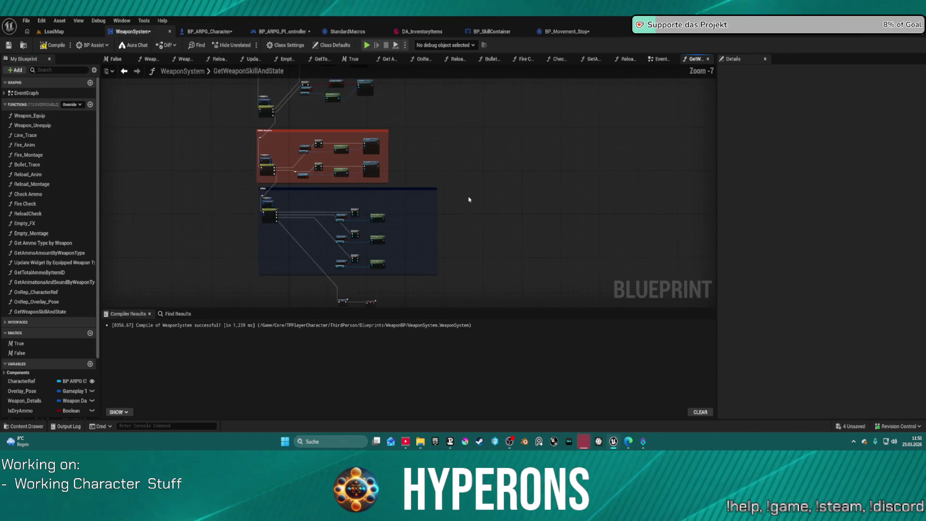
key(ctrl+z)
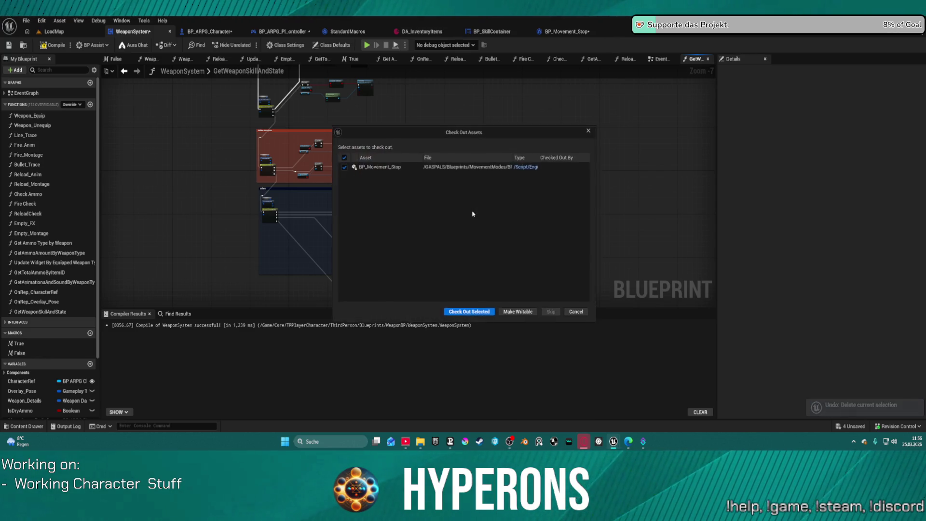
click(480, 313)
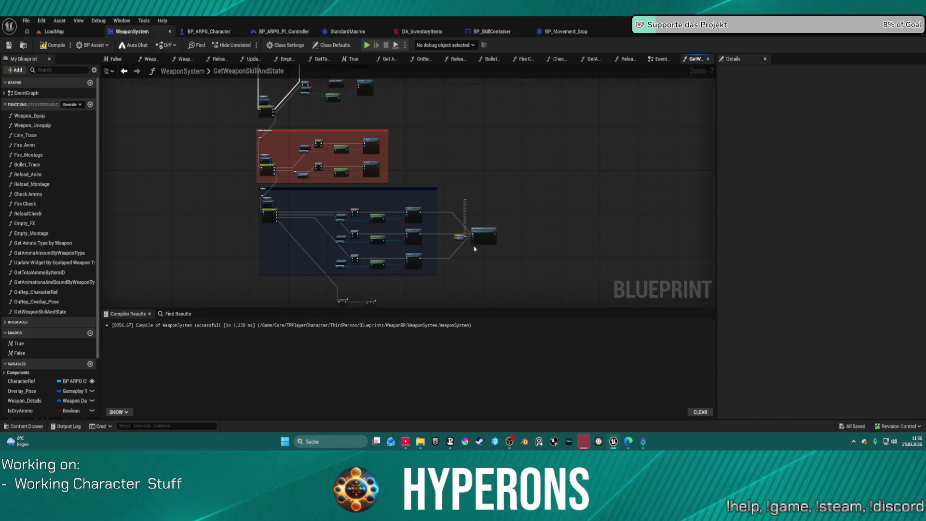
Step: Switch to the WeaponSystem EventGraph
mouse_move(573, 263)
mouse_down()
mouse_move(488, 103)
mouse_move(508, 190)
mouse_move(613, 373)
mouse_up()
mouse_move(482, 289)
mouse_down()
mouse_move(468, 121)
mouse_move(478, 121)
mouse_move(459, 171)
mouse_up()
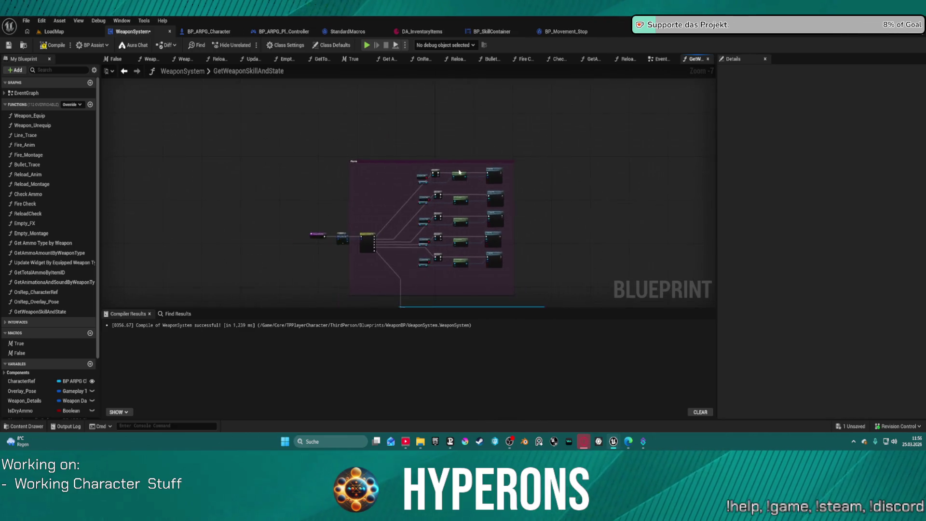
scroll(459, 172, up, 4)
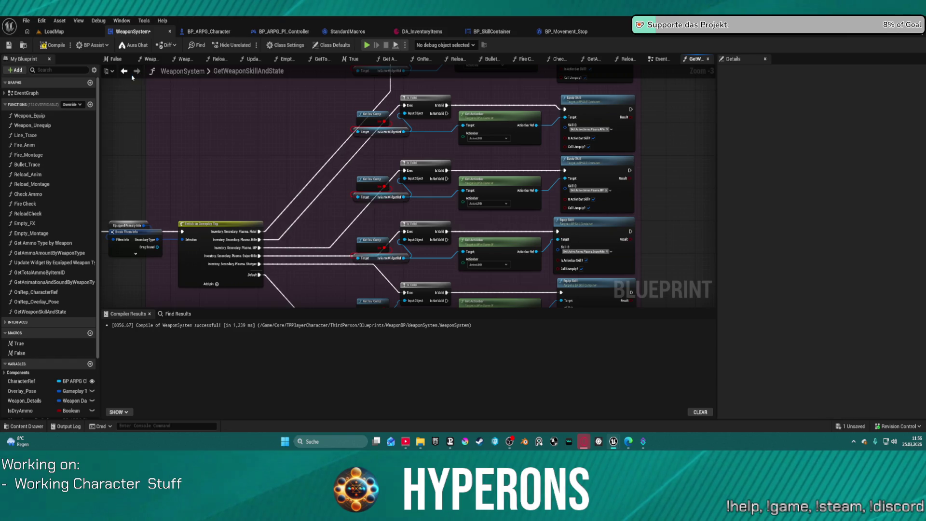
click(661, 59)
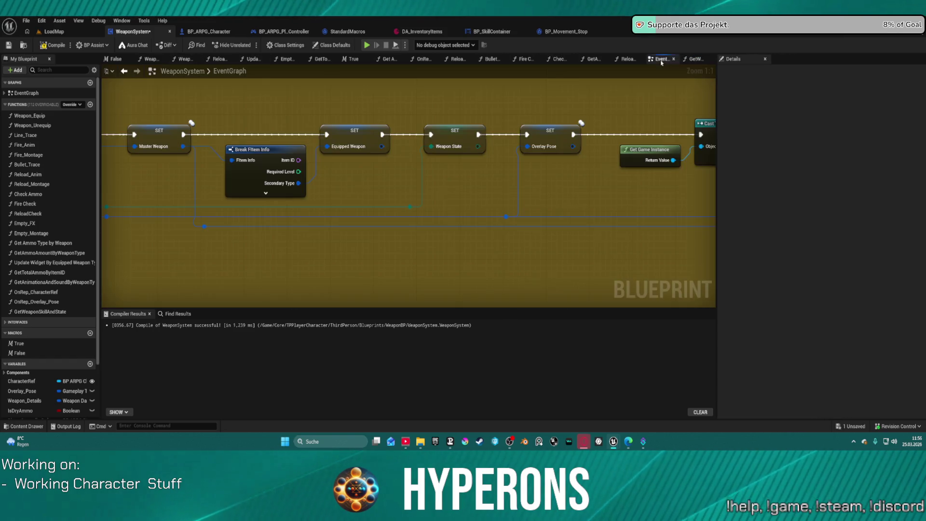
Step: Move the Break Equipped Mesh S node to the right, then select the Break S Skill Info node
scroll(349, 206, down, 10)
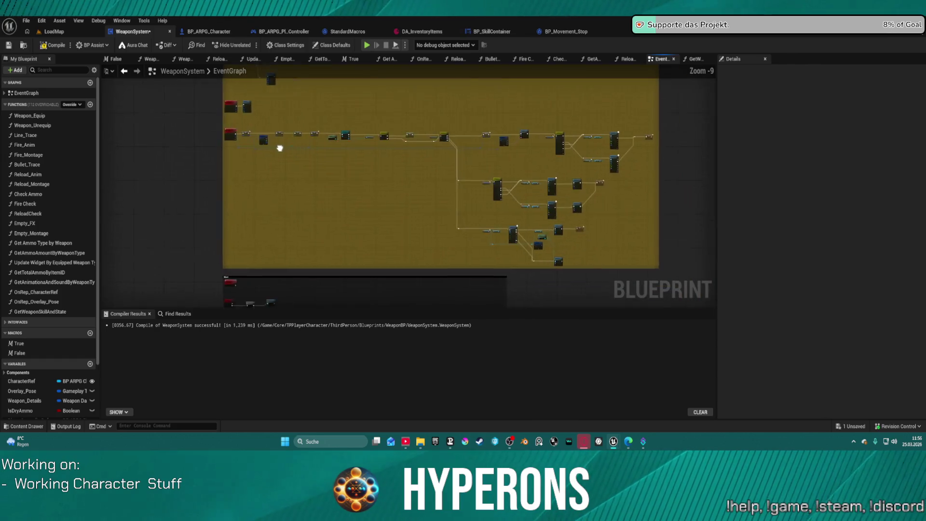
scroll(394, 180, up, 5)
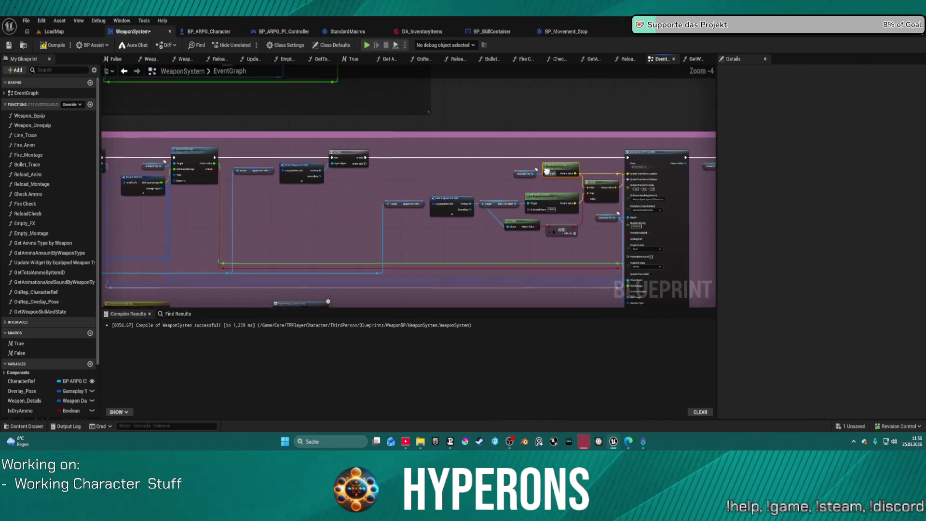
scroll(393, 180, up, 4)
mouse_move(394, 180)
mouse_down()
mouse_move(536, 195)
mouse_move(505, 128)
mouse_up()
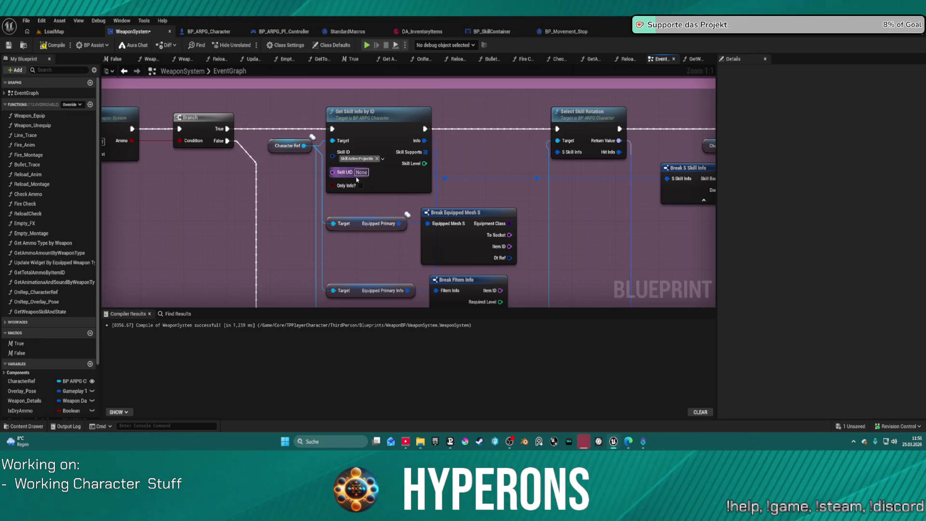
click(466, 223)
drag(466, 223, 543, 230)
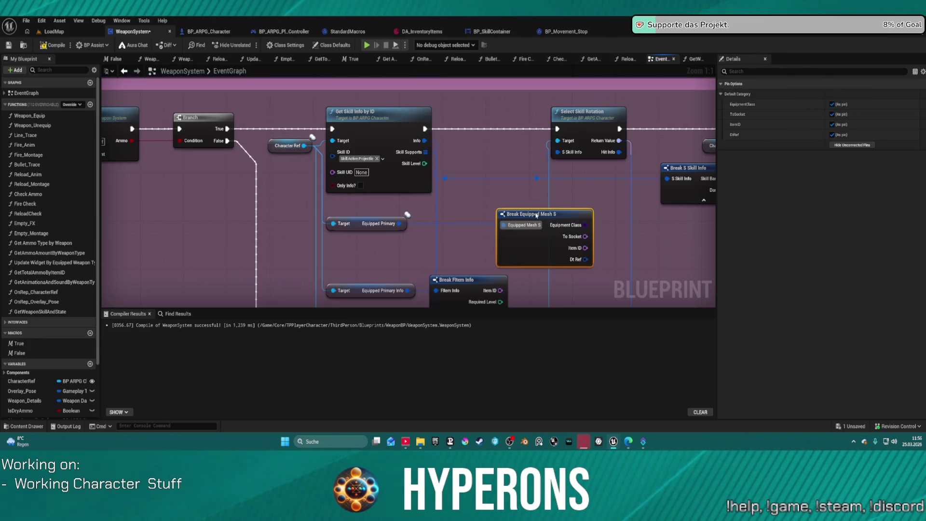
mouse_move(453, 197)
mouse_down()
mouse_move(213, 186)
mouse_move(385, 198)
mouse_up()
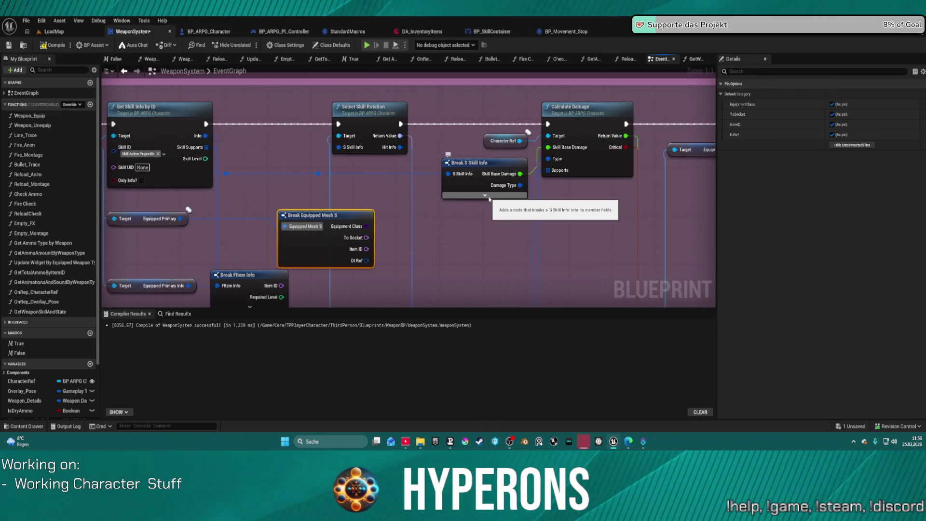
click(510, 169)
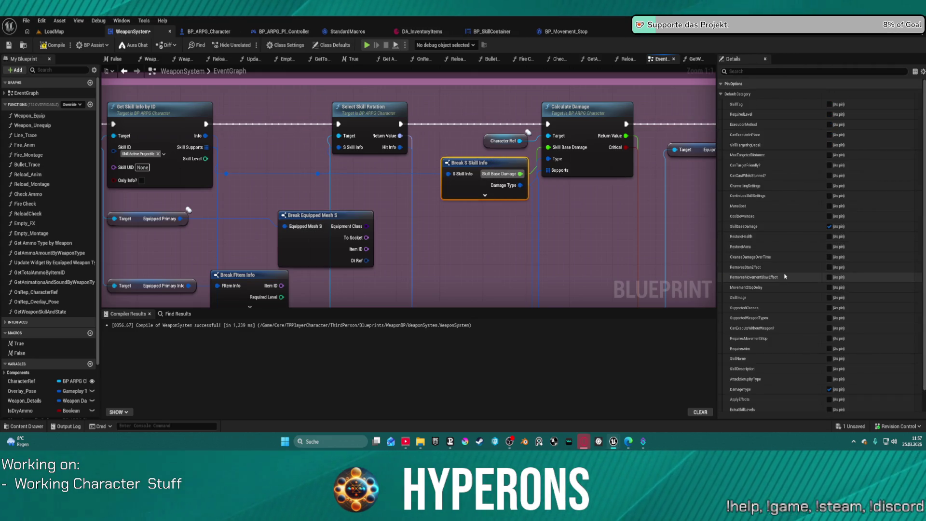
Step: Clear the Break S Skill Info pin-options filter and narrow it to 'skill' fields
scroll(785, 277, down, 2)
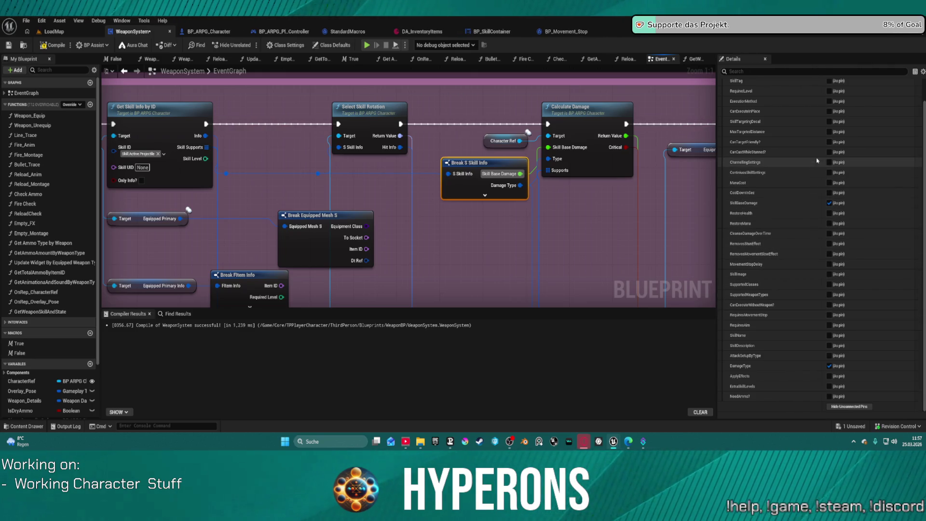
scroll(795, 120, up, 2)
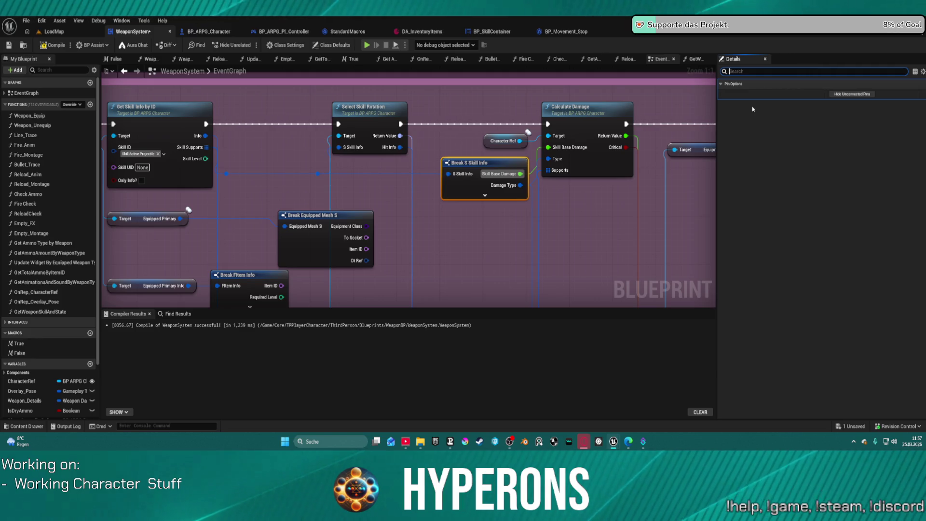
key(BackSpace)
key(BackSpace)
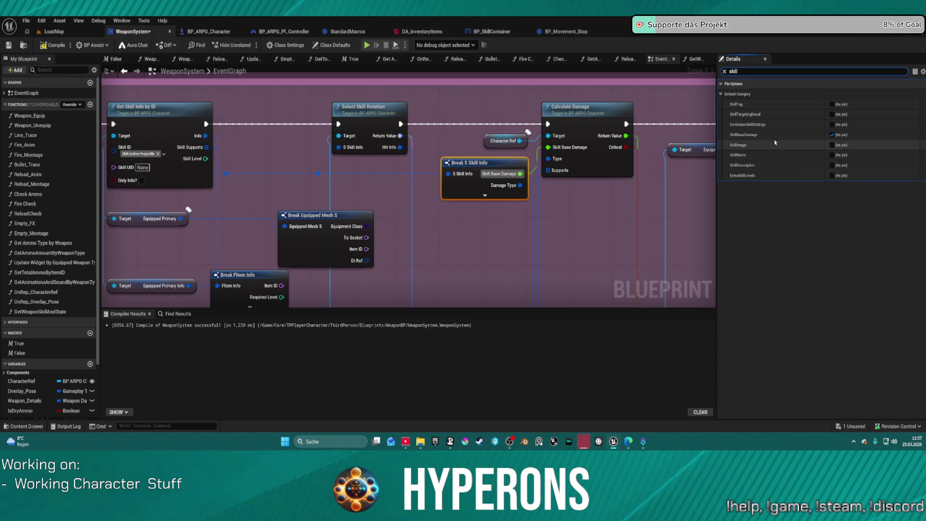
drag(292, 182, 534, 182)
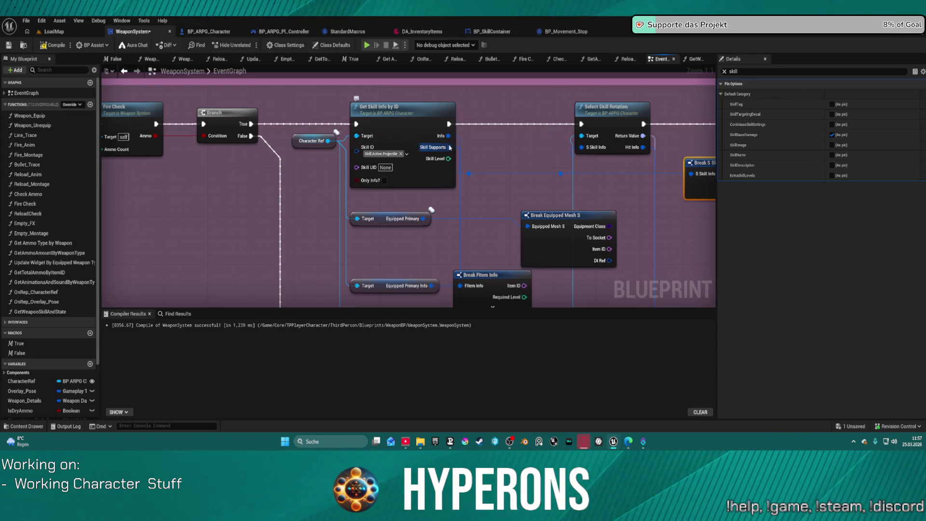
scroll(468, 138, down, 1)
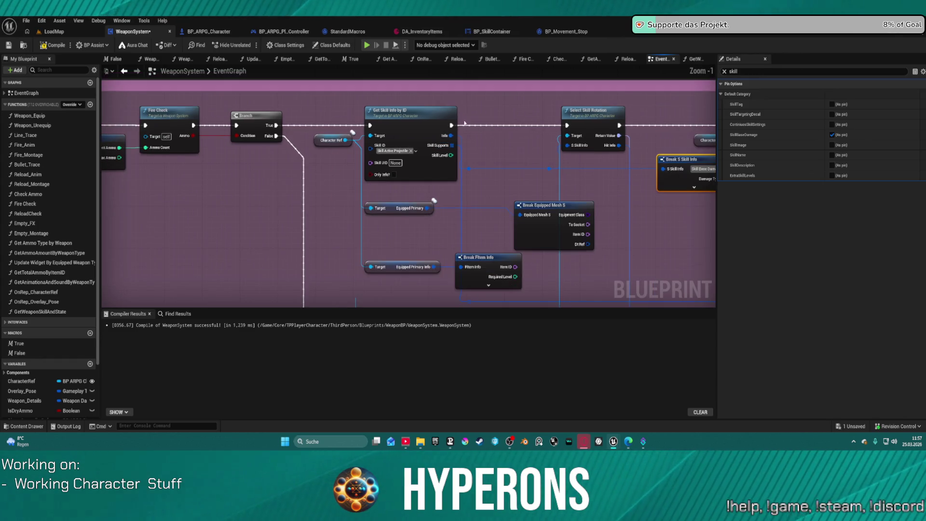
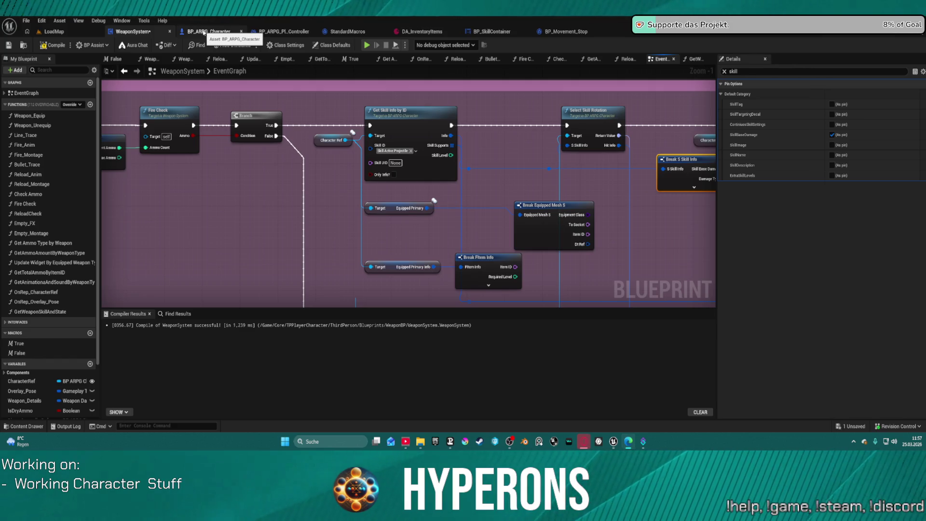
Step: Check the character blueprint, then return to WeaponSystem's GetWeaponSkillAndState function graph
click(207, 32)
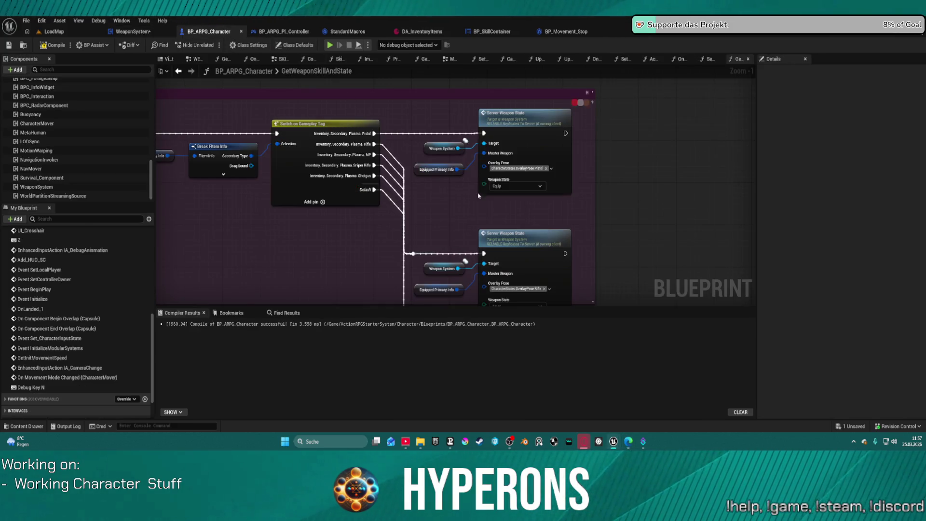
scroll(345, 152, down, 4)
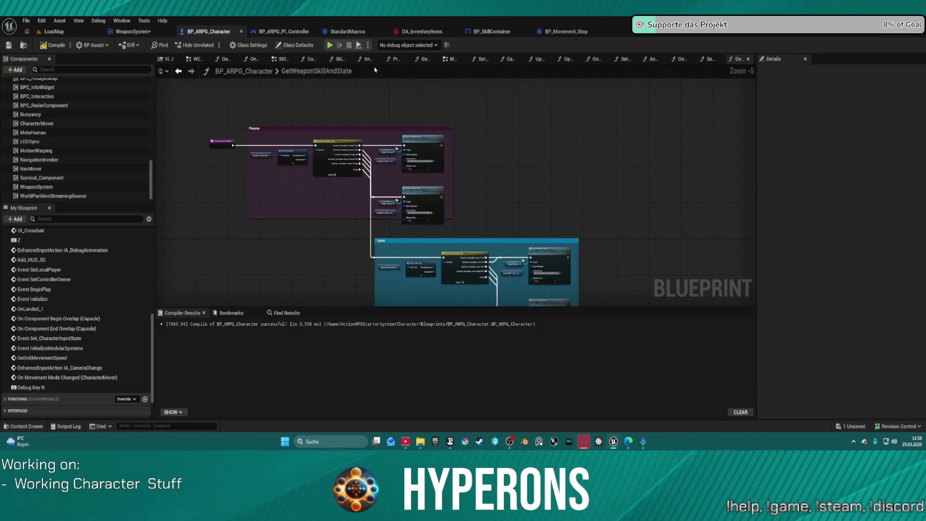
click(153, 32)
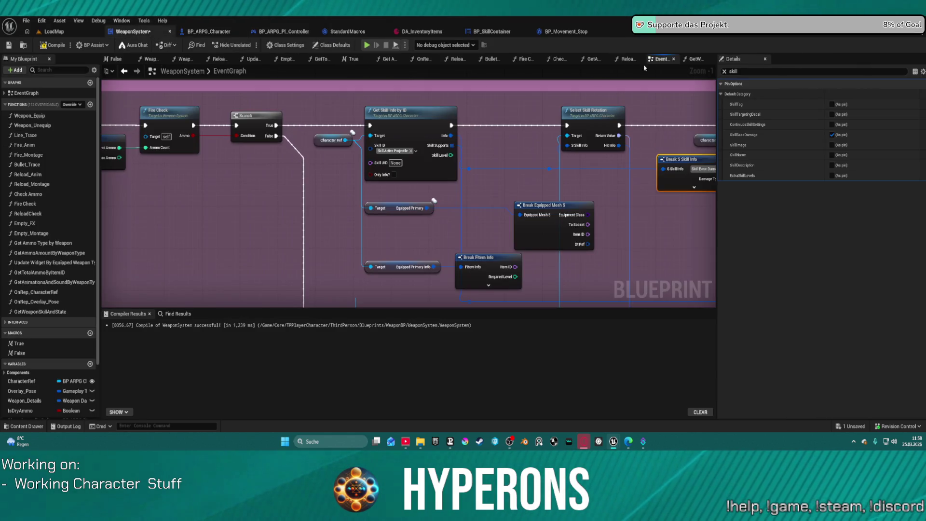
click(694, 59)
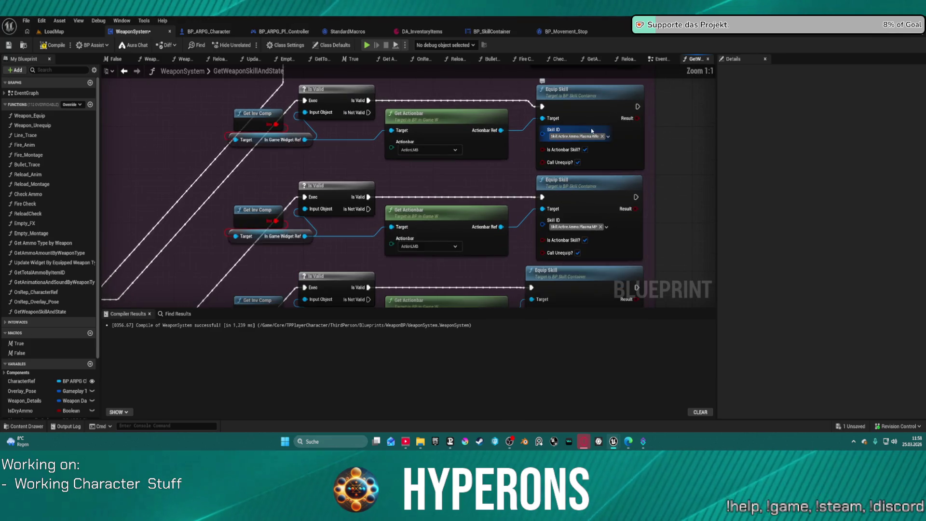
Step: Open the Equip Skill implementation and review its skill lookup chain and Break S Skill Info node
double_click(578, 108)
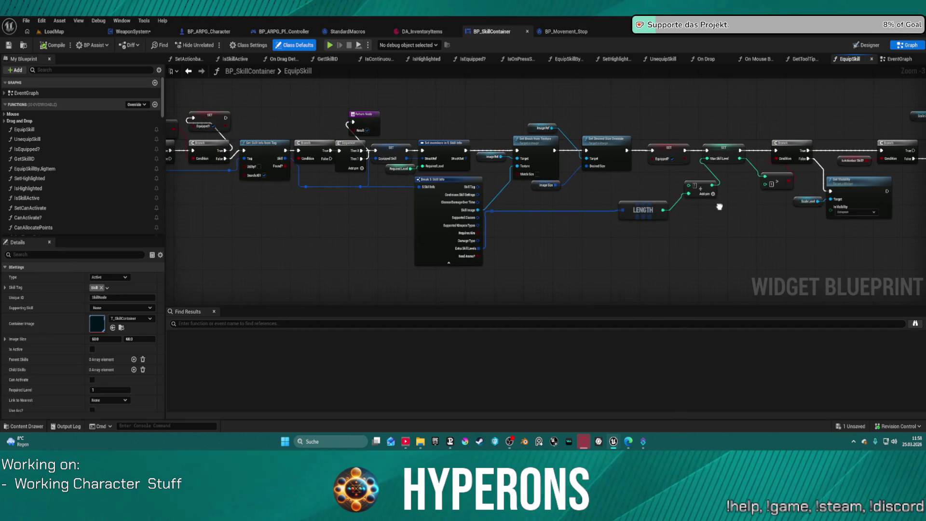
scroll(564, 225, up, 3)
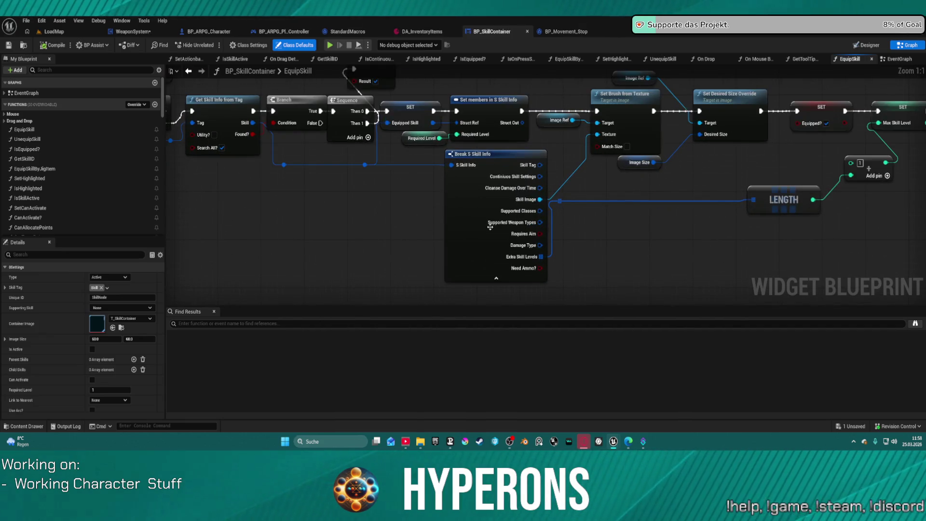
drag(458, 195, 490, 196)
mouse_move(495, 196)
mouse_down()
mouse_move(634, 190)
mouse_move(722, 211)
mouse_move(711, 213)
mouse_up()
mouse_move(493, 119)
mouse_down()
mouse_move(487, 147)
mouse_move(570, 230)
mouse_move(571, 208)
mouse_move(481, 200)
mouse_up()
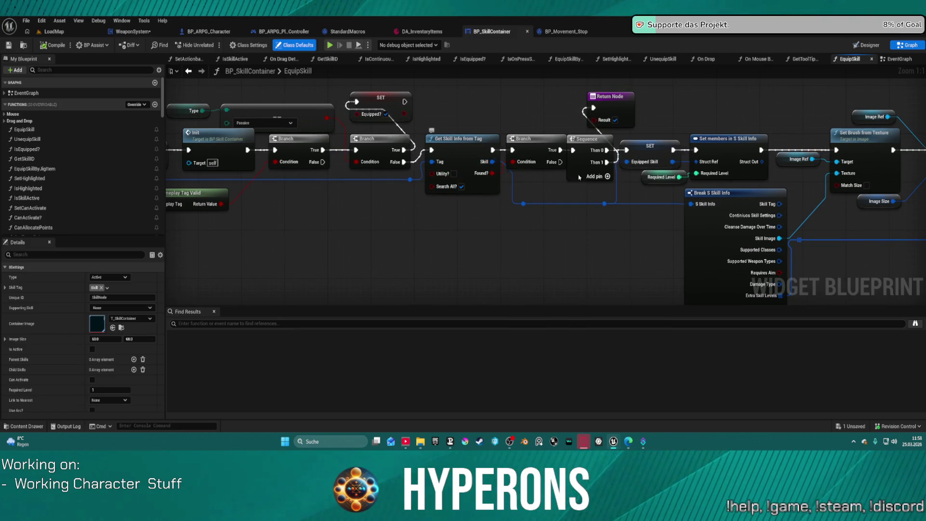
click(735, 232)
drag(735, 231, 561, 213)
Step: Pick the Get Skill Info from Tag node for copying, then show the skill container's EventGraph
mouse_move(607, 189)
mouse_down()
mouse_move(547, 164)
mouse_move(917, 153)
mouse_up()
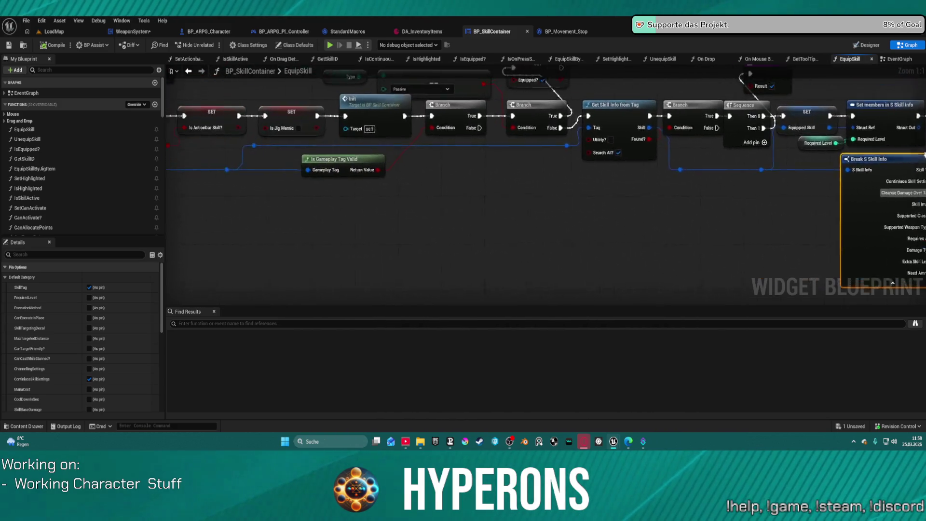
drag(611, 110, 708, 114)
click(708, 114)
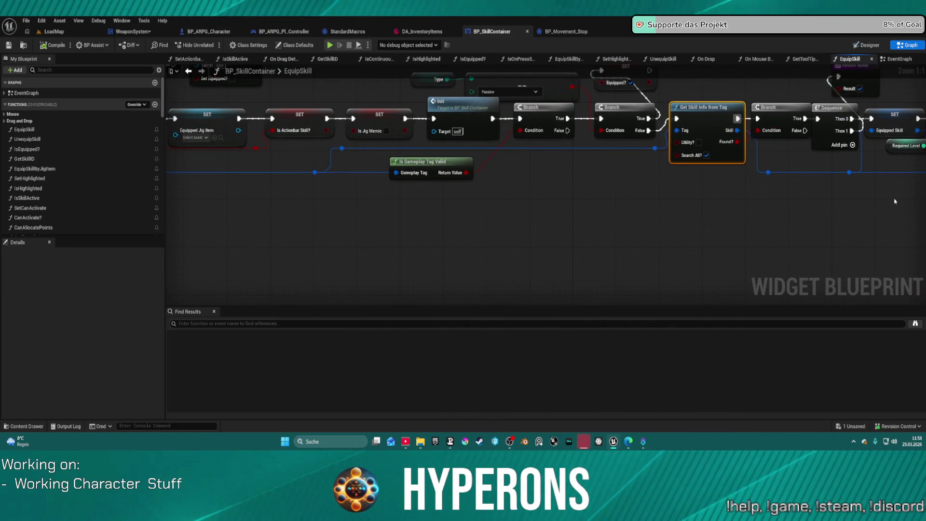
drag(894, 202, 755, 189)
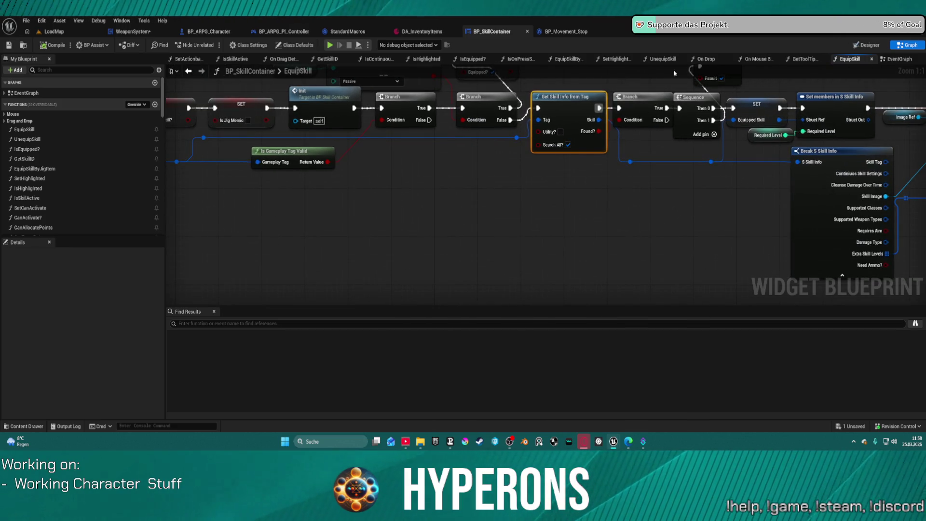
click(894, 60)
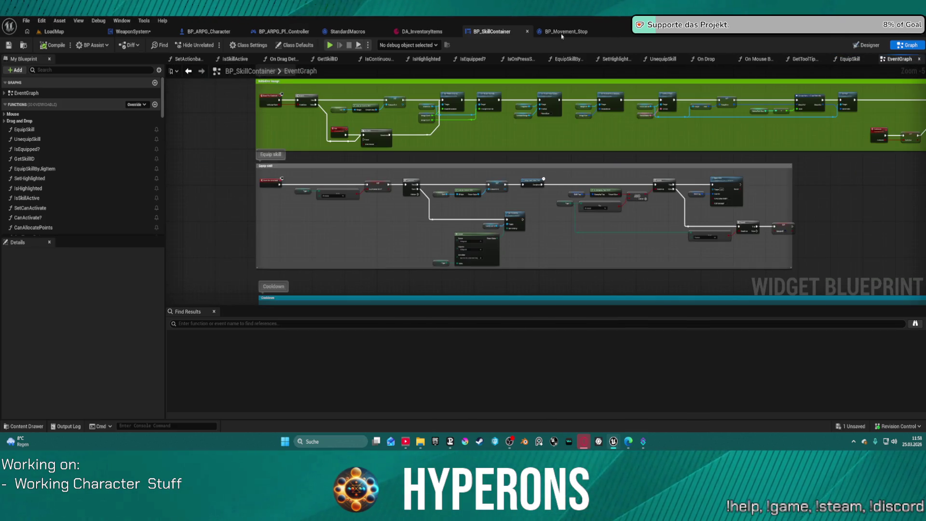
click(133, 31)
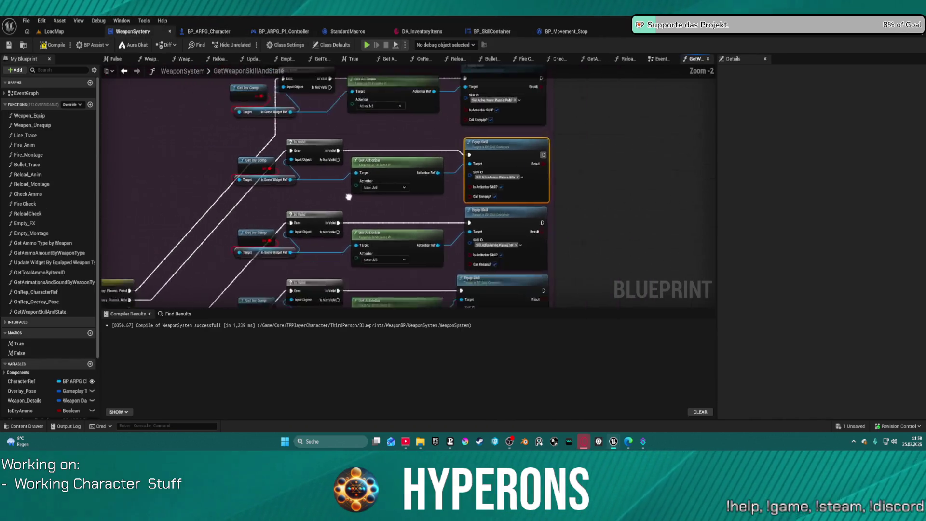
Step: Paste a Get Skill Info from Tag node and give it the Skill.Active.Ammo.Plasma tag from the first Equip Skill
key(ctrl+v)
scroll(467, 176, up, 2)
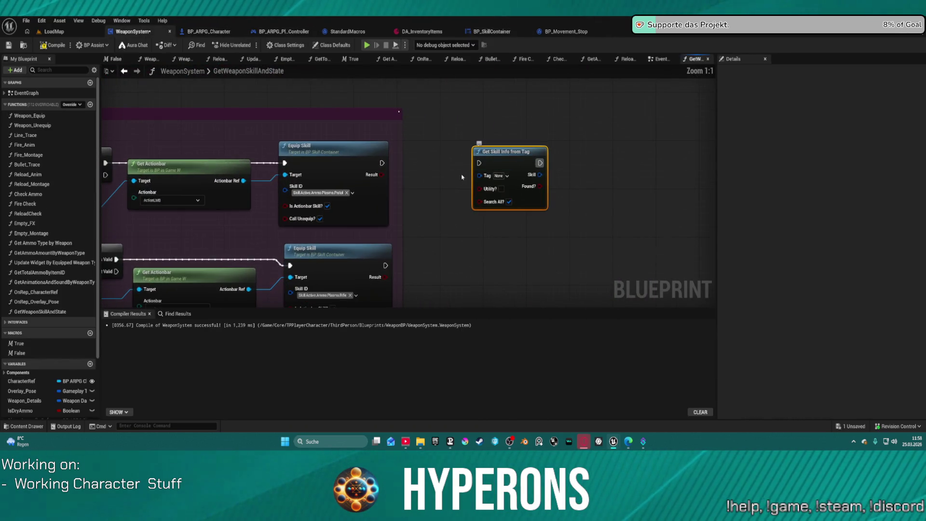
click(296, 188)
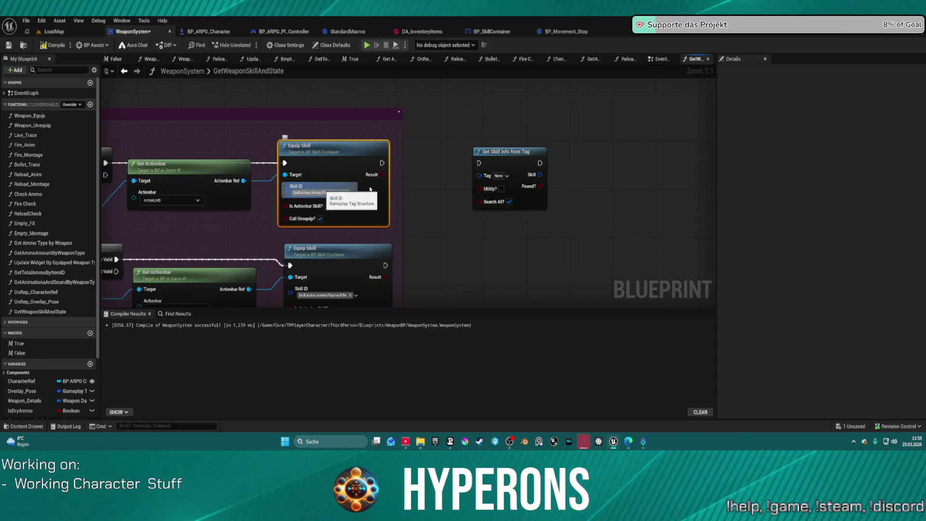
key(ctrl+c)
key(ctrl+v)
Step: Start wiring the new node's execution input, then undo to restore the accidentally deleted nodes
mouse_move(478, 163)
mouse_down()
mouse_move(105, 176)
mouse_move(661, 199)
mouse_up()
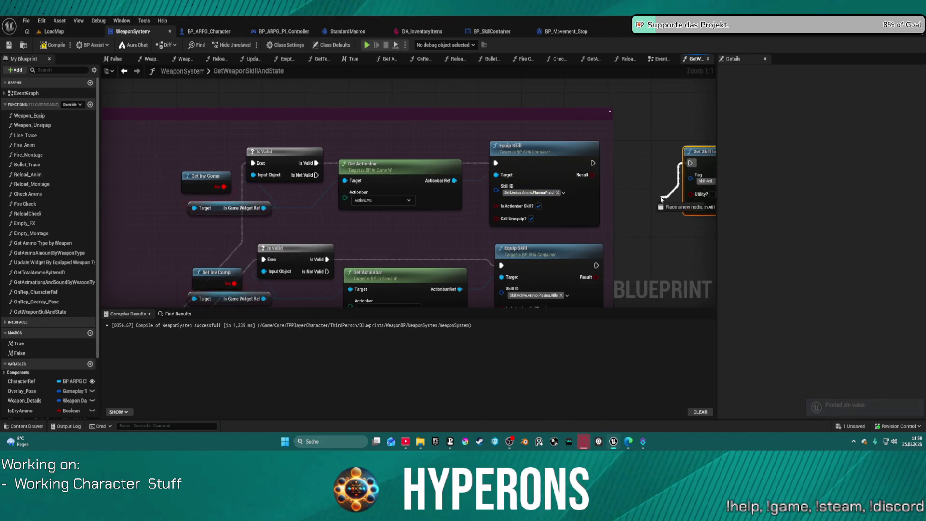
scroll(635, 160, down, 7)
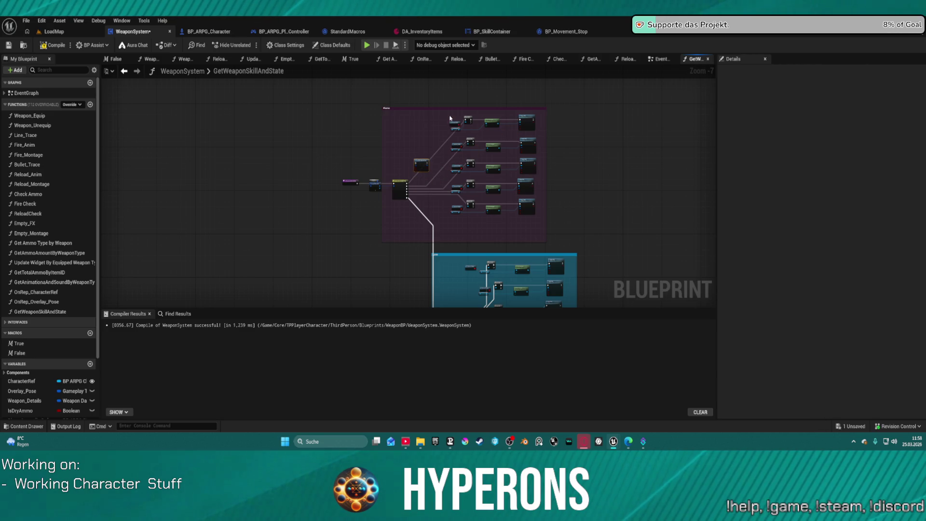
mouse_move(493, 221)
mouse_down()
mouse_move(453, 112)
mouse_move(485, 171)
mouse_up()
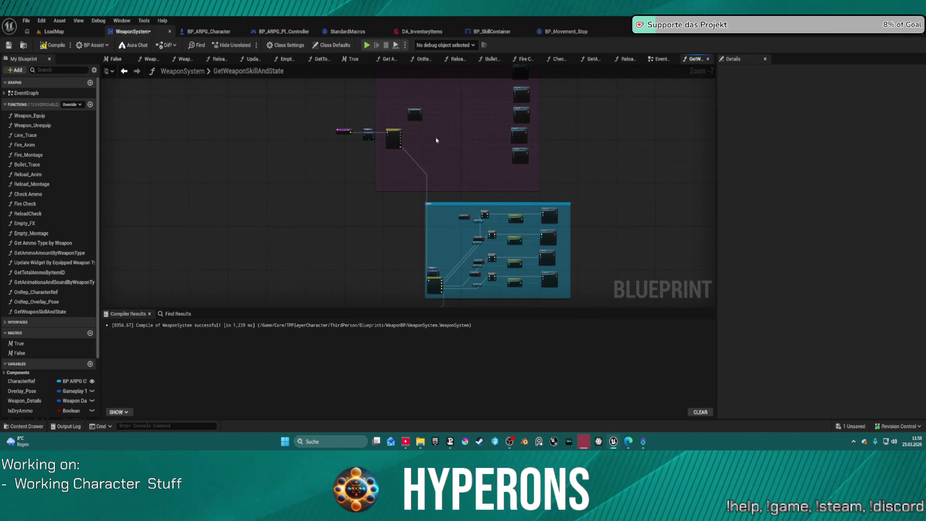
key(ctrl+z)
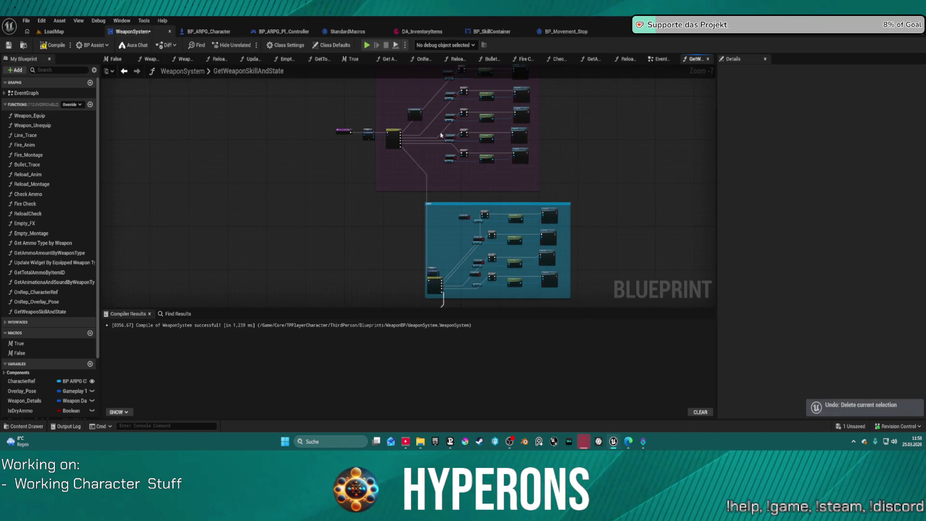
Step: Move the Get Skill Info from Tag node beside the Plasma group's Equip Skill nodes
scroll(370, 130, up, 4)
drag(370, 130, 363, 93)
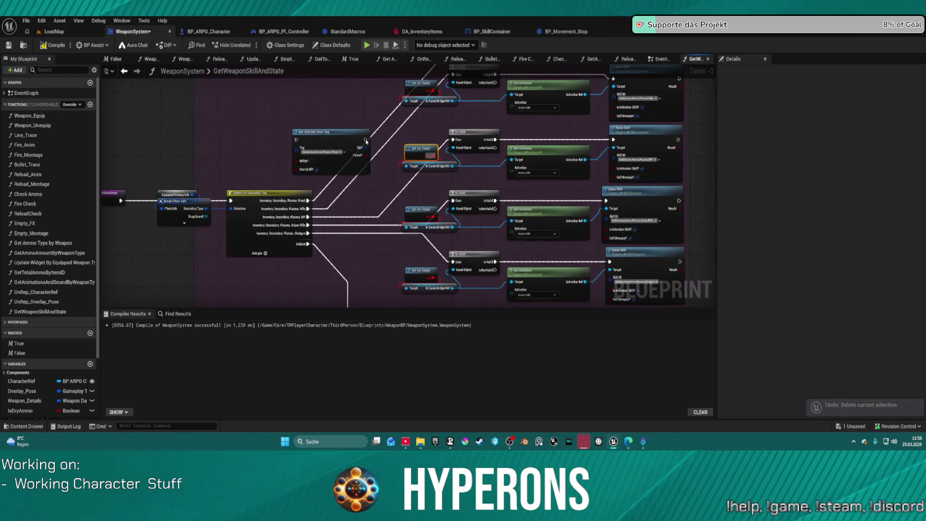
drag(590, 192, 403, 210)
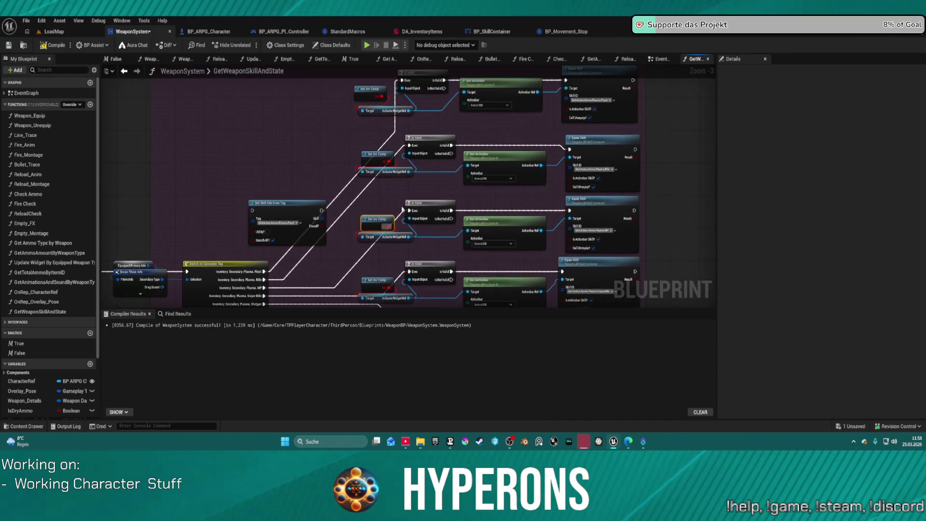
mouse_move(363, 125)
mouse_down()
mouse_move(359, 182)
mouse_move(347, 139)
mouse_up()
mouse_move(266, 228)
mouse_down()
mouse_move(280, 182)
mouse_move(713, 97)
mouse_move(606, 98)
mouse_up()
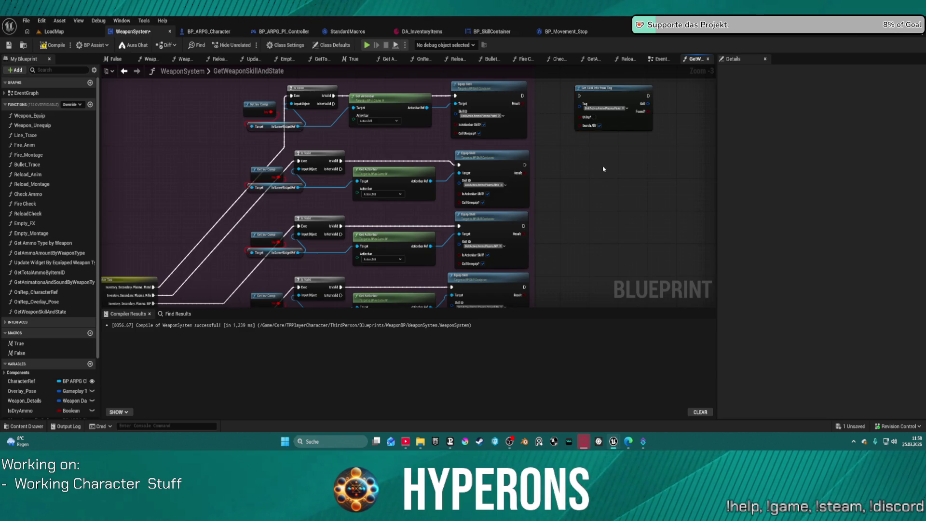
drag(596, 167, 549, 159)
drag(583, 102, 542, 102)
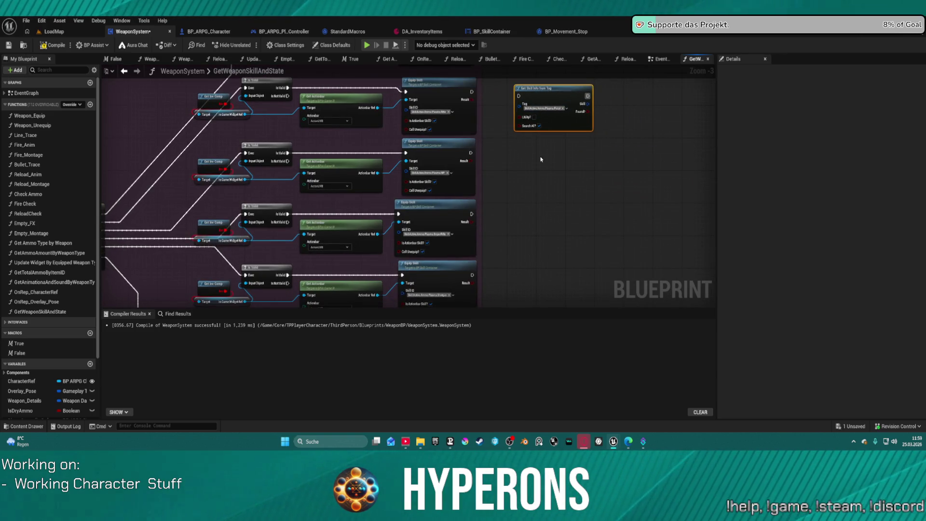
Step: Duplicate Get Skill Info from Tag so each weapon row has its own copy
key(ctrl+d)
key(ctrl+d)
drag(568, 233, 541, 215)
mouse_move(562, 289)
mouse_down()
mouse_move(530, 226)
mouse_move(510, 207)
mouse_move(488, 205)
mouse_move(487, 185)
mouse_up()
key(ctrl+d)
right_click(524, 192)
Step: Copy each Equip Skill's skill tag, through SniperRifle, into the matching Get Skill Info Tag
click(421, 191)
key(ctrl+c)
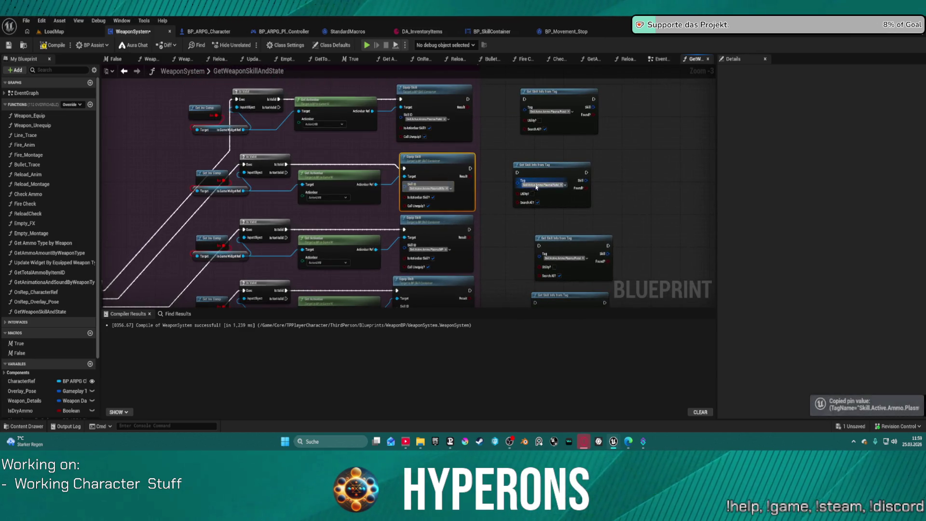
key(ctrl+v)
click(426, 249)
key(ctrl+c)
key(ctrl+v)
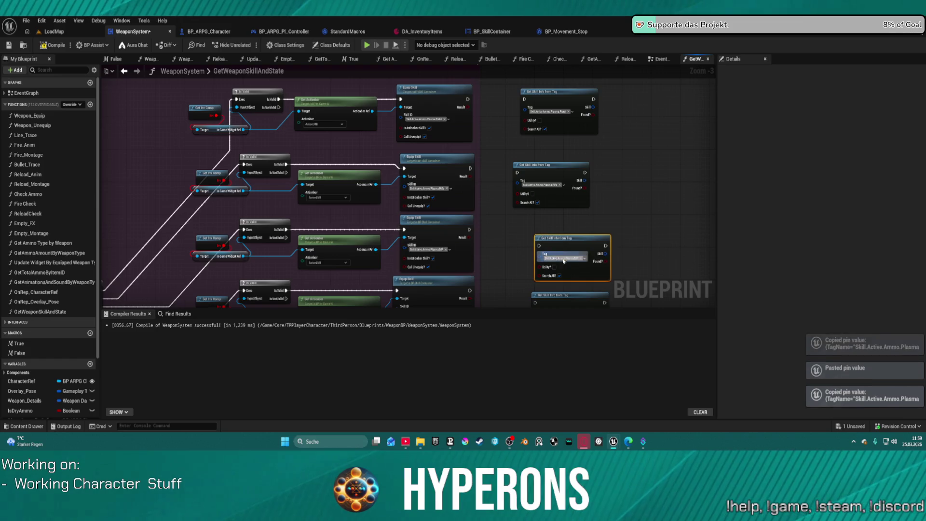
key(ctrl+c)
key(ctrl+v)
drag(515, 297, 507, 216)
click(535, 209)
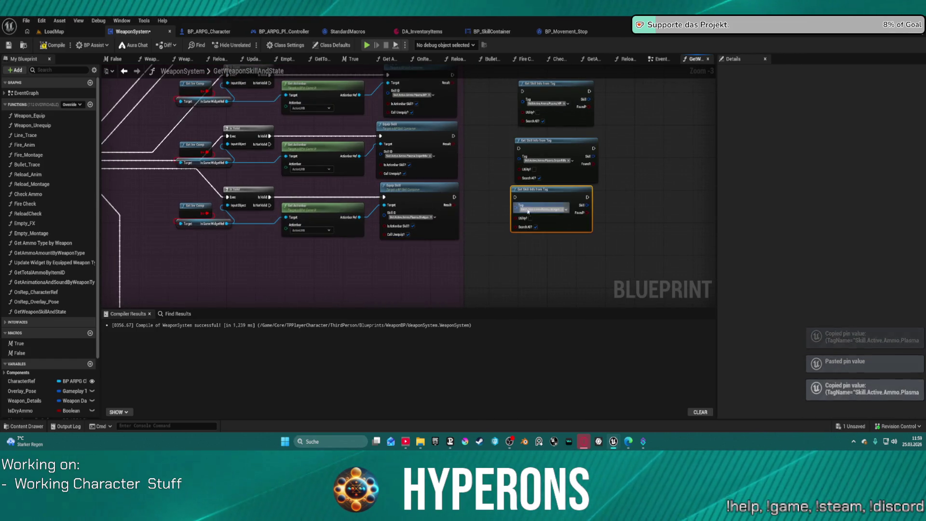
key(ctrl+v)
Step: Wire each row's IsValid execution output into its Get Skill Info from Tag node
drag(229, 199, 514, 197)
drag(225, 137, 518, 148)
drag(490, 92, 496, 168)
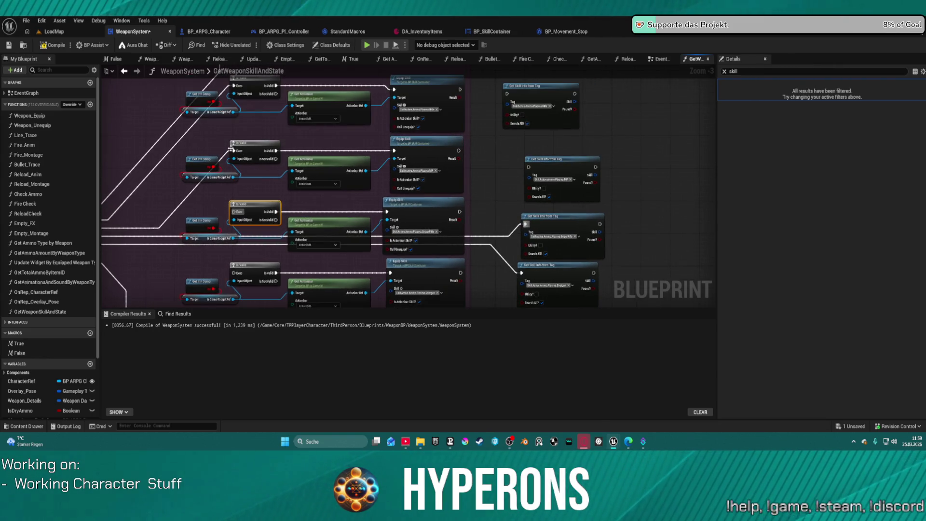
drag(239, 152, 526, 167)
mouse_move(247, 94)
mouse_down()
mouse_move(244, 148)
mouse_move(516, 155)
mouse_up()
drag(267, 75, 316, 128)
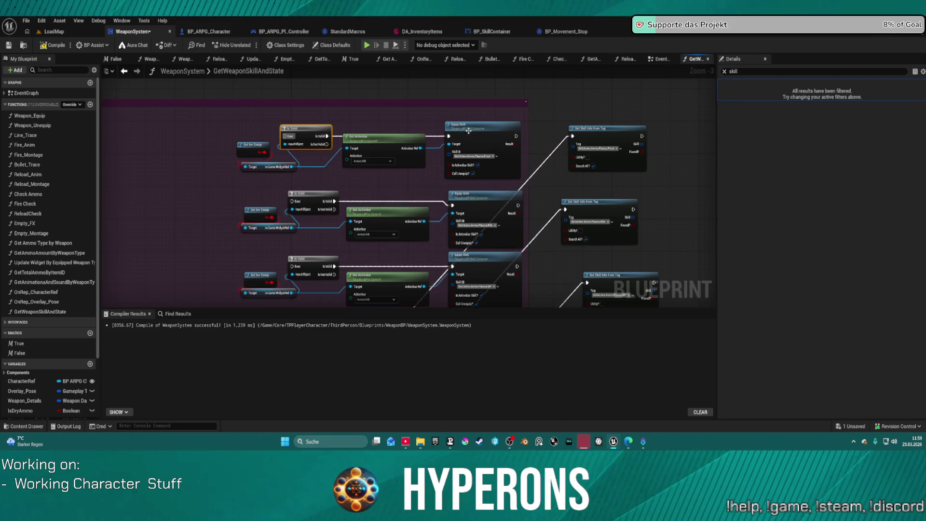
scroll(354, 141, down, 4)
drag(353, 142, 445, 231)
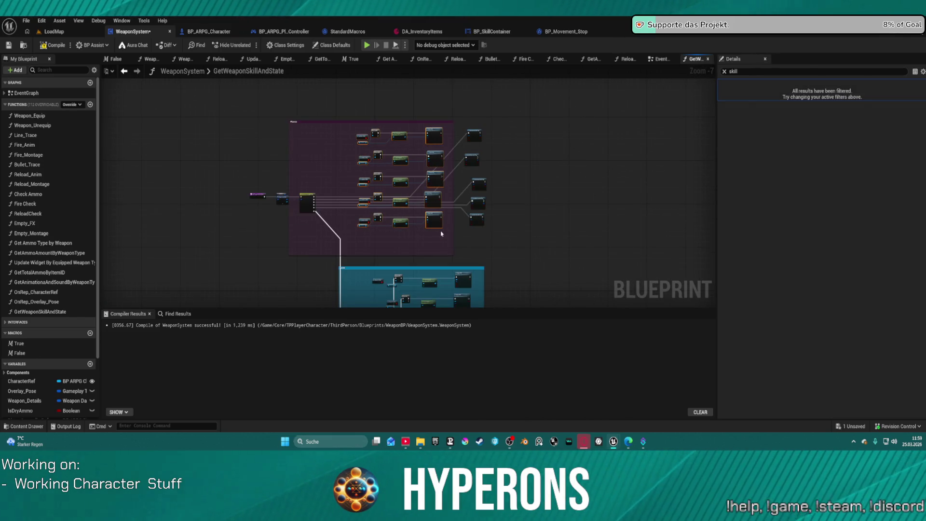
Step: Delete the old Plasma comment box
key(Delete)
drag(535, 99, 405, 243)
scroll(367, 135, up, 8)
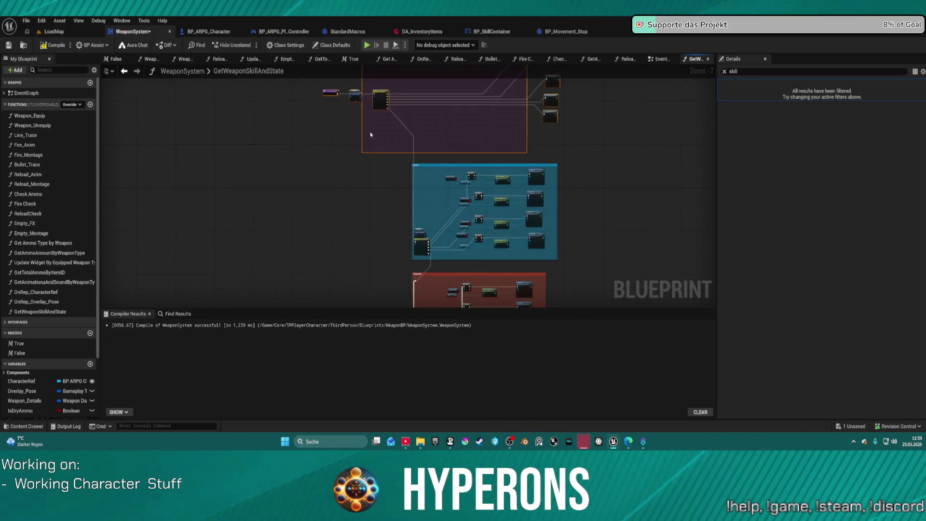
scroll(407, 186, down, 13)
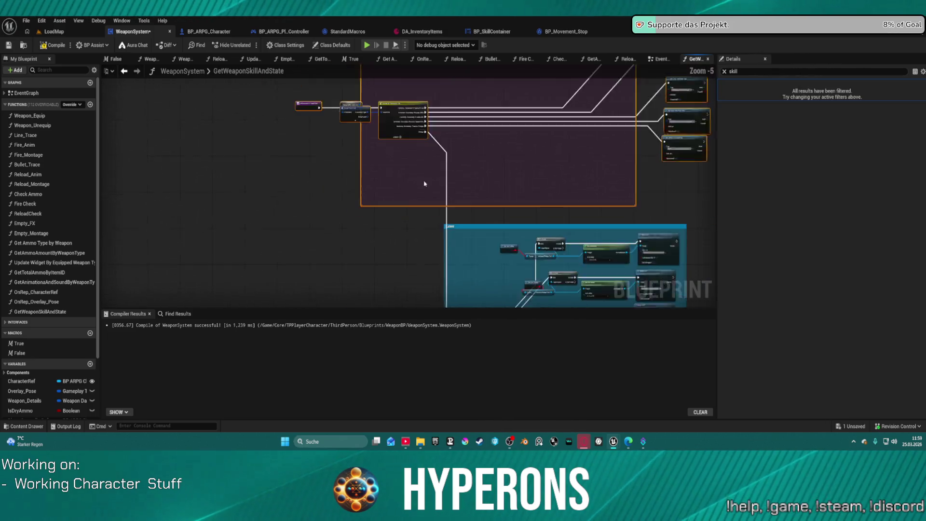
click(472, 156)
scroll(473, 167, up, 3)
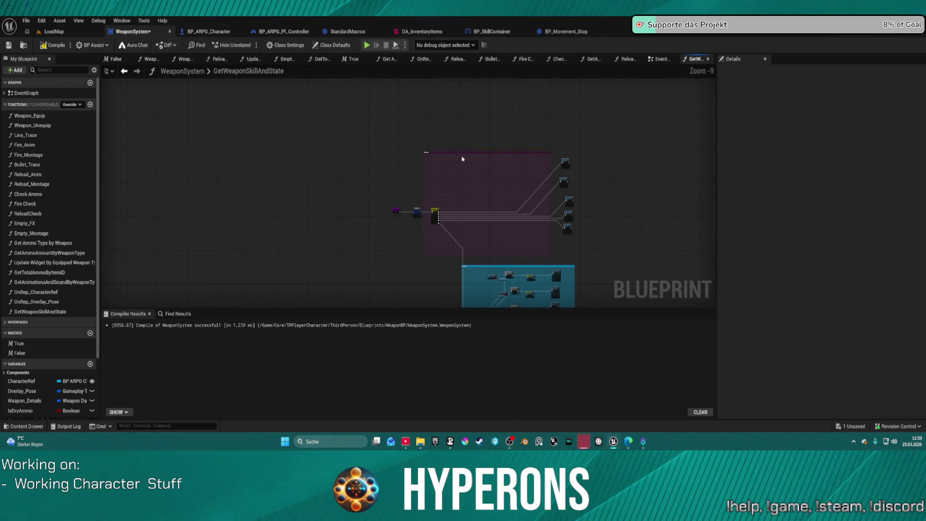
right_click(465, 156)
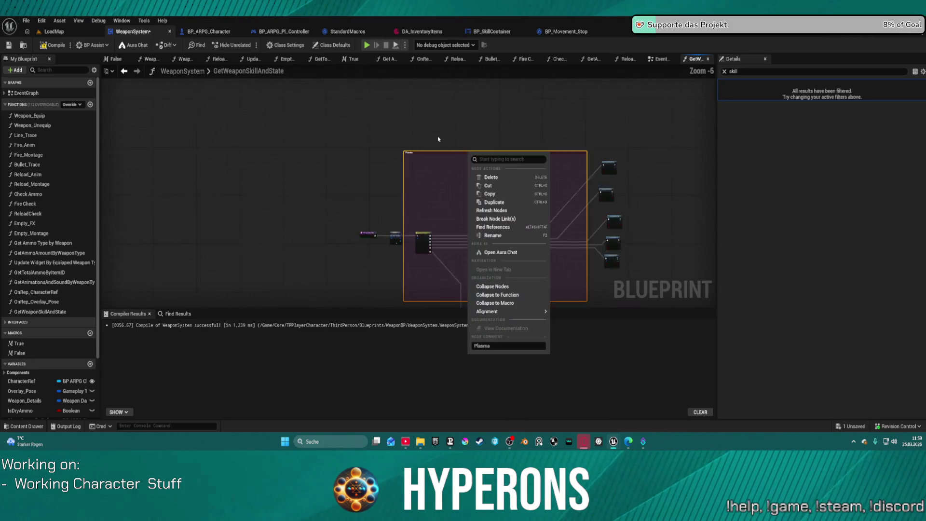
scroll(465, 156, up, 4)
click(480, 175)
Step: Marquee-select the Plasma lookup nodes and wrap them in a new teal comment
drag(418, 165, 367, 94)
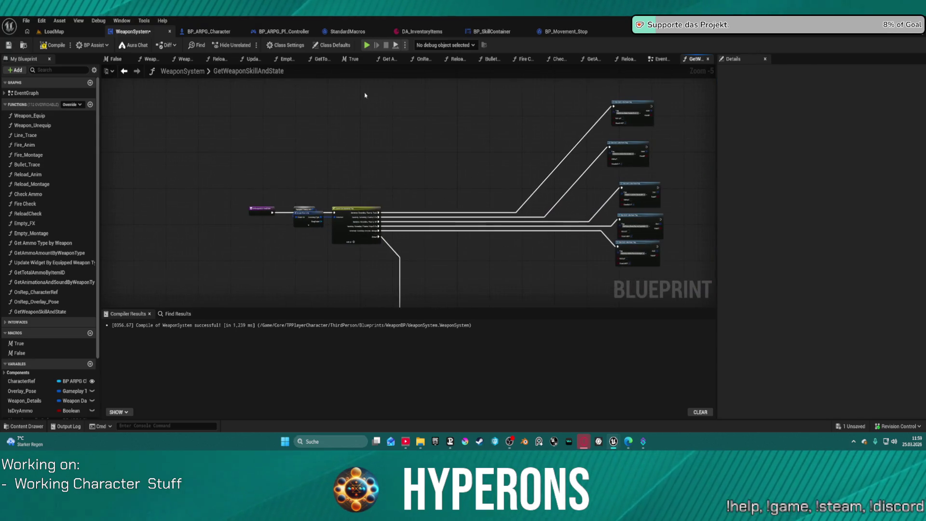
mouse_move(309, 143)
mouse_down()
mouse_move(585, 259)
mouse_move(665, 273)
mouse_move(631, 272)
mouse_up()
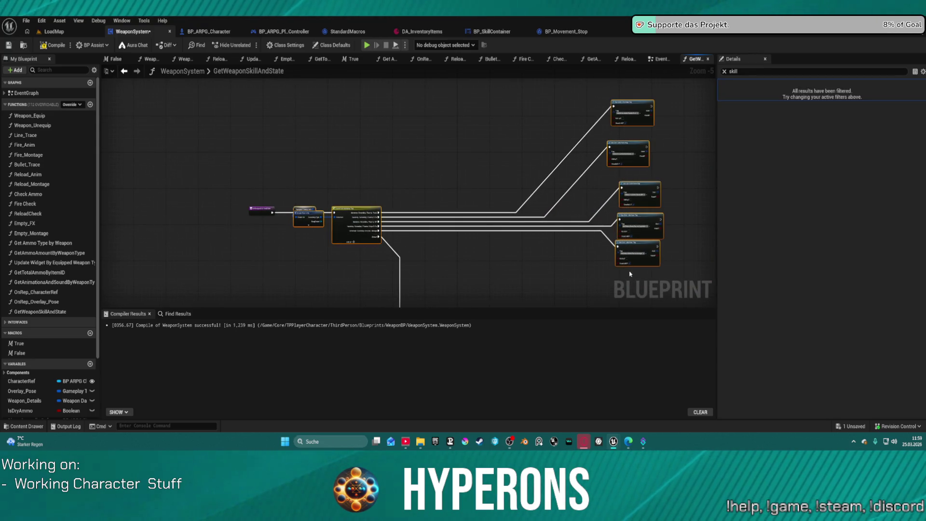
key(c)
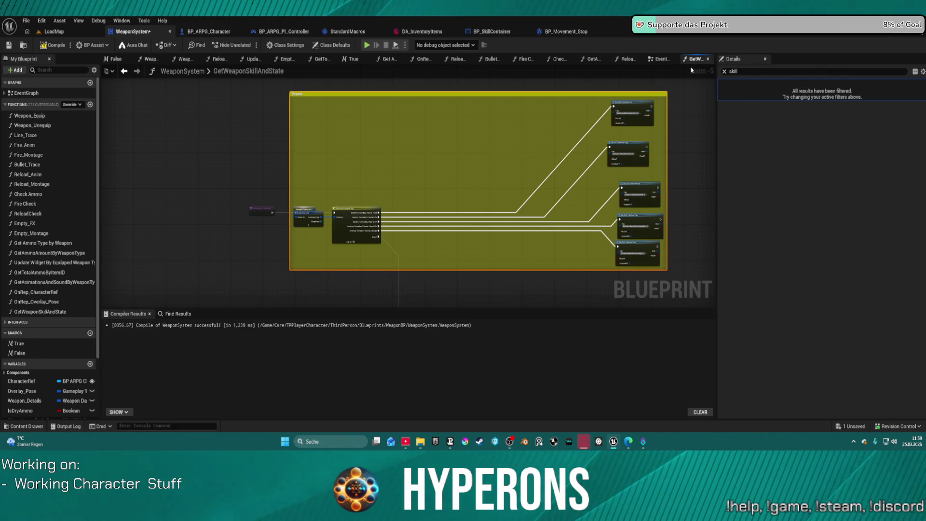
scroll(668, 98, up, 5)
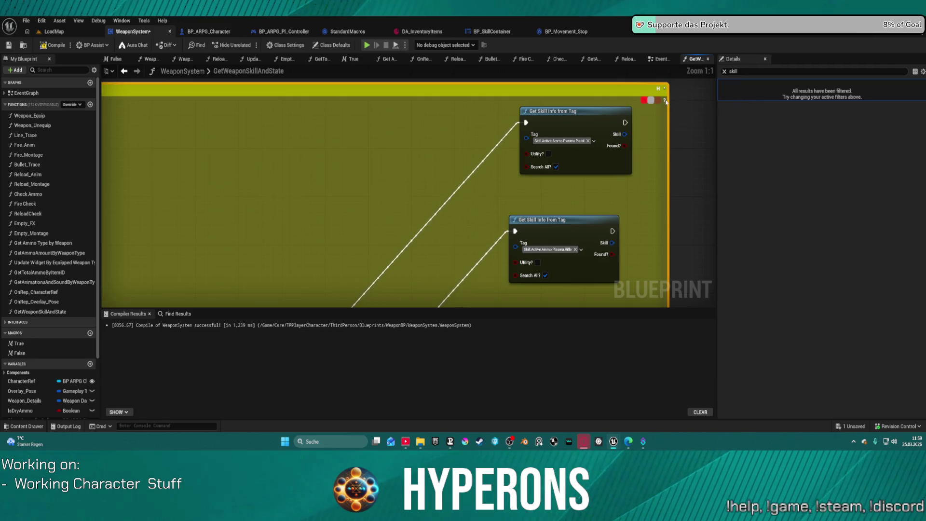
scroll(621, 121, down, 6)
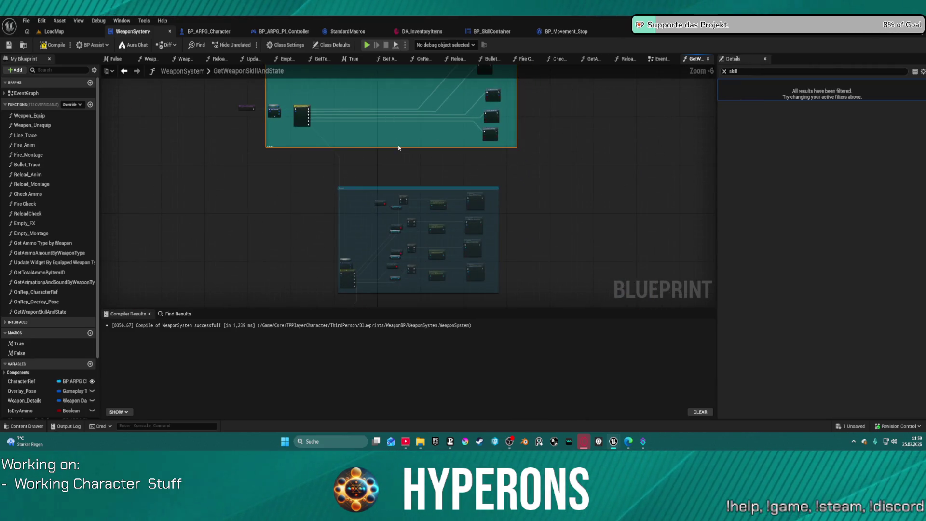
scroll(398, 147, up, 1)
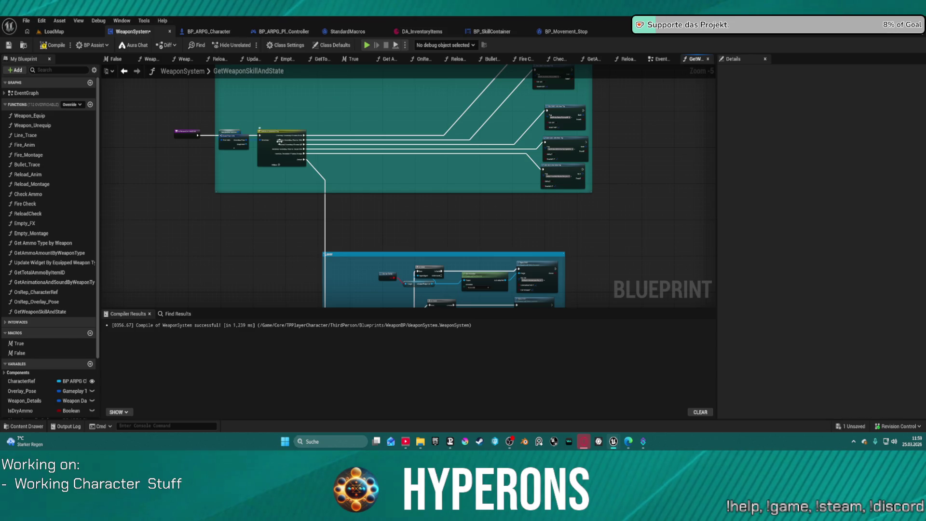
scroll(290, 154, down, 7)
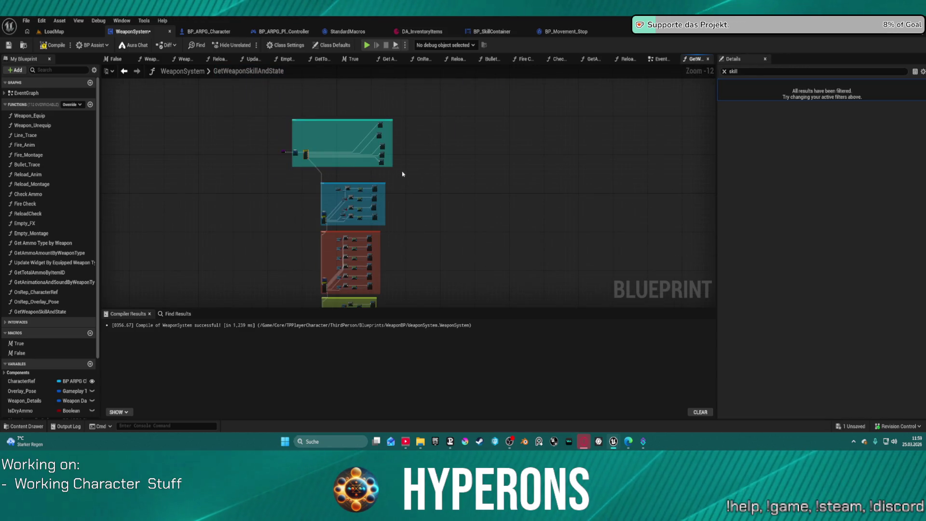
scroll(472, 167, up, 1)
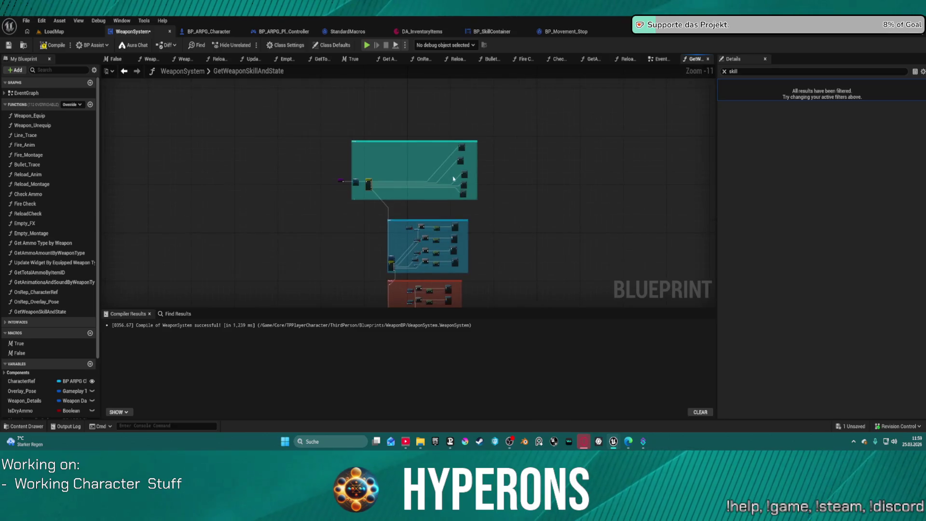
Step: Paste copies of the Get Skill Info from Tag nodes beside the Laser group
drag(468, 201, 471, 196)
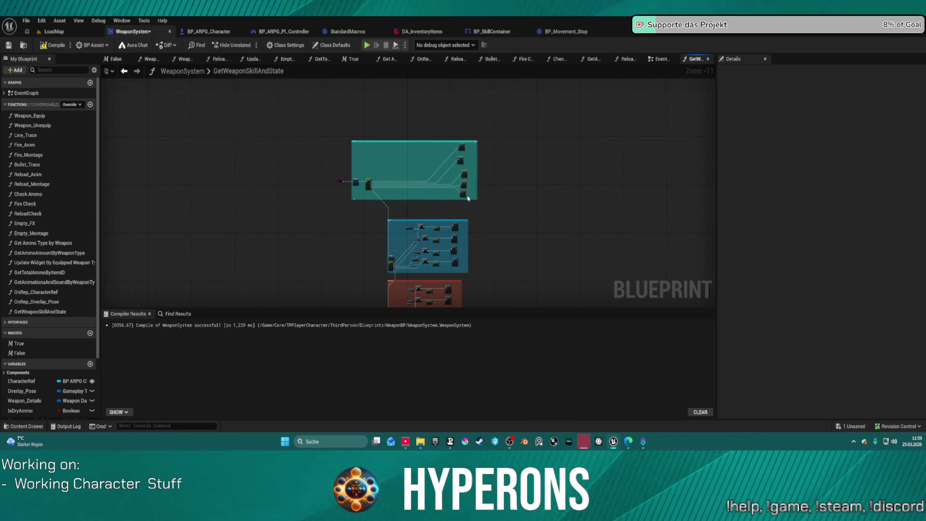
scroll(468, 214, up, 6)
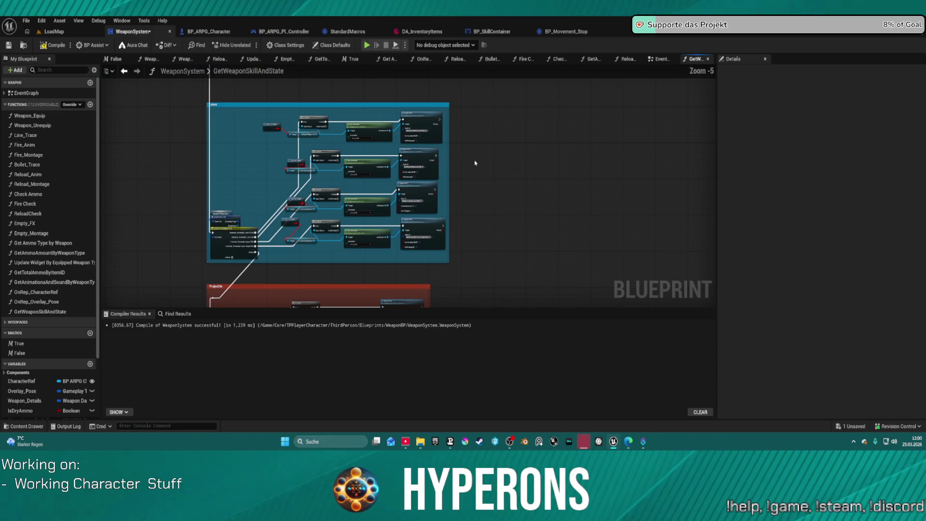
key(ctrl+v)
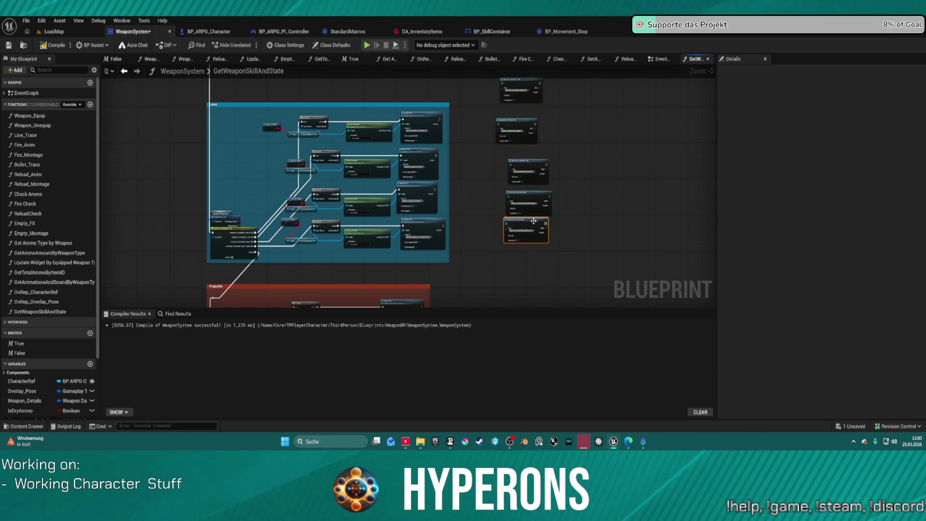
Step: Place the pasted lookup nodes by the Laser group and set the first Tag to Laser.Pistol
drag(526, 197, 508, 226)
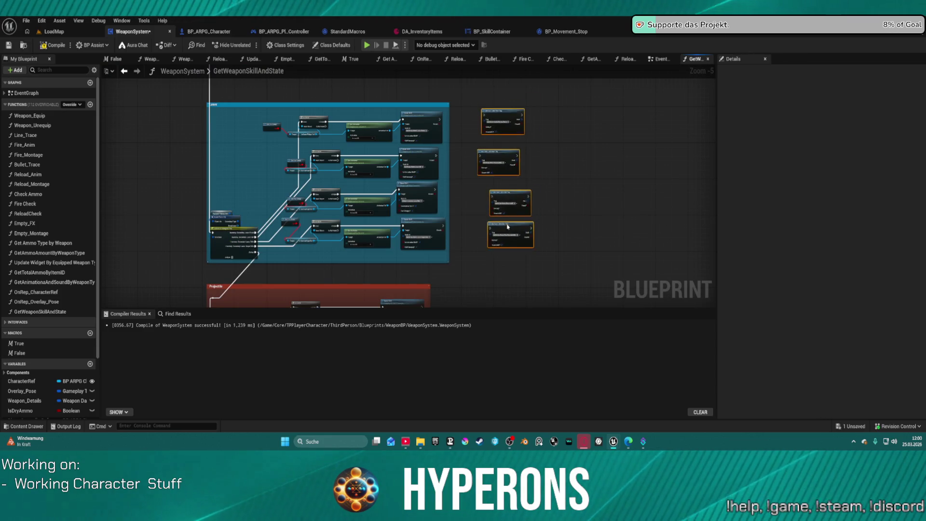
scroll(526, 202, up, 5)
right_click(485, 199)
scroll(406, 137, down, 4)
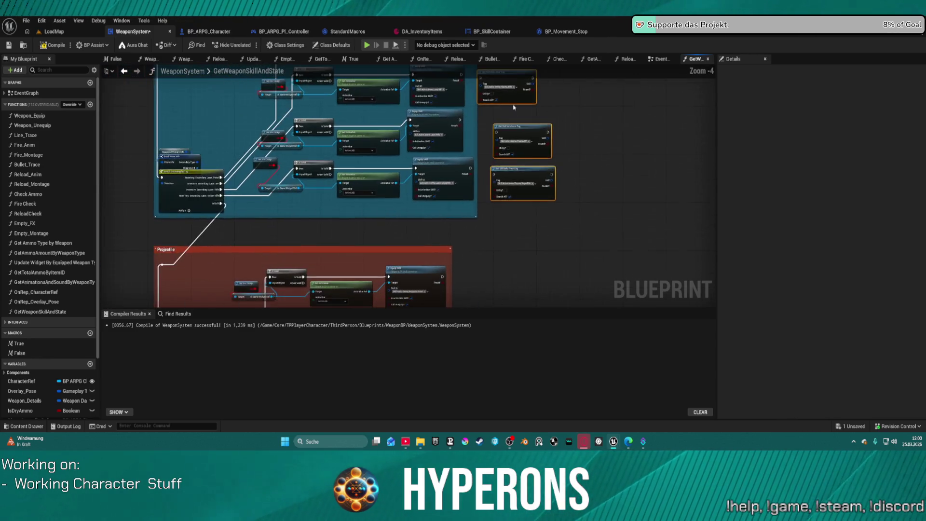
right_click(479, 143)
click(493, 153)
scroll(492, 153, up, 4)
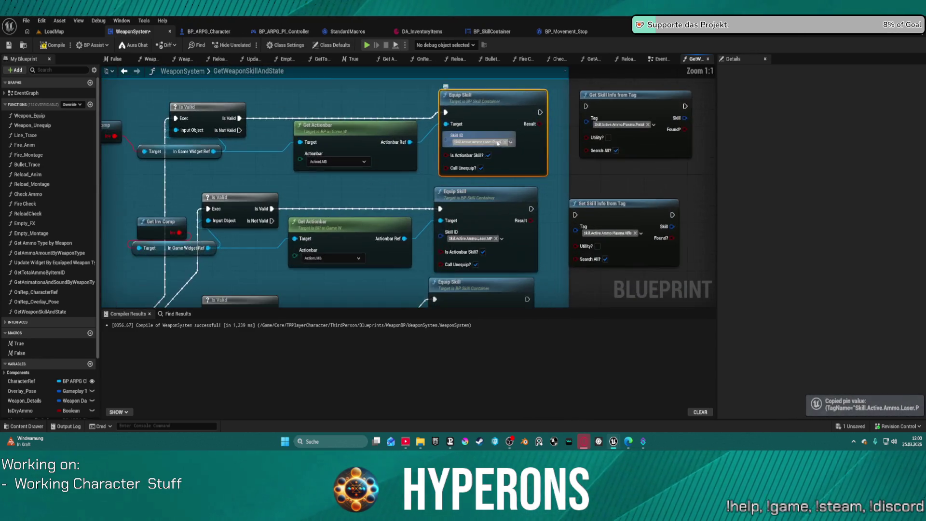
right_click(490, 77)
click(501, 97)
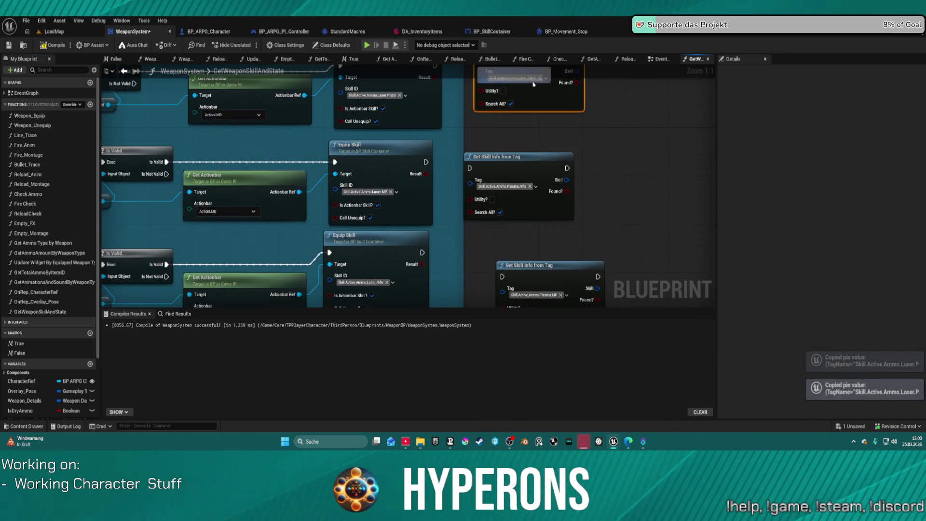
Step: Fill the remaining Tags with Laser.MP, Laser.Rifle and Laser.SniperRifle from the Equip Skill nodes
click(392, 193)
key(ctrl+c)
key(ctrl+v)
drag(504, 186, 476, 83)
click(338, 179)
key(ctrl+c)
key(ctrl+v)
drag(449, 202, 448, 138)
click(347, 209)
key(ctrl+c)
click(490, 204)
key(ctrl+v)
Step: Rewire the Is Valid execution outputs into the Laser Get Skill Info from Tag nodes
mouse_move(116, 175)
mouse_down()
mouse_move(299, 168)
mouse_move(653, 186)
mouse_up()
drag(334, 96, 327, 152)
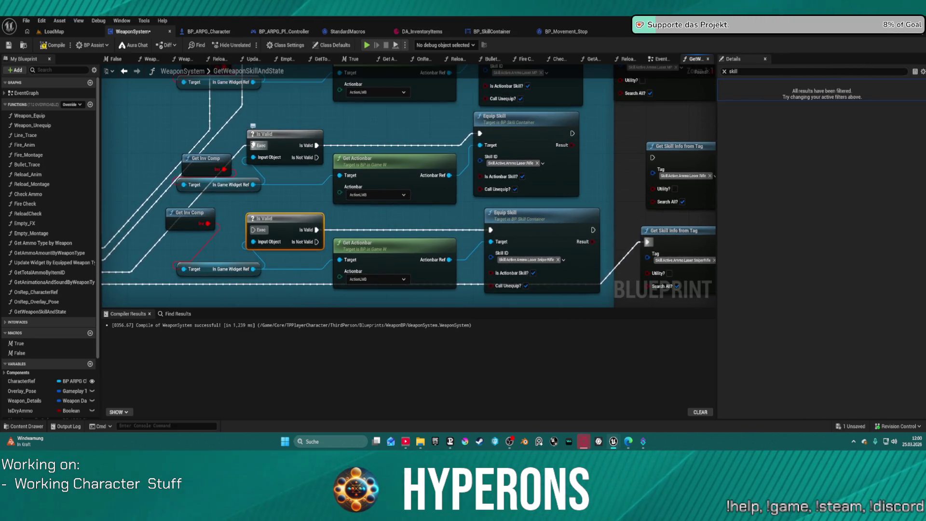
drag(253, 145, 612, 214)
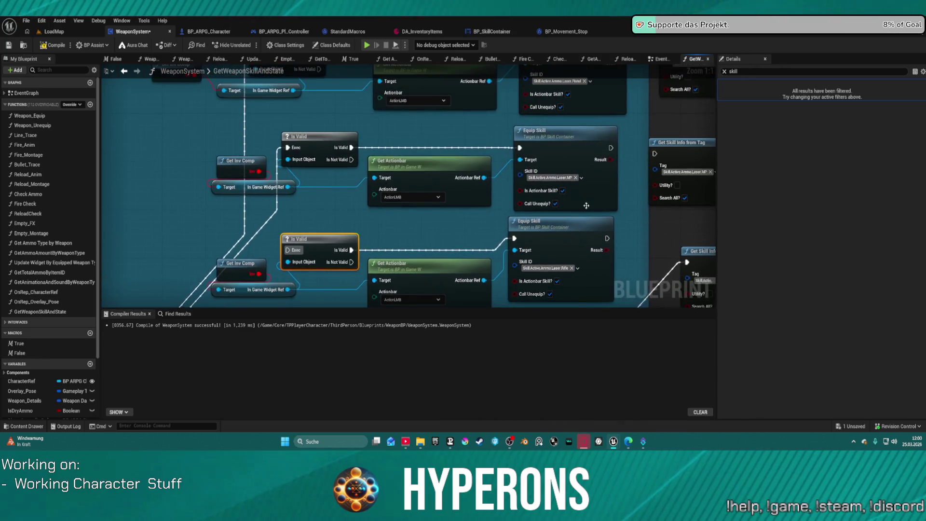
click(309, 137)
mouse_move(654, 153)
mouse_down()
mouse_move(520, 264)
mouse_move(593, 216)
mouse_up()
drag(635, 110, 641, 212)
click(274, 160)
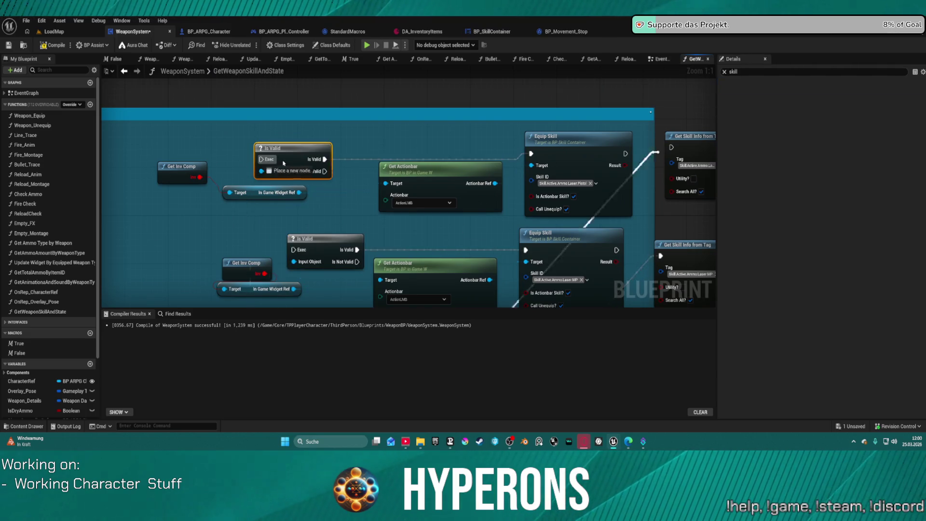
Step: Delete the old Laser Equip Skill nodes and select the Switch with its Get Skill Info nodes
scroll(465, 212, down, 3)
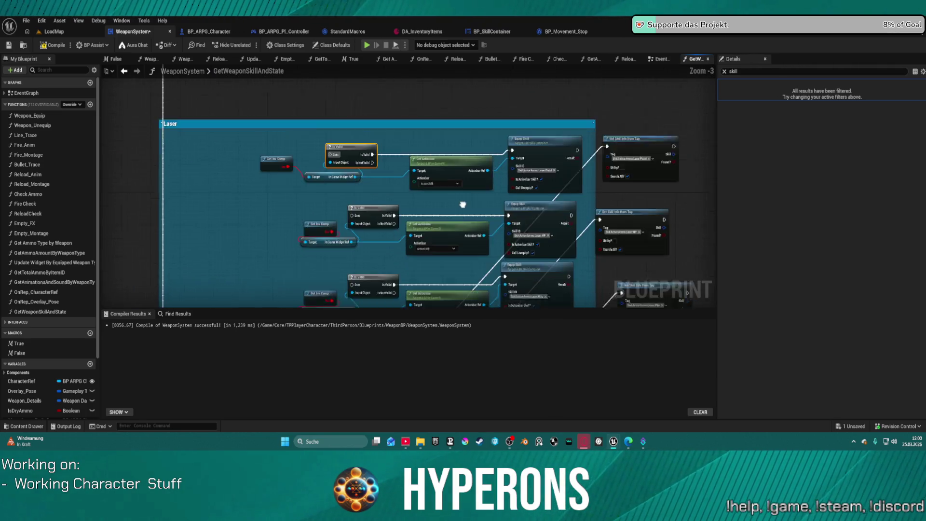
drag(466, 212, 455, 151)
mouse_move(257, 108)
mouse_down()
mouse_move(331, 206)
mouse_move(564, 270)
mouse_move(559, 294)
mouse_move(557, 222)
mouse_up()
key(Delete)
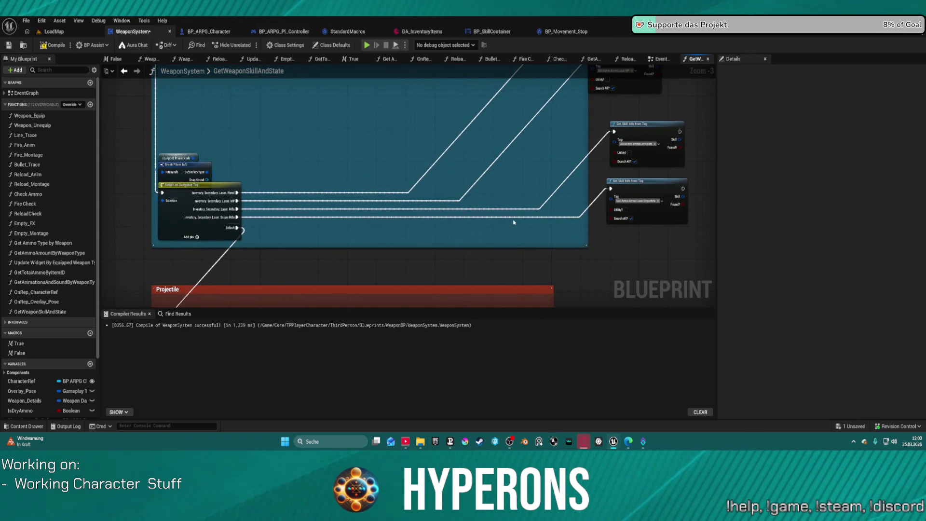
scroll(513, 223, down, 1)
scroll(528, 217, up, 4)
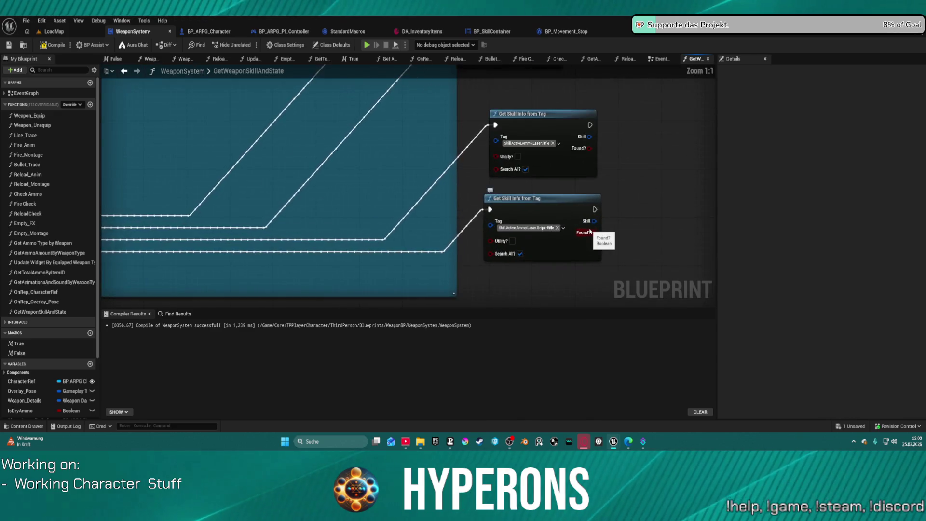
scroll(589, 232, down, 5)
scroll(615, 231, up, 3)
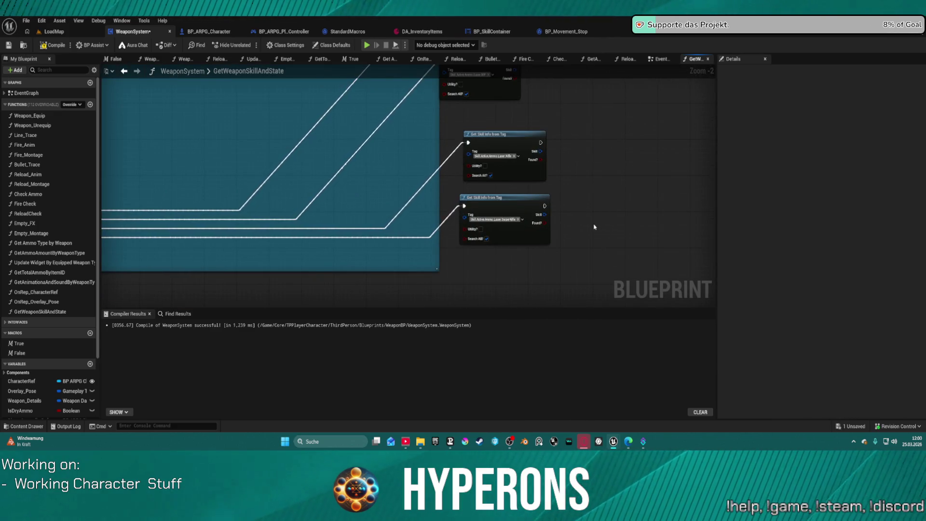
scroll(627, 261, down, 3)
mouse_move(592, 246)
mouse_down()
mouse_move(355, 155)
mouse_move(325, 207)
mouse_up()
scroll(313, 232, up, 5)
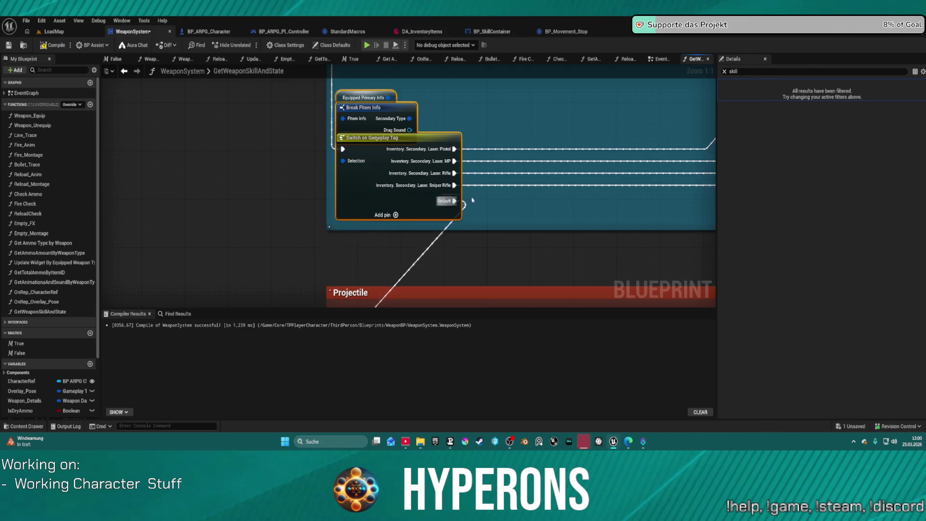
scroll(351, 241, down, 6)
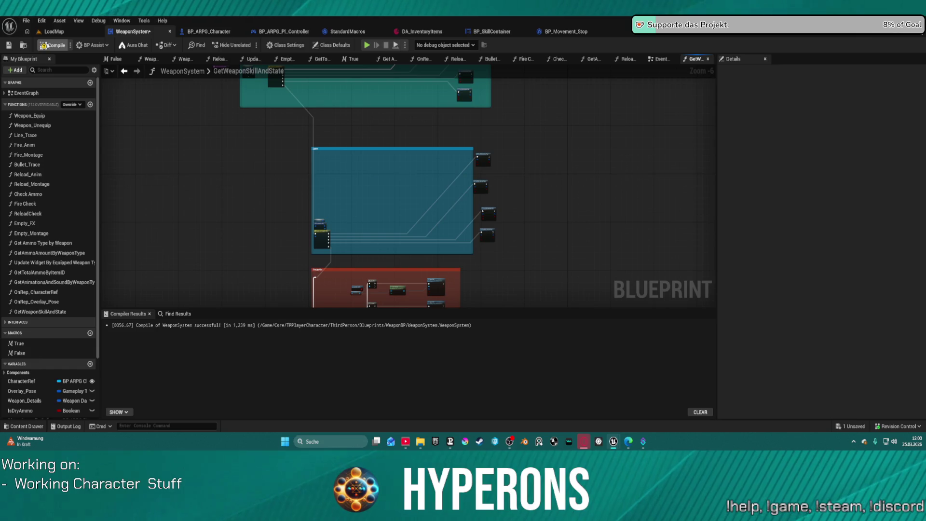
Step: Compile WeaponSystem and bring the Laser group's nodes into view
click(44, 46)
scroll(352, 192, up, 3)
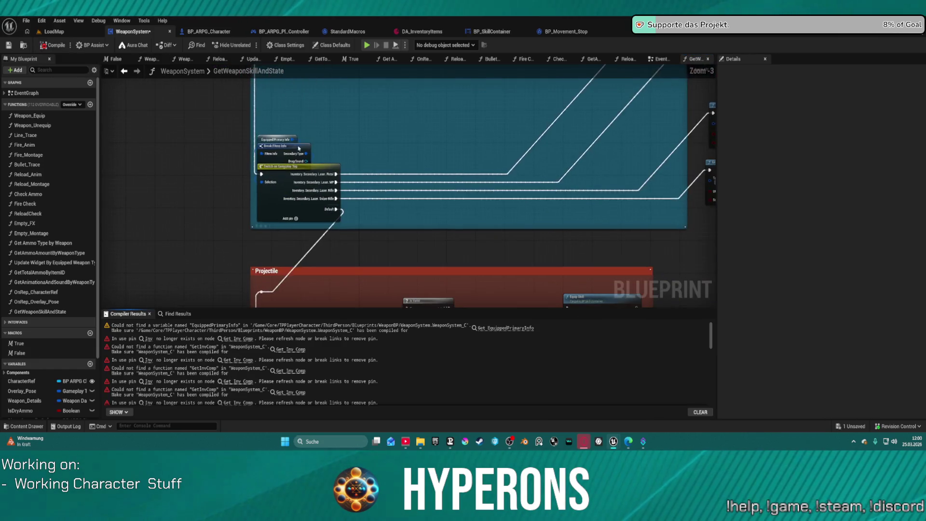
scroll(418, 153, down, 3)
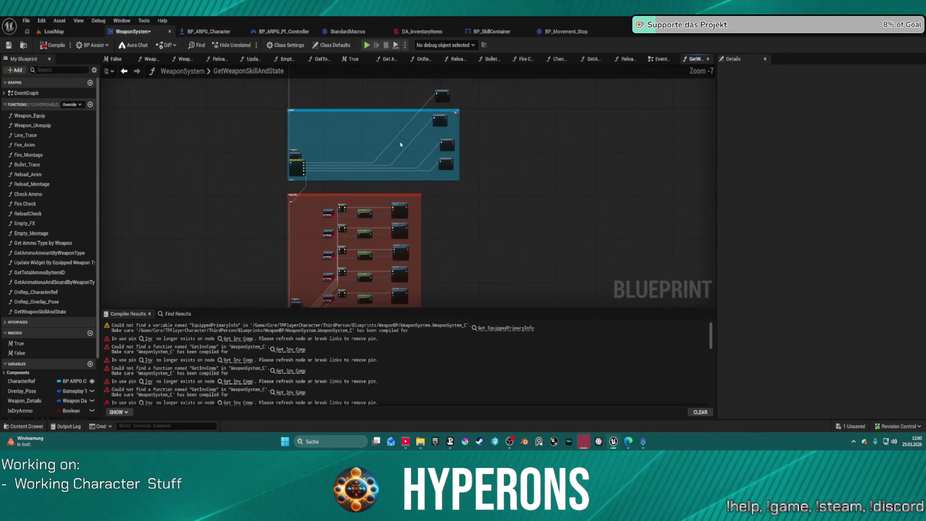
click(463, 175)
scroll(280, 193, up, 4)
click(275, 193)
drag(399, 79, 459, 159)
Step: Move the Equipped Primary Info node off the Break node, wire it to the function entry, and remove the stray Return Node
drag(348, 167, 272, 118)
key(ctrl+z)
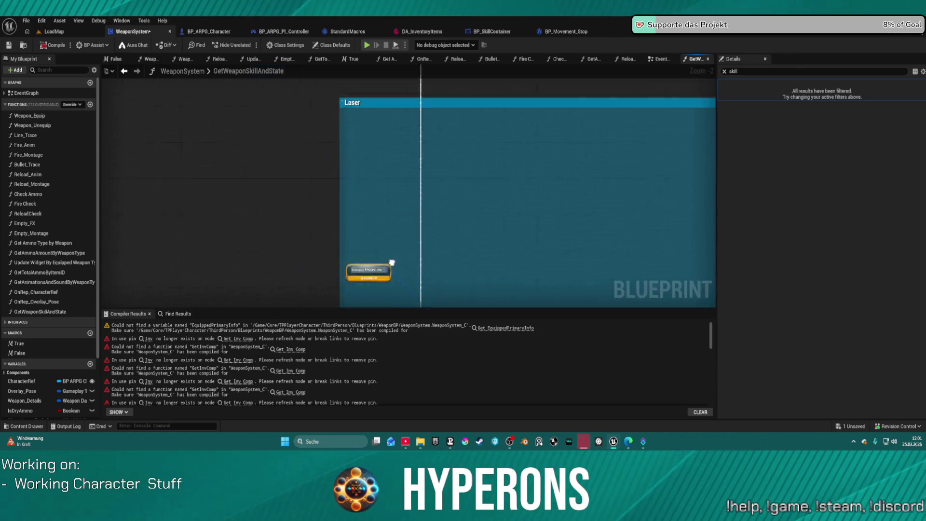
scroll(337, 192, up, 3)
drag(381, 187, 313, 231)
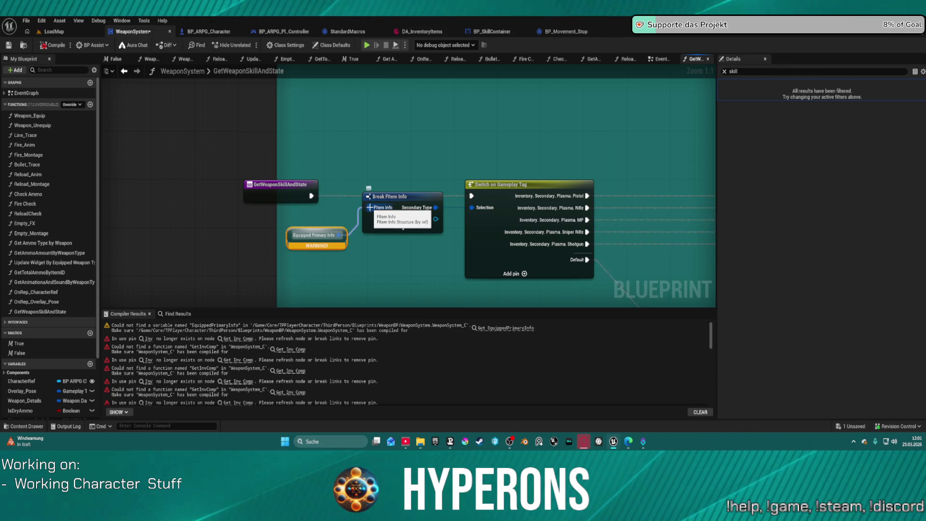
mouse_move(370, 207)
mouse_down()
mouse_move(316, 202)
mouse_move(340, 221)
mouse_move(298, 205)
mouse_move(321, 206)
mouse_up()
click(313, 234)
drag(337, 170, 311, 207)
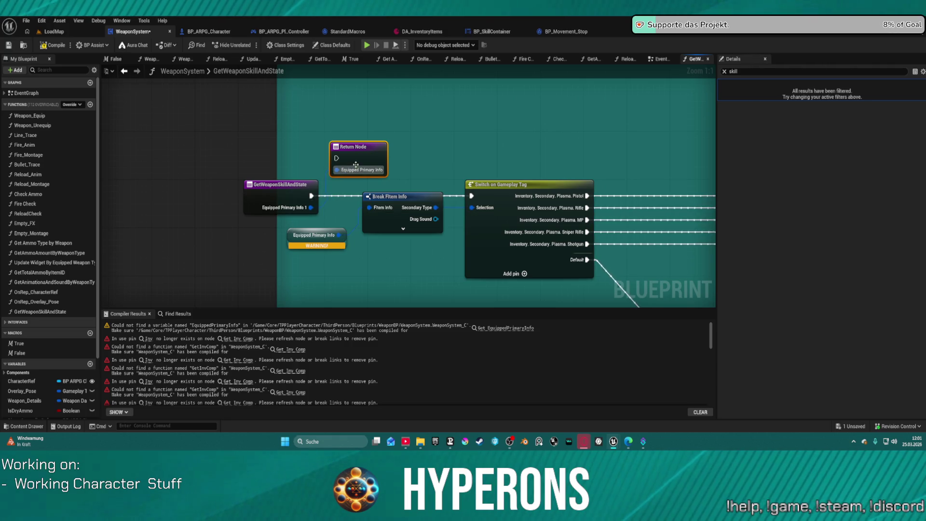
key(Delete)
click(294, 210)
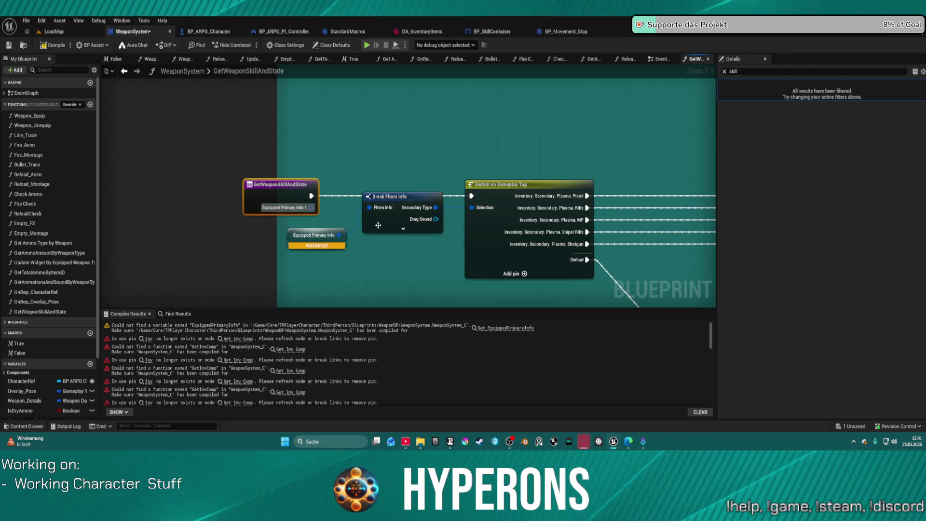
Step: In the entry node's Details, make the input Equipped Primary of type FItemInfo
click(724, 71)
click(721, 84)
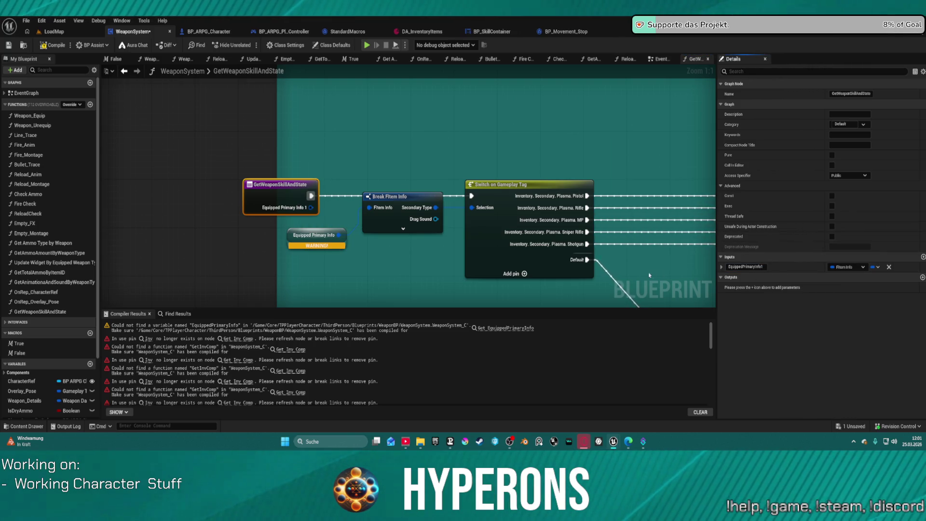
click(309, 235)
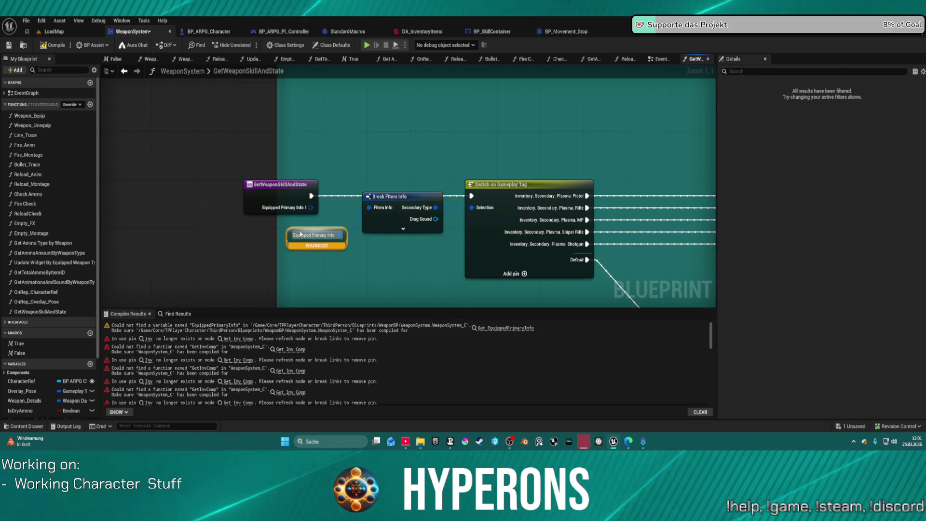
click(301, 203)
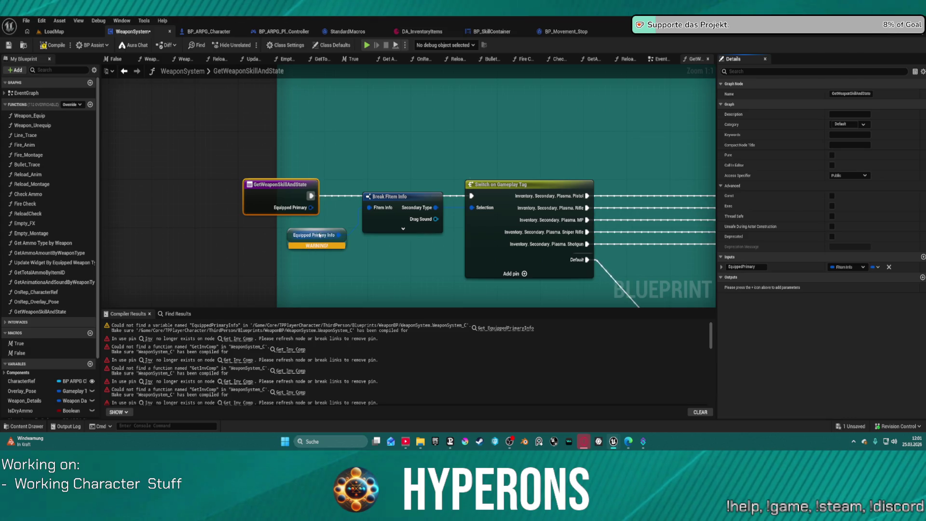
drag(368, 209, 367, 268)
Step: Add an Equipped Primary getter to the first Break FItem Info and delete the broken Equipped Primary Info node
text(equ)
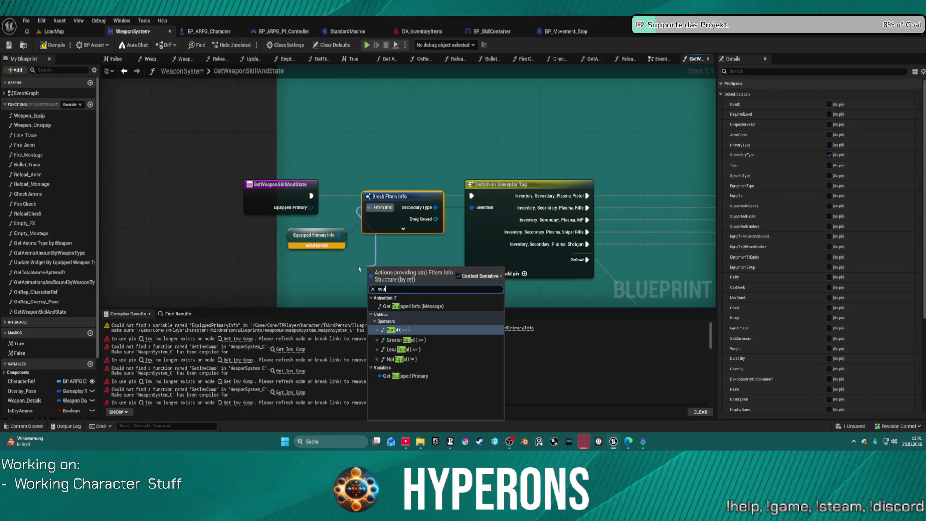
text(ri)
key(Return)
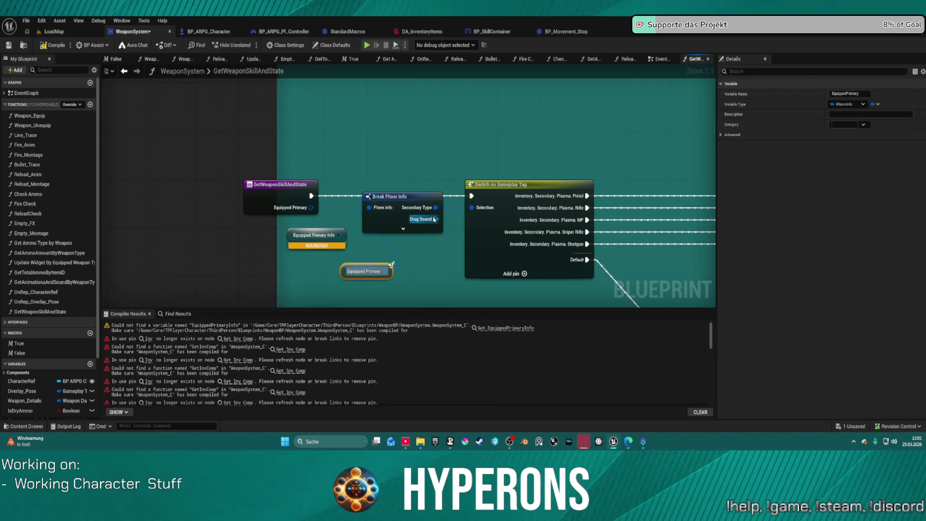
drag(291, 232, 246, 232)
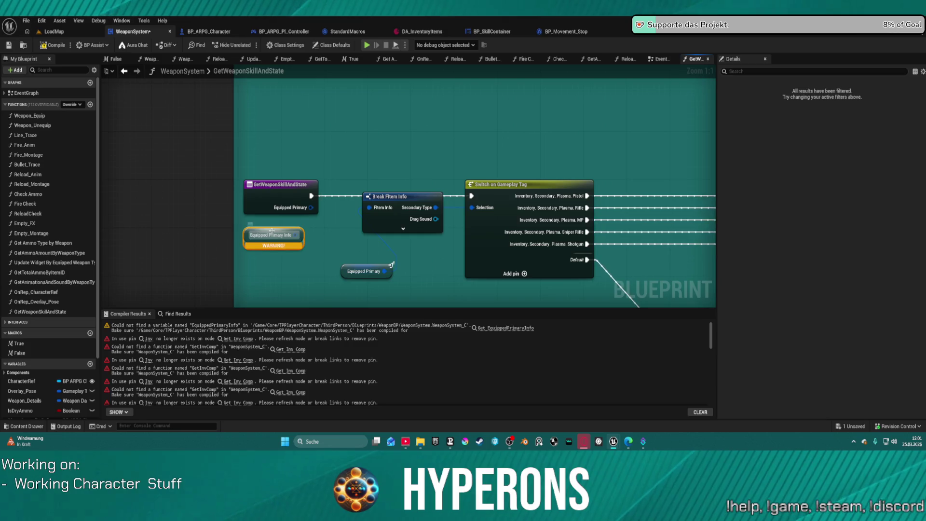
key(Delete)
click(365, 271)
Step: Paste an Equipped Primary getter into the next group, wire it to Break FItem Info, and remove the broken node
mouse_move(389, 251)
mouse_down()
mouse_move(127, 102)
mouse_move(212, 72)
mouse_up()
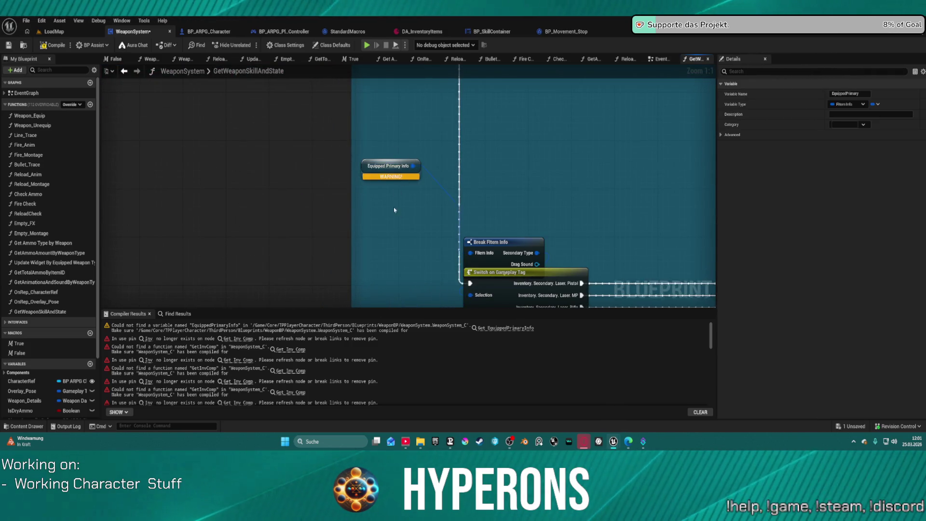
key(ctrl+v)
mouse_move(424, 213)
mouse_down()
mouse_move(456, 229)
mouse_move(419, 238)
mouse_move(471, 256)
mouse_up()
click(389, 165)
key(Delete)
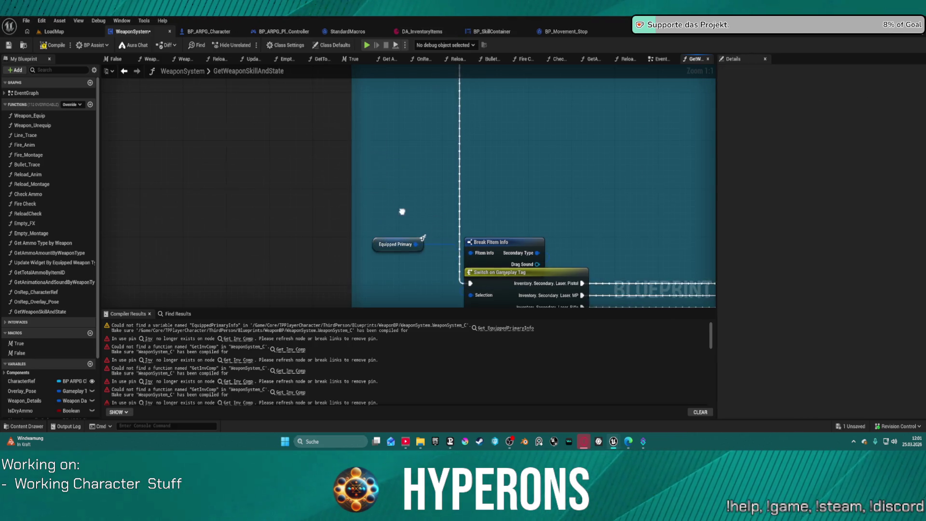
scroll(403, 210, down, 5)
scroll(305, 216, up, 5)
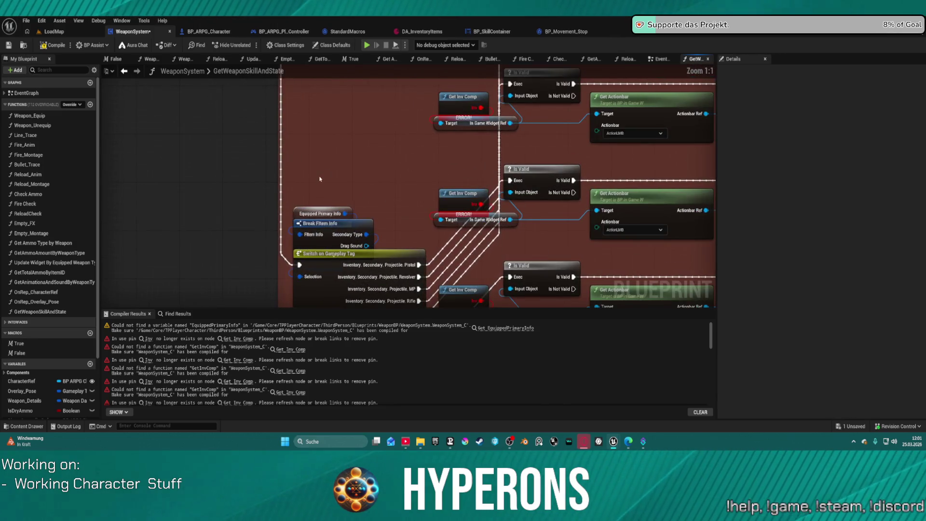
drag(299, 234, 359, 183)
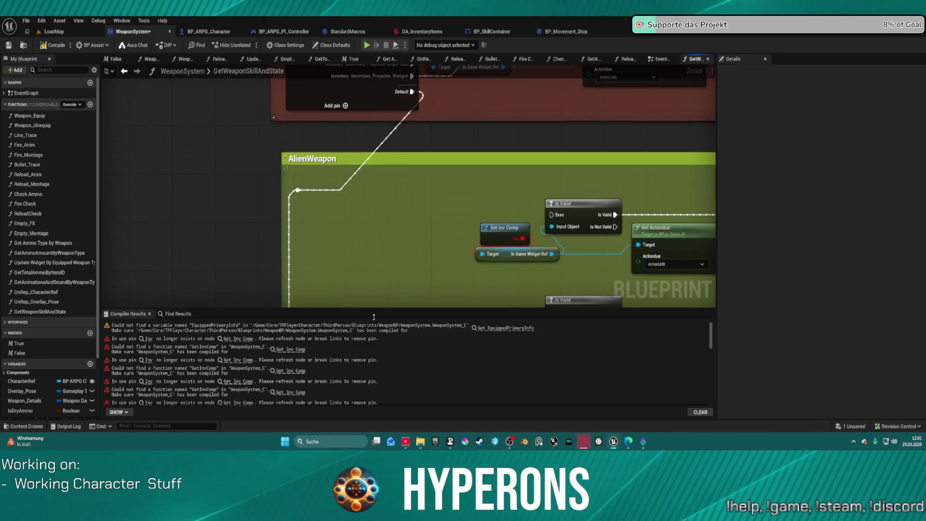
Step: Paste and wire Equipped Primary getters into the AlienWeapon section's Break FItem Info nodes
drag(370, 304, 377, 138)
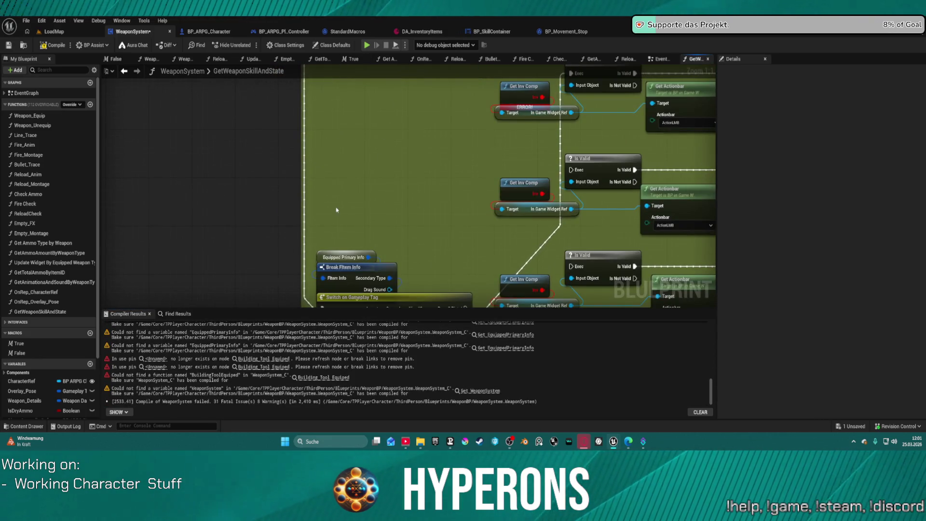
key(ctrl+v)
mouse_move(377, 209)
mouse_down()
mouse_move(326, 276)
mouse_move(341, 144)
mouse_move(337, 257)
mouse_up()
scroll(326, 277, down, 1)
key(ctrl+v)
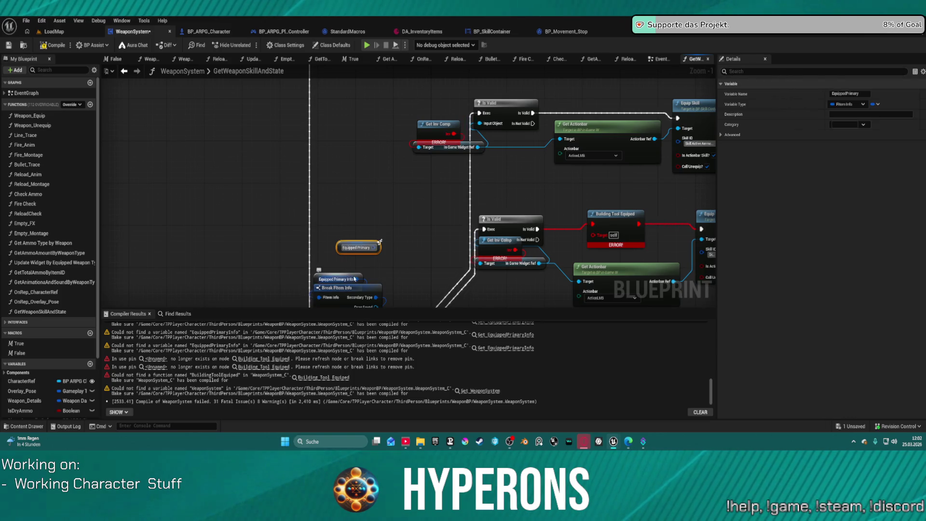
mouse_move(328, 298)
mouse_down()
mouse_move(374, 247)
mouse_move(399, 340)
mouse_up()
click(330, 274)
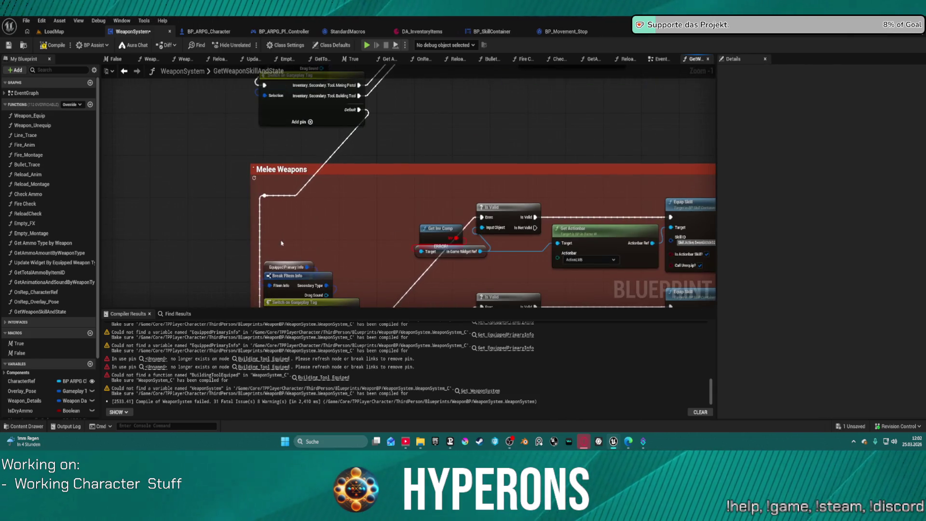
drag(337, 260, 309, 247)
Step: Paste an Equipped Primary getter into the Others section and connect it to Break FItem Info
click(278, 268)
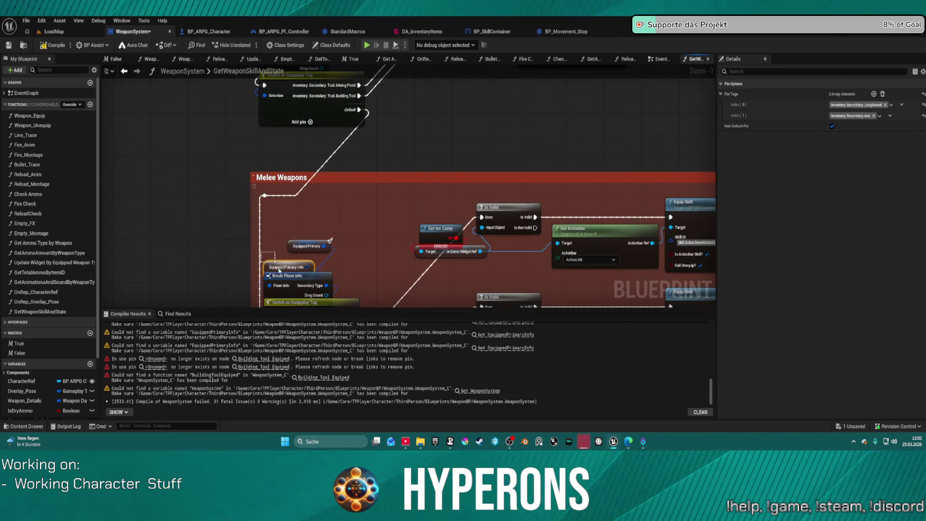
drag(381, 236, 332, 91)
key(ctrl+z)
key(ctrl+z)
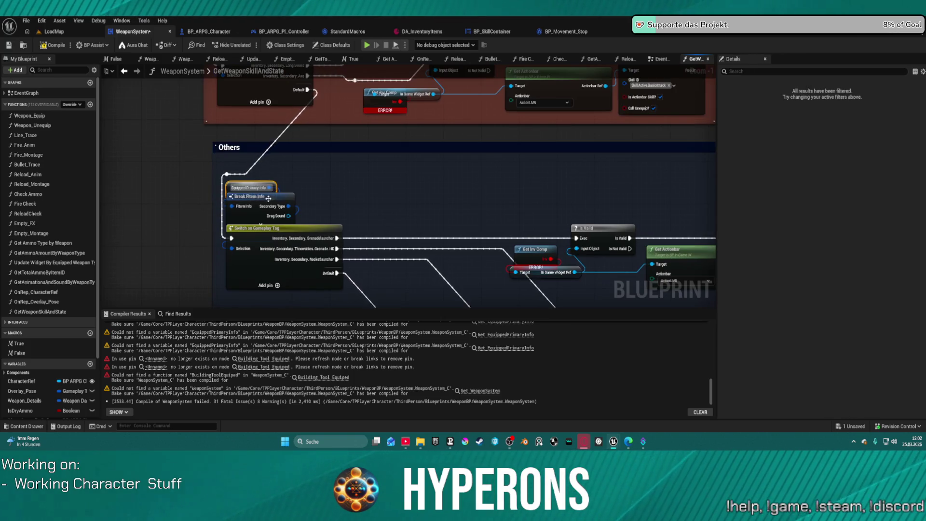
key(ctrl+v)
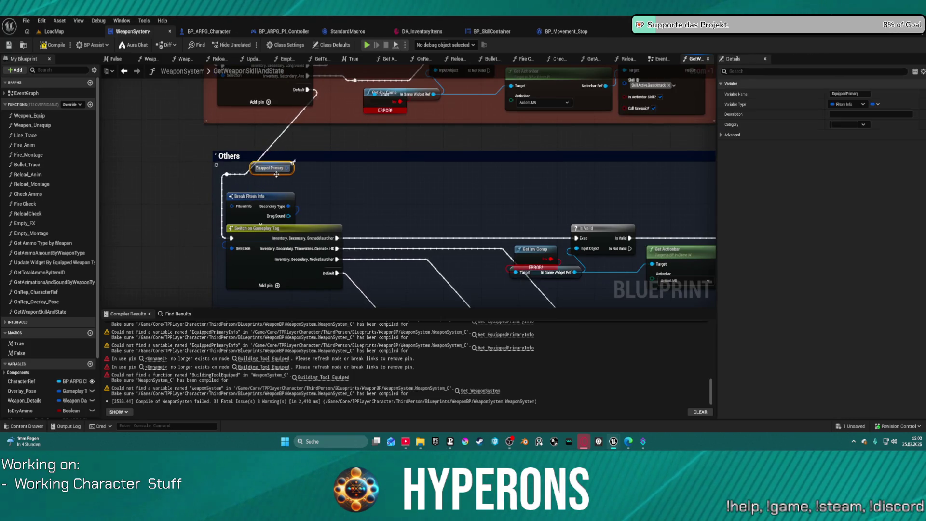
drag(288, 174, 234, 207)
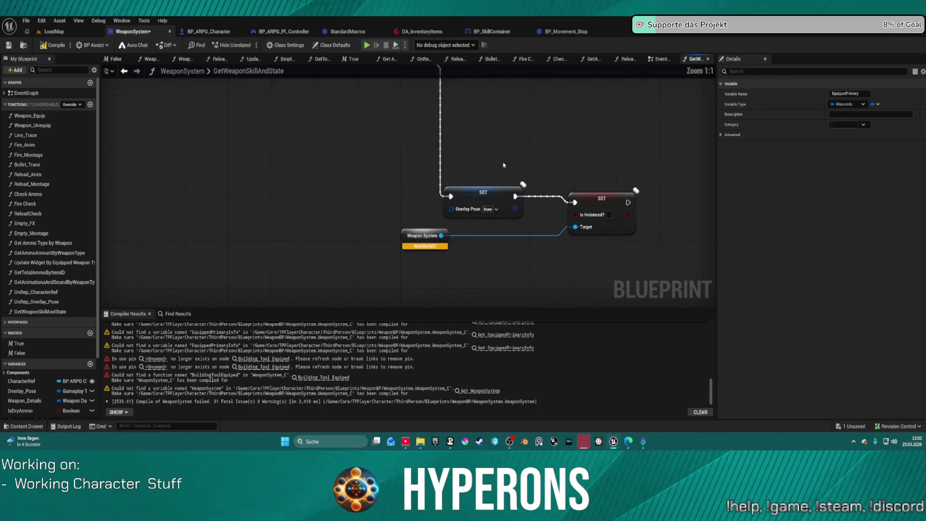
Step: Delete the broken Weapon System getter so Is Holstered? targets self
drag(504, 165, 423, 305)
mouse_move(386, 260)
mouse_down()
mouse_move(366, 165)
mouse_move(359, 215)
mouse_move(357, 198)
mouse_move(352, 207)
mouse_up()
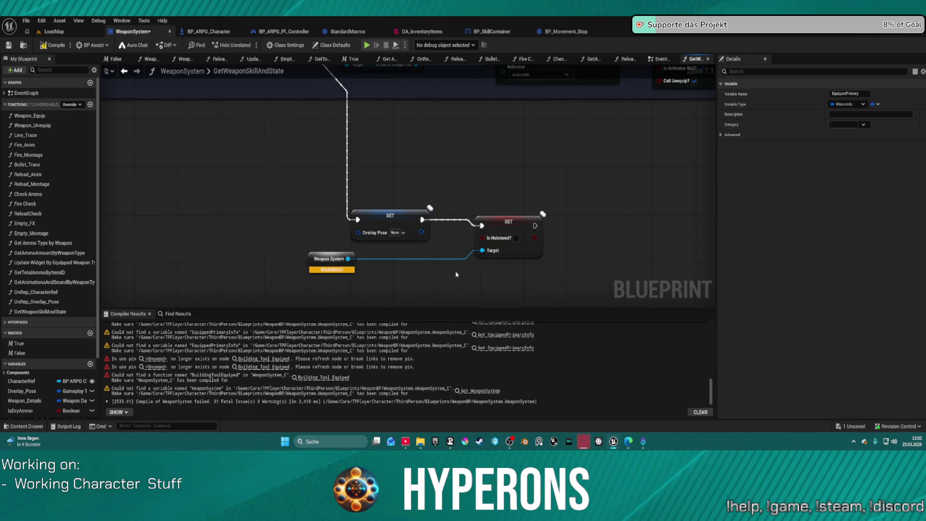
click(311, 258)
key(Delete)
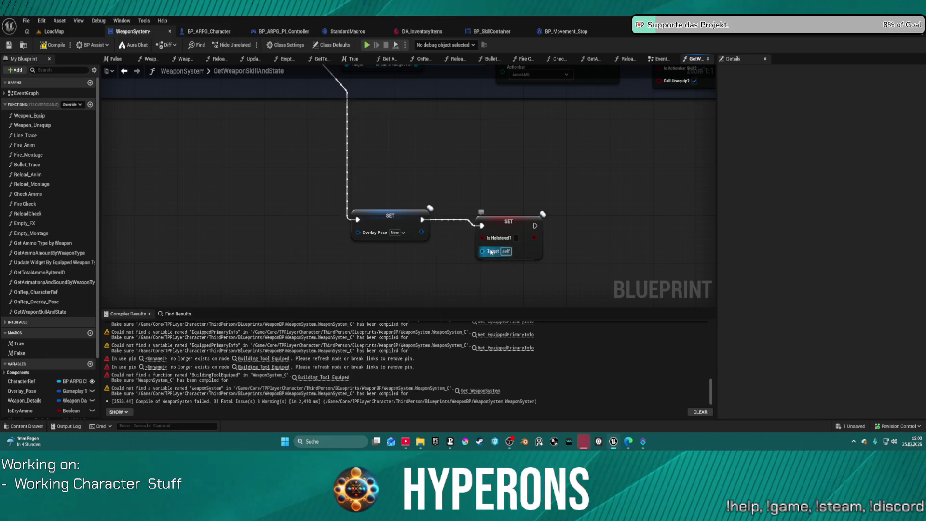
Step: Chain a Set Is Holstered node after the SET Overlay Pose node
drag(424, 220, 462, 198)
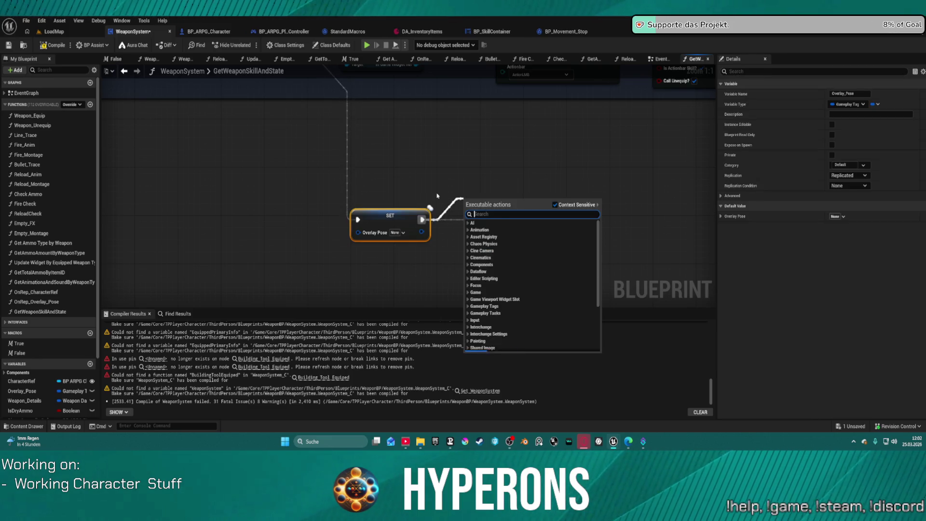
text(is hol)
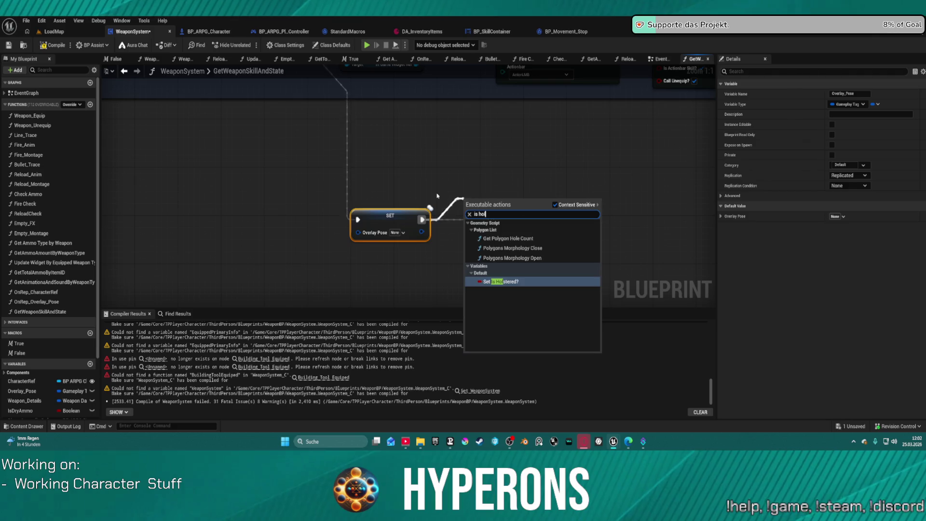
key(Return)
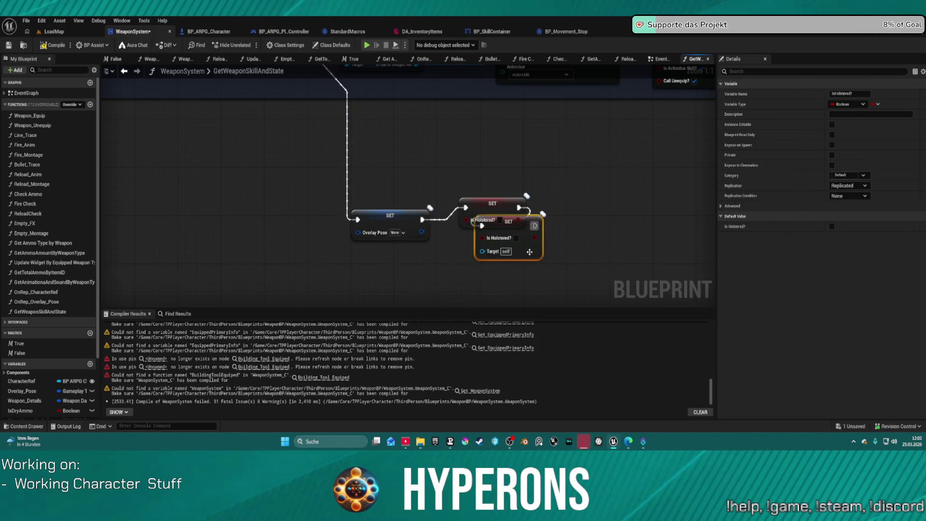
click(570, 182)
scroll(571, 182, down, 2)
scroll(571, 182, down, 4)
mouse_move(509, 145)
mouse_down()
mouse_move(463, 261)
mouse_move(449, 111)
mouse_move(399, 144)
mouse_up()
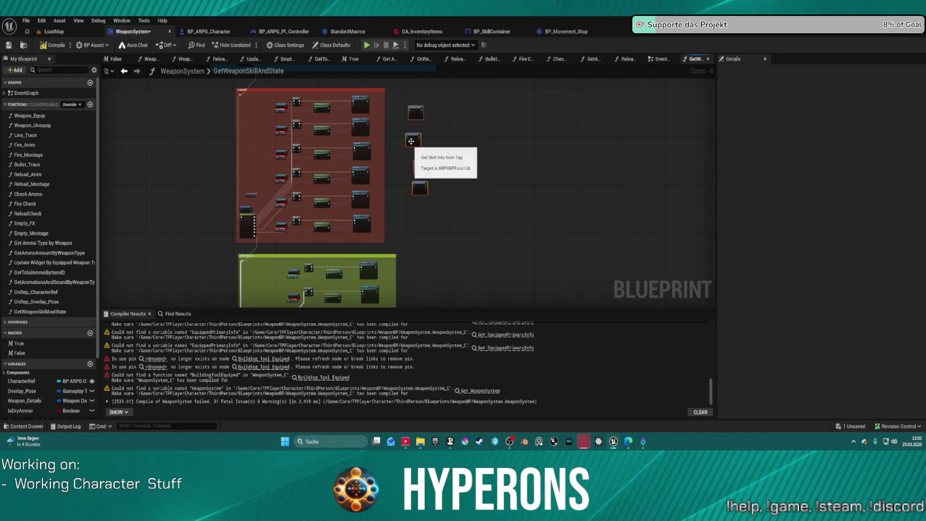
scroll(410, 144, up, 6)
scroll(490, 222, down, 1)
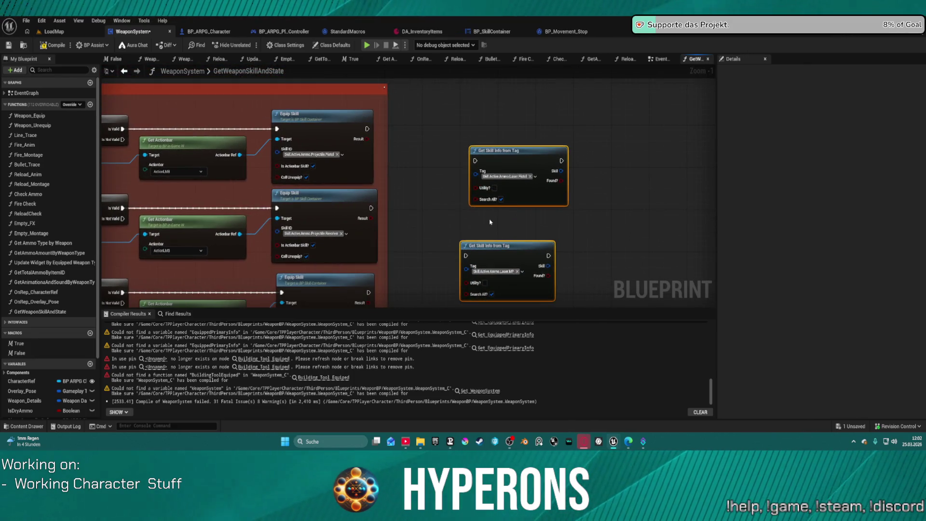
Step: Move the Get Skill Info from Tag nodes beside Equip Skill and give them the Pistol and Revolver tags
scroll(447, 132, down, 3)
mouse_move(448, 133)
mouse_down()
mouse_move(509, 283)
mouse_move(534, 253)
mouse_up()
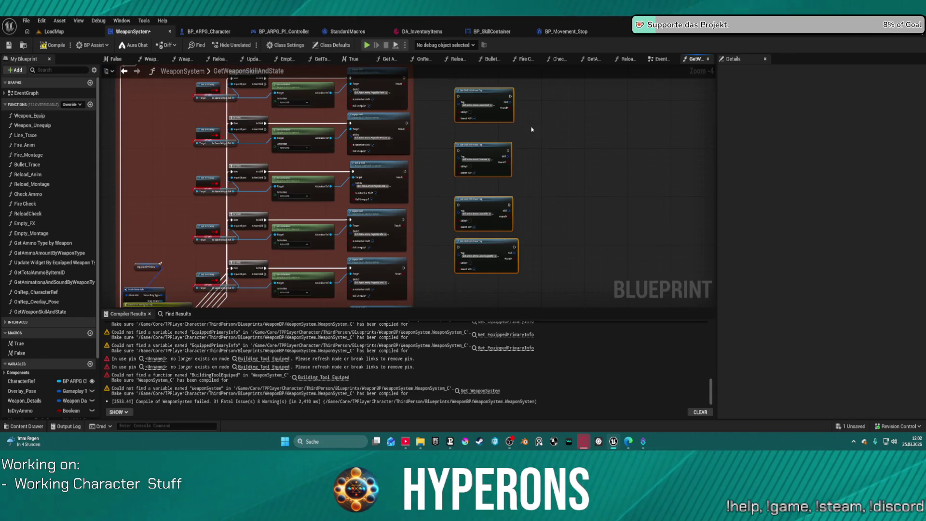
scroll(532, 129, down, 2)
scroll(549, 160, up, 6)
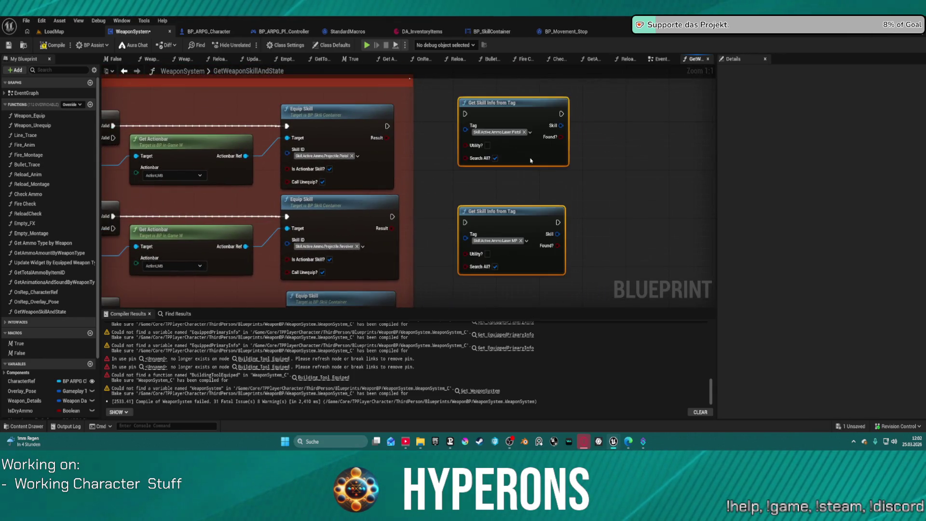
drag(530, 160, 520, 153)
key(ctrl+c)
key(ctrl+v)
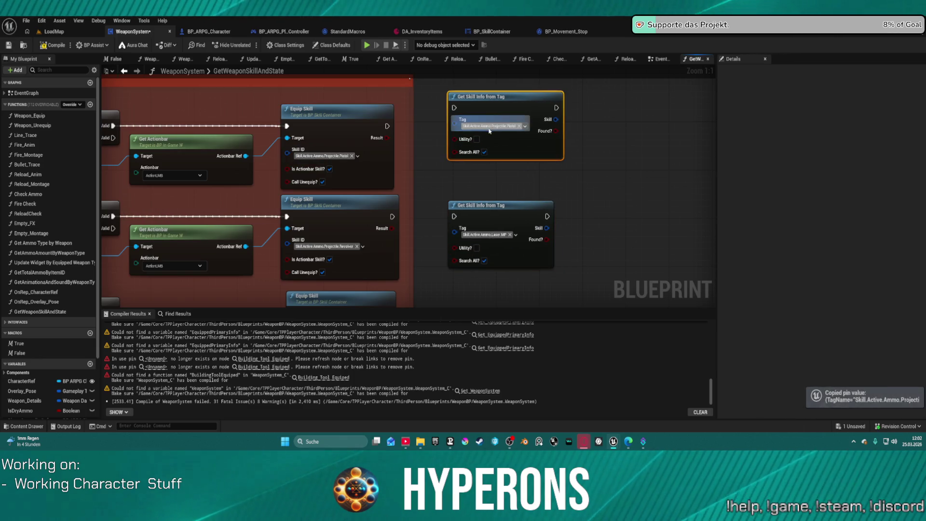
click(324, 247)
key(ctrl+c)
click(488, 235)
key(ctrl+v)
Step: Copy the MG and Rifle skill tags from Equip Skill into the next Get Skill Info nodes
drag(488, 234, 499, 67)
click(335, 172)
key(ctrl+c)
click(497, 172)
key(ctrl+v)
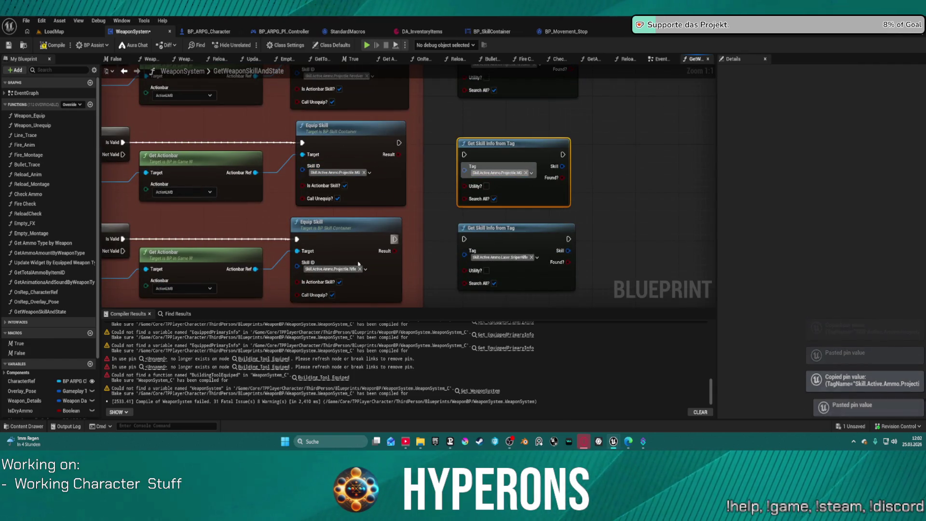
click(348, 269)
key(ctrl+c)
click(502, 257)
key(ctrl+v)
Step: Duplicate a Get Skill Info node for the Shotgun row and set its tag to Projectile Shotgun
drag(566, 266, 566, 119)
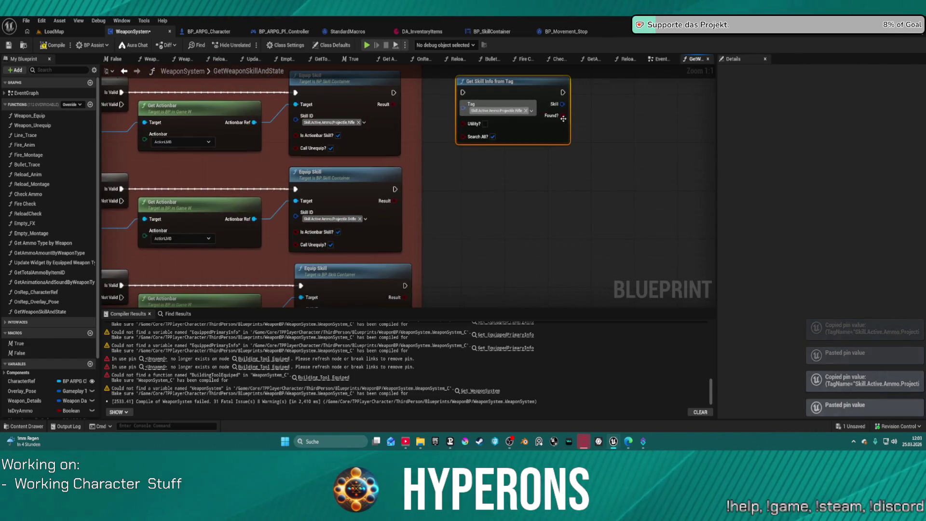
key(ctrl+c)
click(501, 227)
key(ctrl+v)
drag(494, 228, 485, 181)
key(ctrl+v)
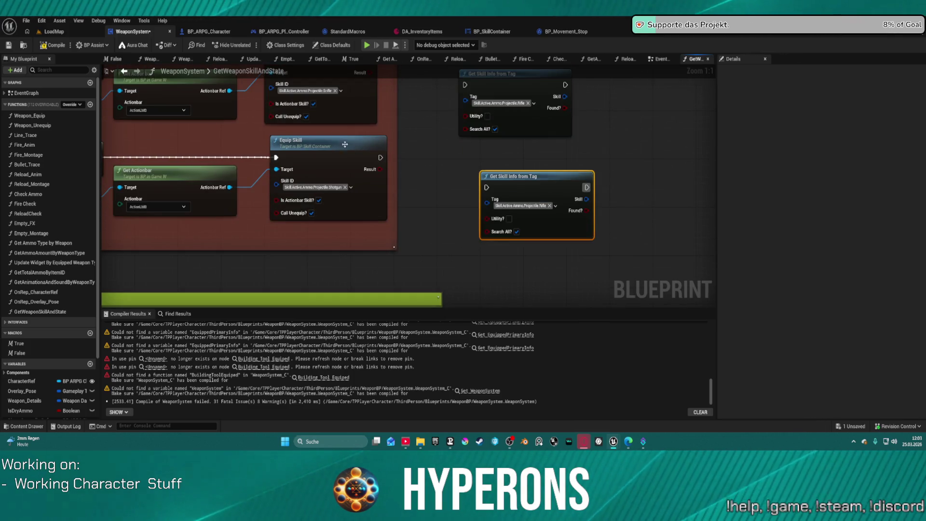
click(325, 94)
key(ctrl+c)
click(314, 186)
key(ctrl+v)
key(ctrl+c)
click(490, 199)
key(ctrl+v)
scroll(490, 199, down, 3)
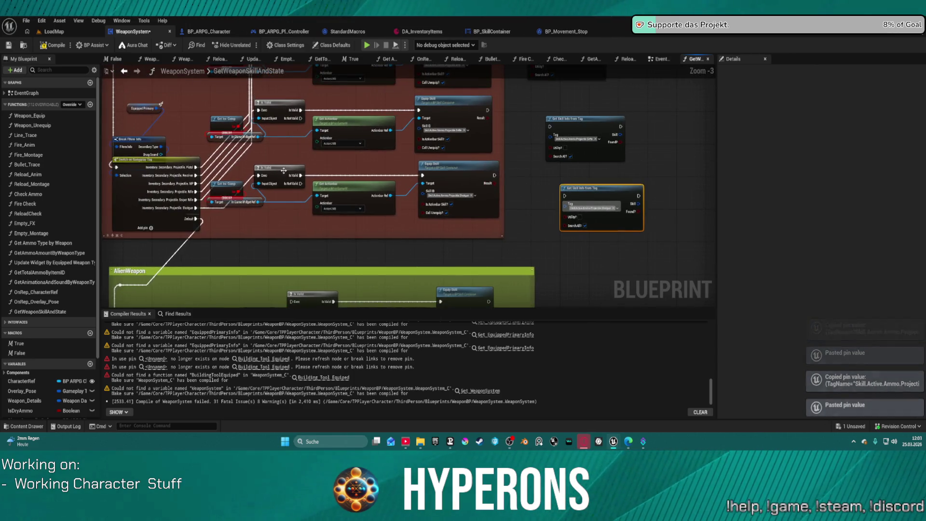
Step: Wire each Projectile Is Valid exec output straight into its Get Skill Info from Tag node
drag(258, 175, 305, 178)
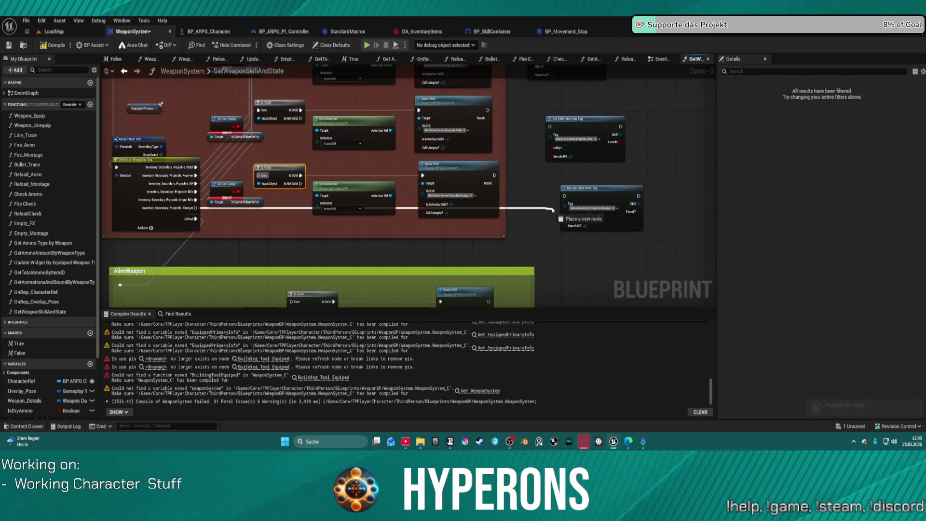
drag(565, 195, 565, 195)
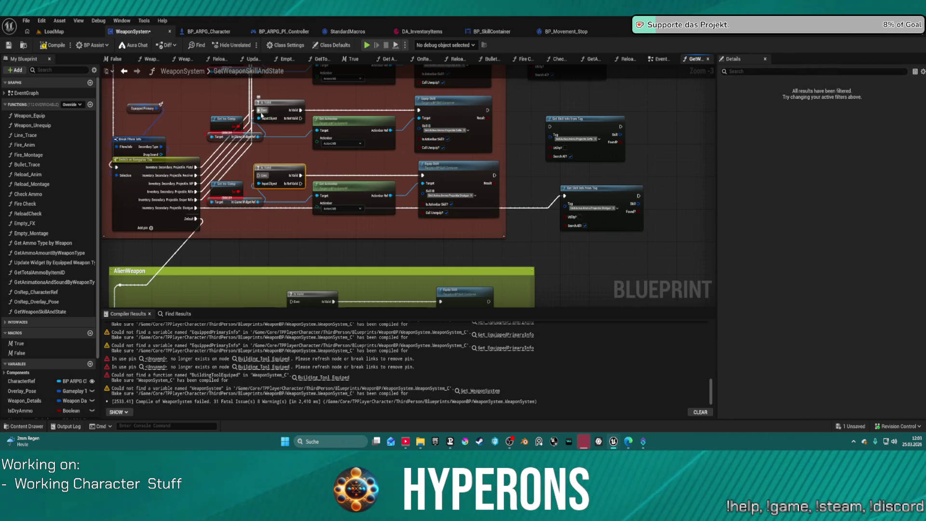
drag(261, 110, 551, 129)
drag(275, 206, 549, 206)
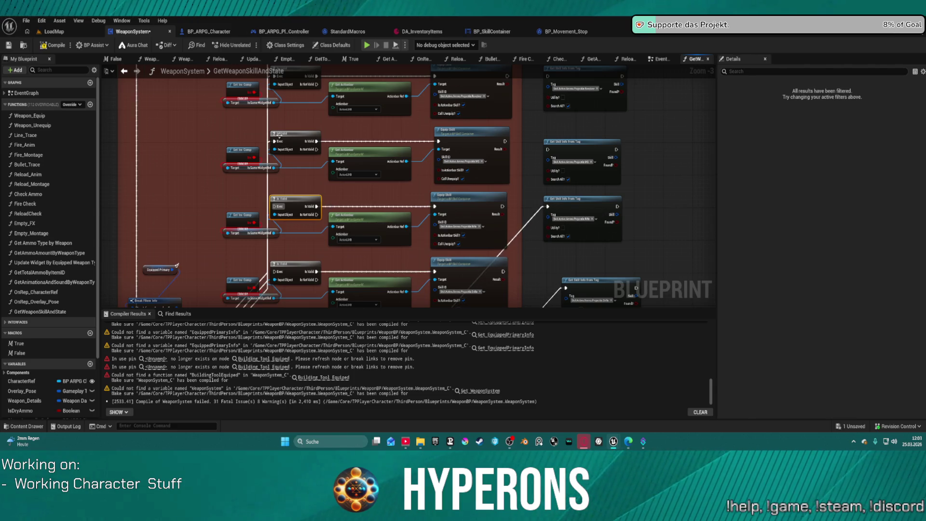
drag(274, 140, 547, 150)
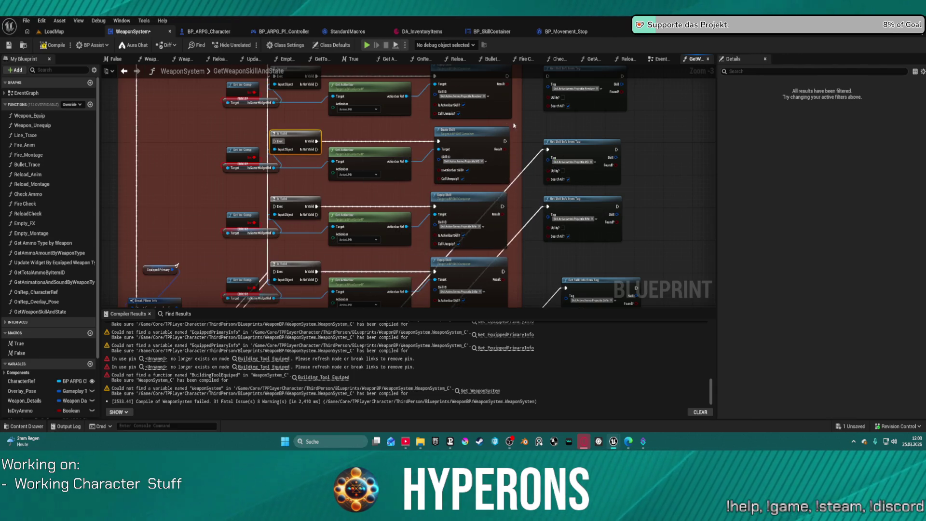
drag(289, 193, 562, 195)
mouse_move(289, 133)
mouse_down()
mouse_move(477, 145)
mouse_move(562, 122)
mouse_up()
Step: Delete the leftover Is Valid, lookup and Set nodes and widen the Projectile comment
scroll(282, 137, down, 2)
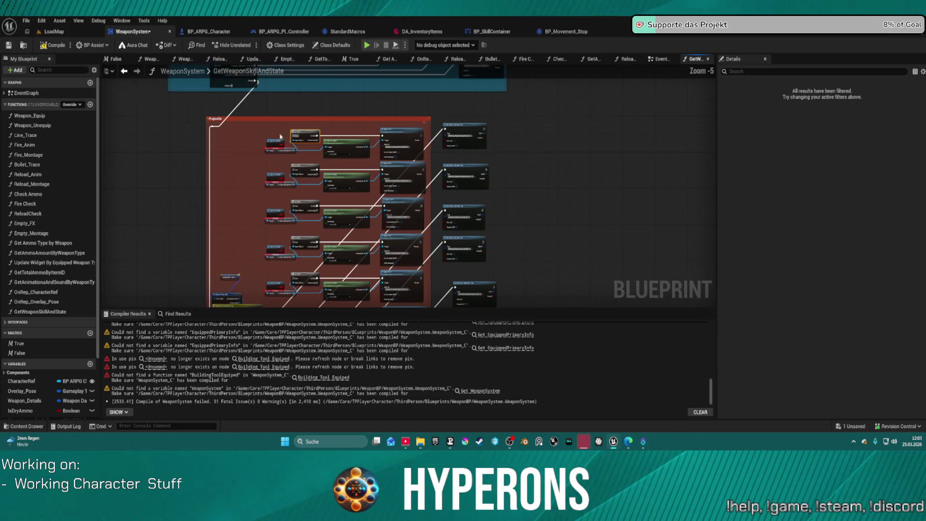
mouse_move(265, 128)
mouse_down()
mouse_move(425, 195)
mouse_move(415, 301)
mouse_move(409, 262)
mouse_move(418, 267)
mouse_up()
key(Delete)
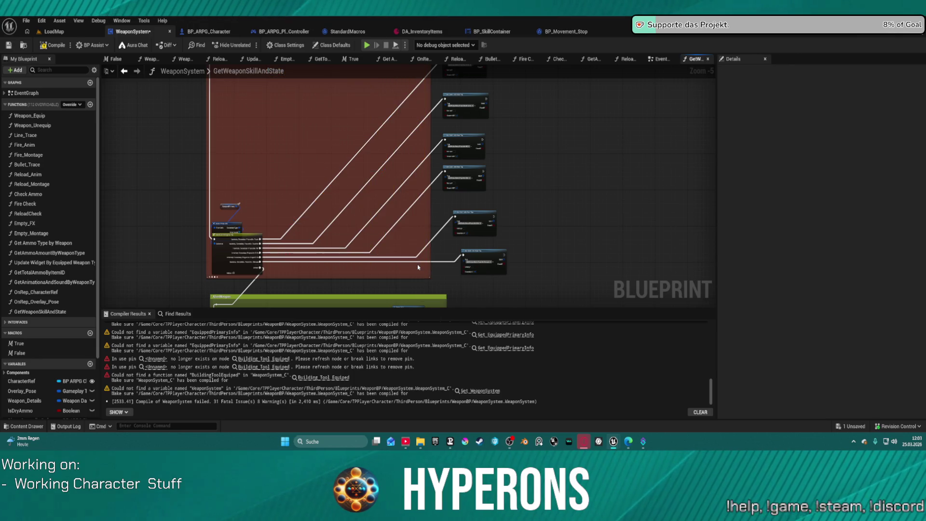
scroll(537, 229, down, 1)
drag(467, 226, 502, 227)
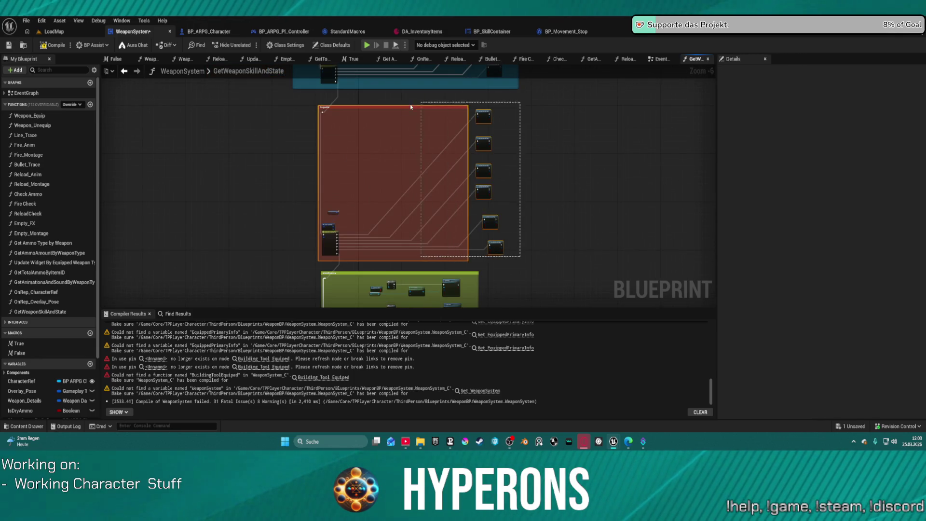
Step: Place four copied Get Skill Info from Tag nodes beside the green AlienWeapon group's Equip Skill calls
scroll(339, 186, up, 3)
drag(366, 151, 344, 63)
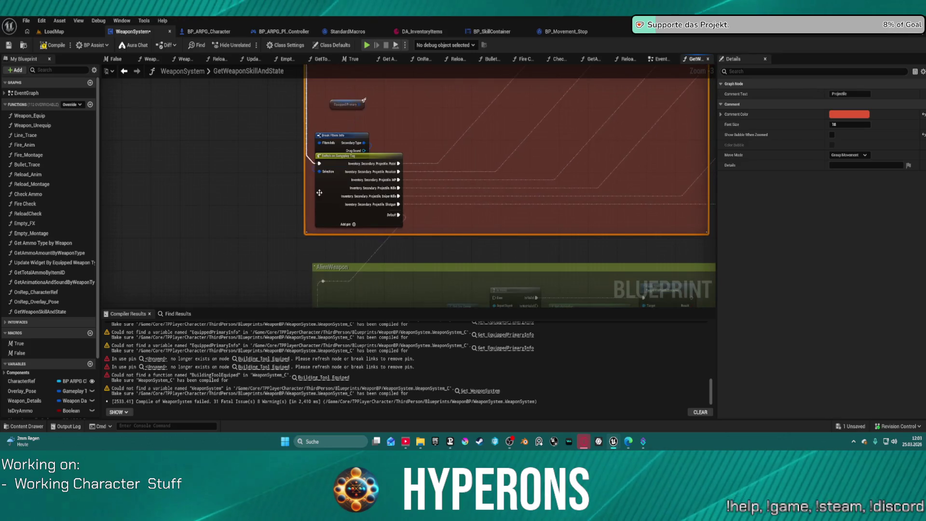
scroll(550, 166, down, 4)
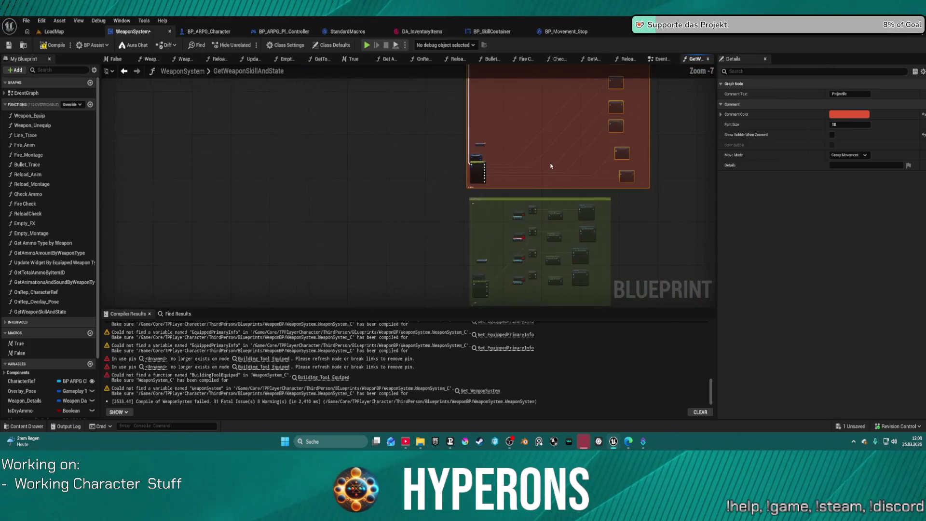
click(593, 197)
scroll(585, 190, down, 1)
drag(585, 190, 539, 113)
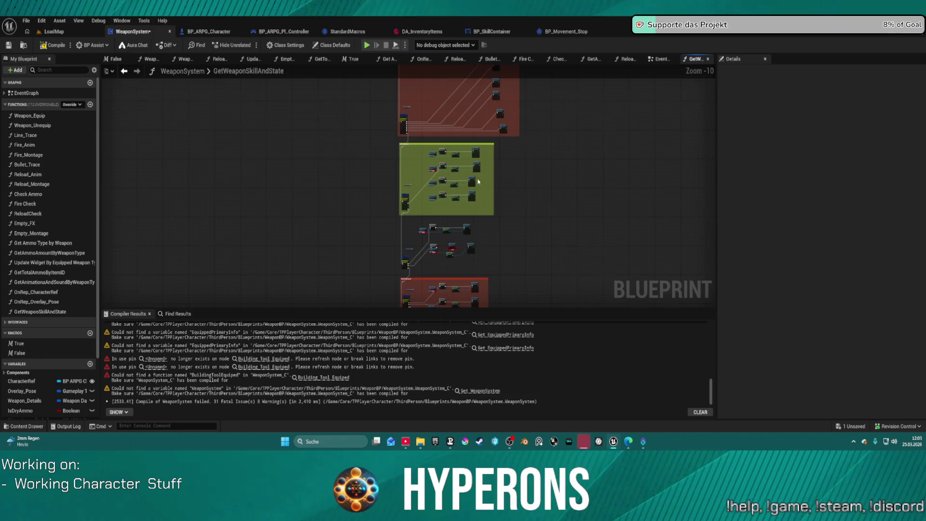
scroll(532, 177, up, 5)
scroll(532, 176, down, 3)
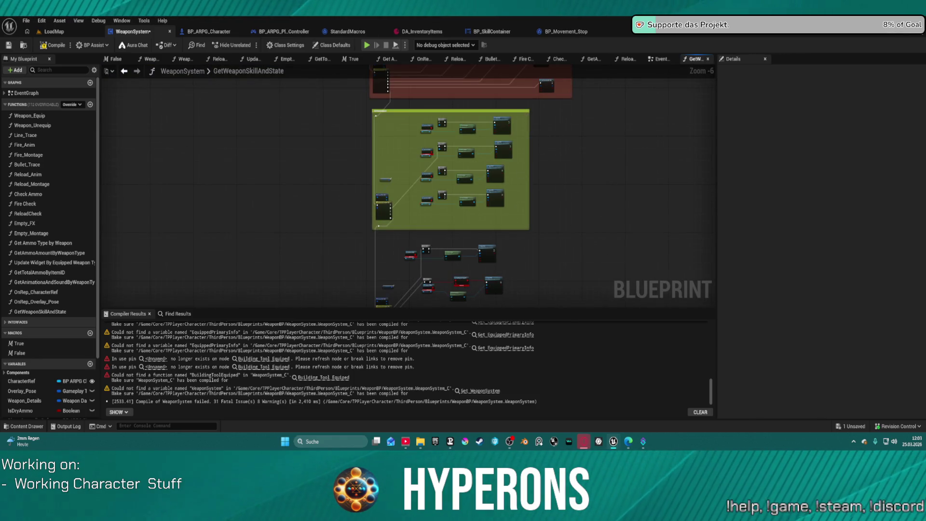
right_click(548, 131)
key(ctrl+v)
key(Escape)
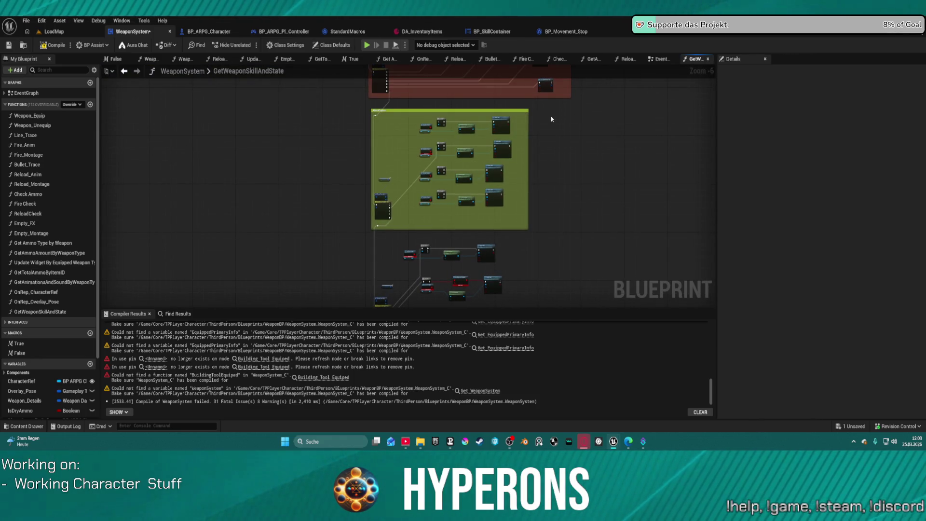
drag(559, 121, 511, 252)
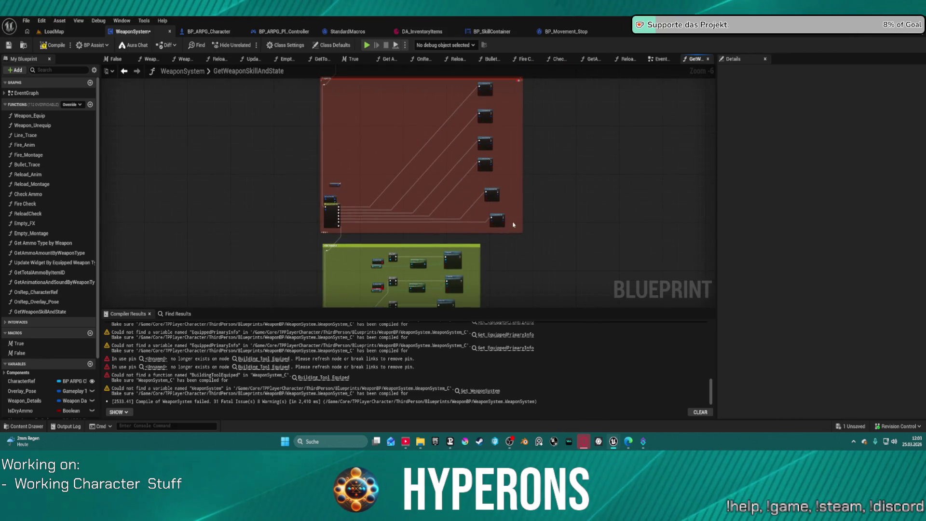
mouse_move(481, 141)
mouse_down()
mouse_move(484, 155)
mouse_move(485, 145)
mouse_move(502, 149)
mouse_move(482, 154)
mouse_up()
scroll(490, 152, up, 5)
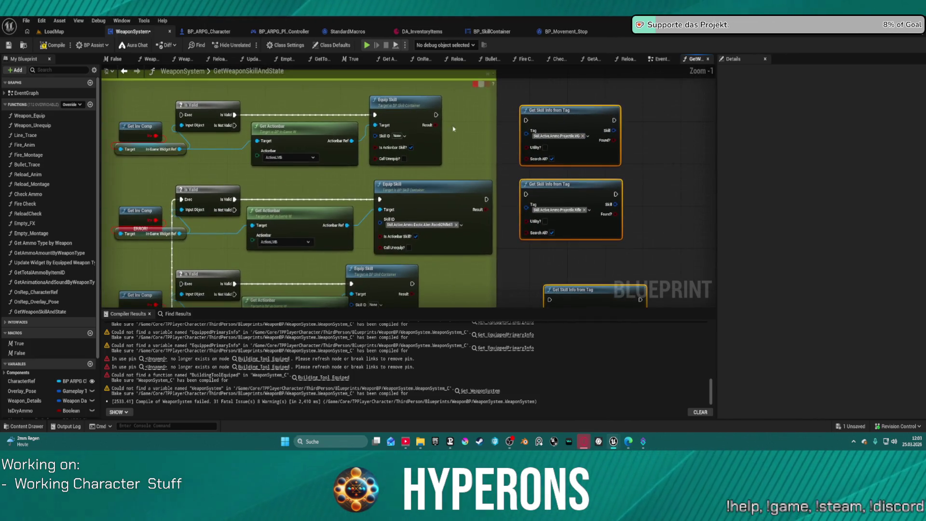
Step: Paste the Equip Skill tag into a lookup node and connect the switch's Rifle output to it
key(ctrl+c)
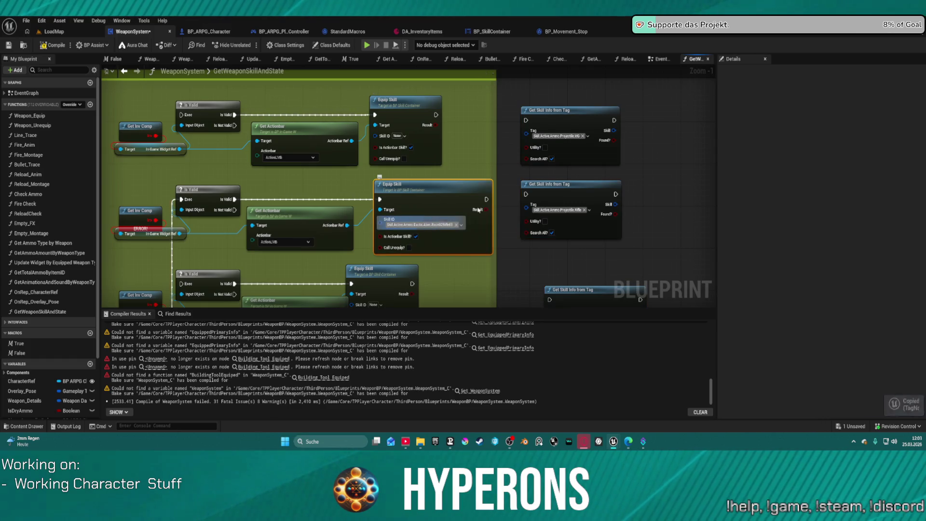
key(ctrl+v)
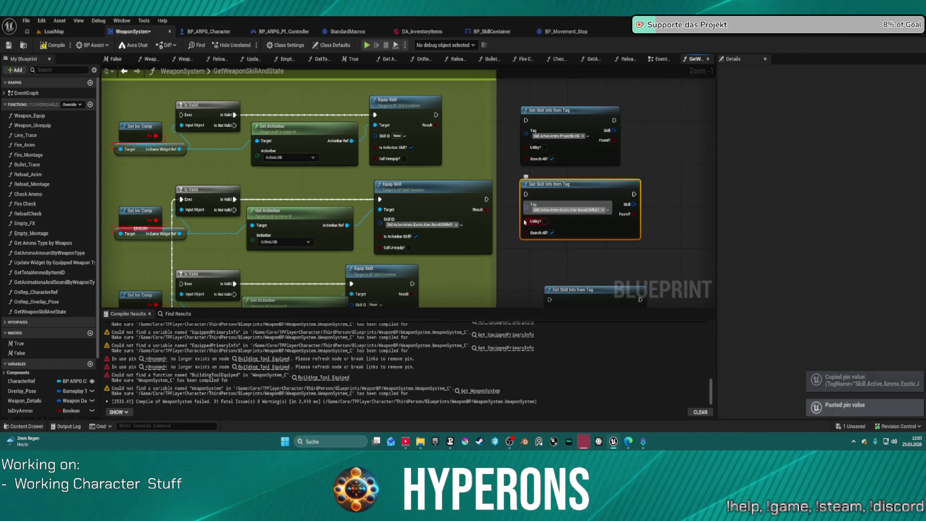
scroll(478, 249, down, 5)
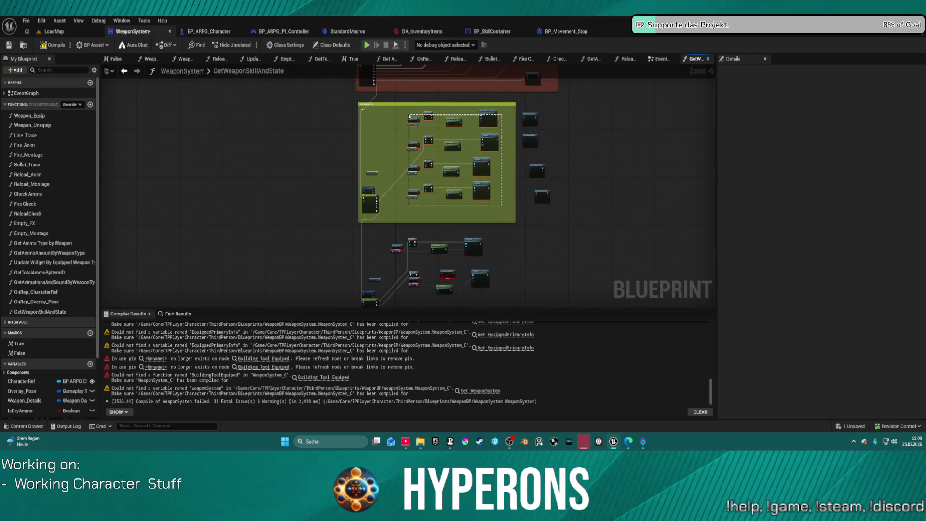
scroll(382, 197, up, 4)
mouse_move(420, 229)
mouse_down()
mouse_move(548, 169)
mouse_move(648, 83)
mouse_move(393, 205)
mouse_up()
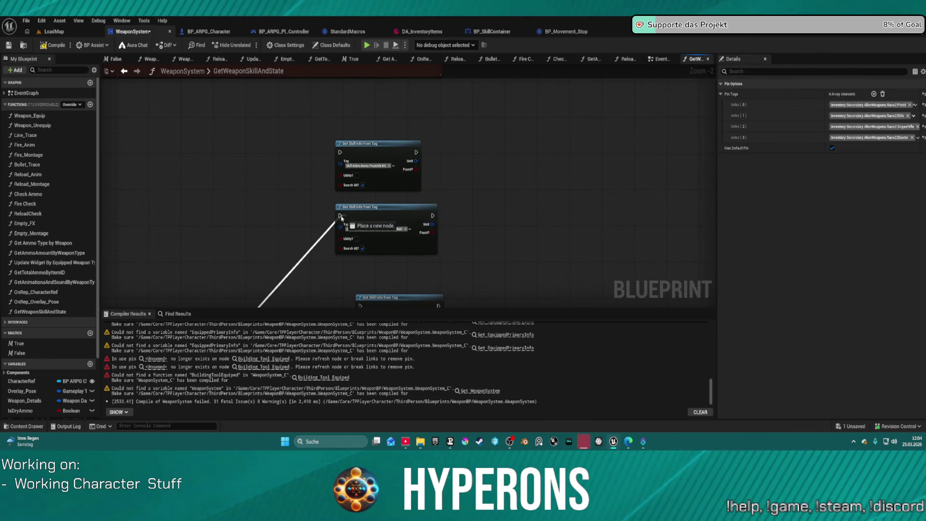
drag(340, 217, 340, 216)
Step: Adjust the AlienWeapon comment around its nodes and select the two Get Skill Info nodes near Mining Laser
scroll(295, 213, down, 4)
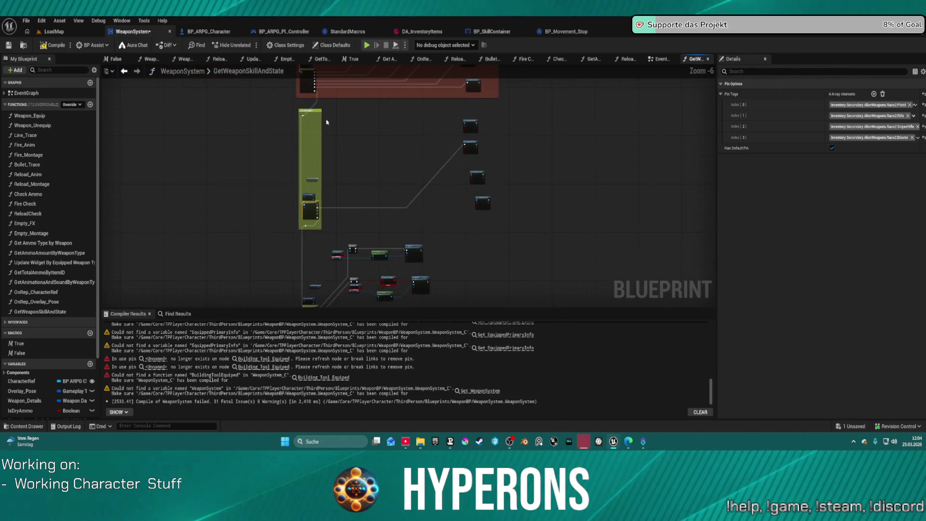
drag(352, 178, 502, 224)
scroll(336, 221, up, 4)
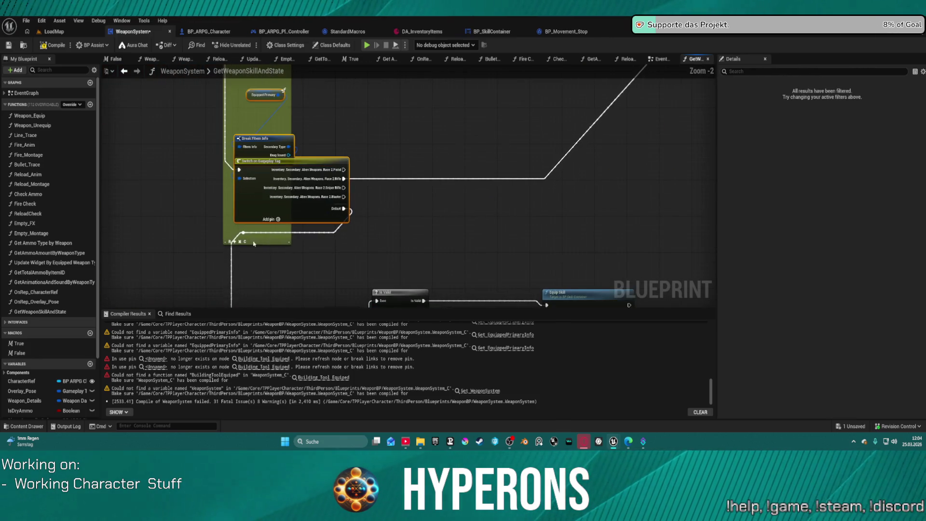
key(c)
scroll(479, 146, down, 4)
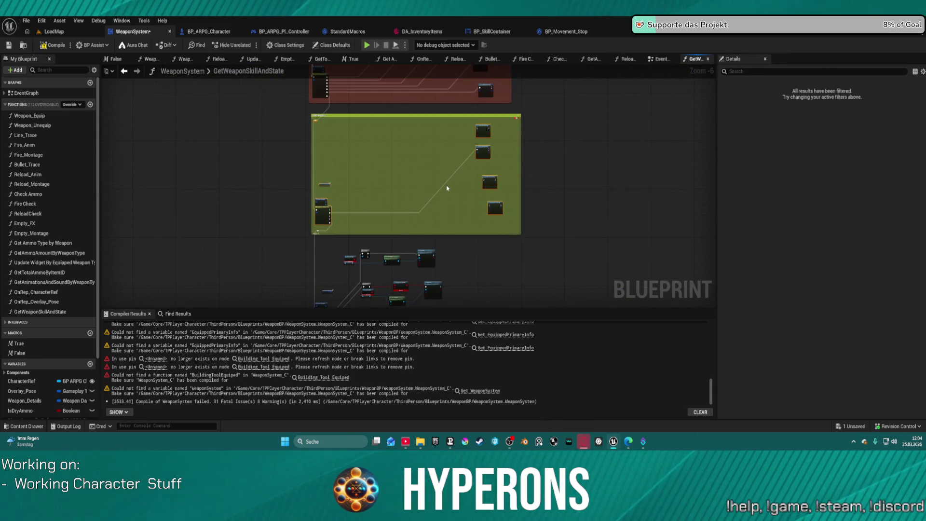
key(ctrl+z)
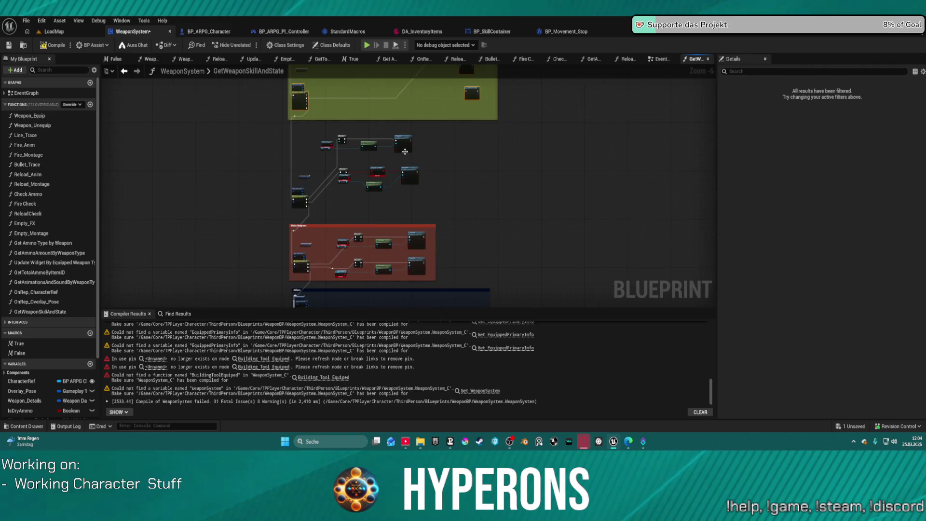
scroll(517, 140, up, 4)
mouse_move(571, 140)
mouse_down()
mouse_move(514, 221)
mouse_move(499, 219)
mouse_up()
scroll(571, 140, down, 5)
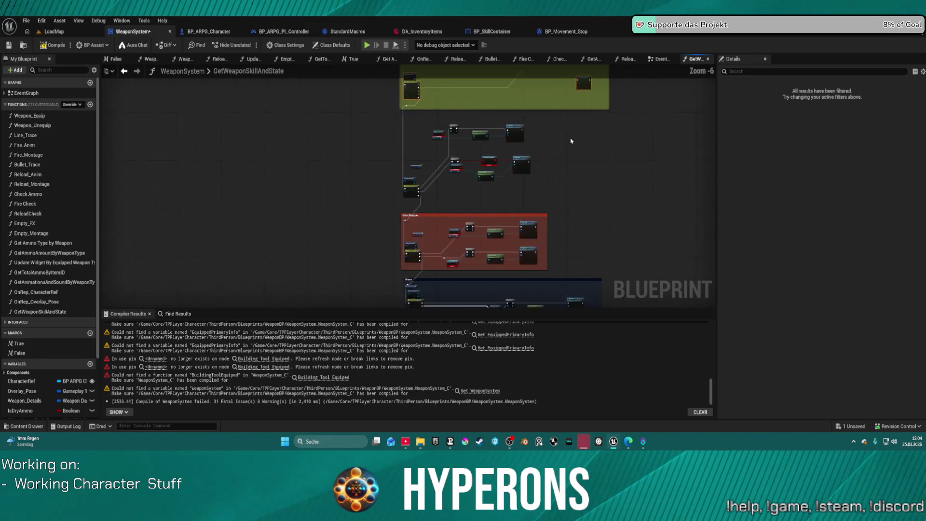
drag(547, 123, 546, 123)
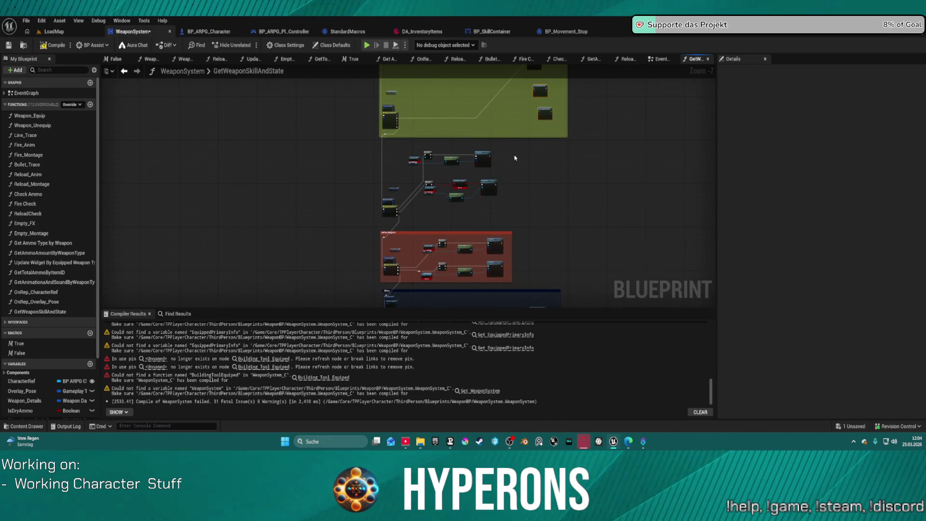
scroll(520, 171, up, 8)
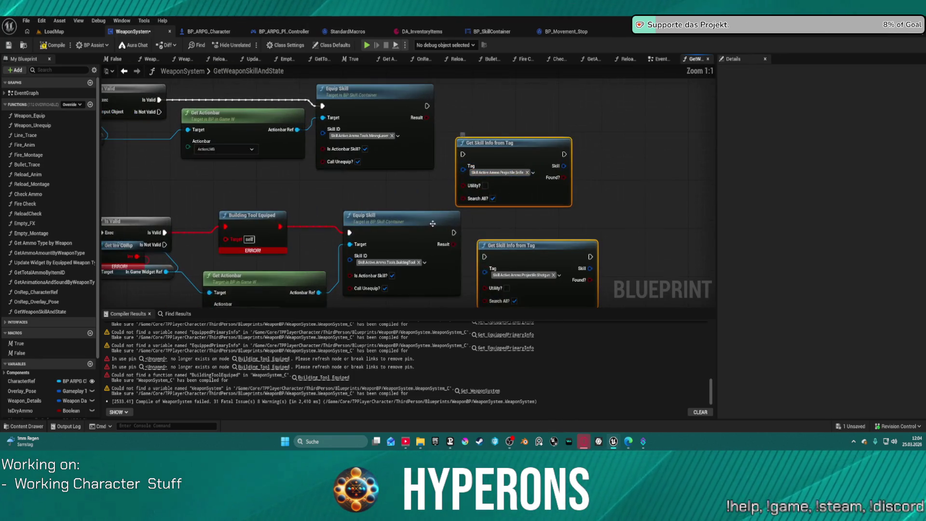
Step: Copy the Building Tool and Mining Laser skill tags into the lower and upper Get Skill Info nodes
click(387, 254)
key(ctrl+c)
click(521, 257)
key(ctrl+v)
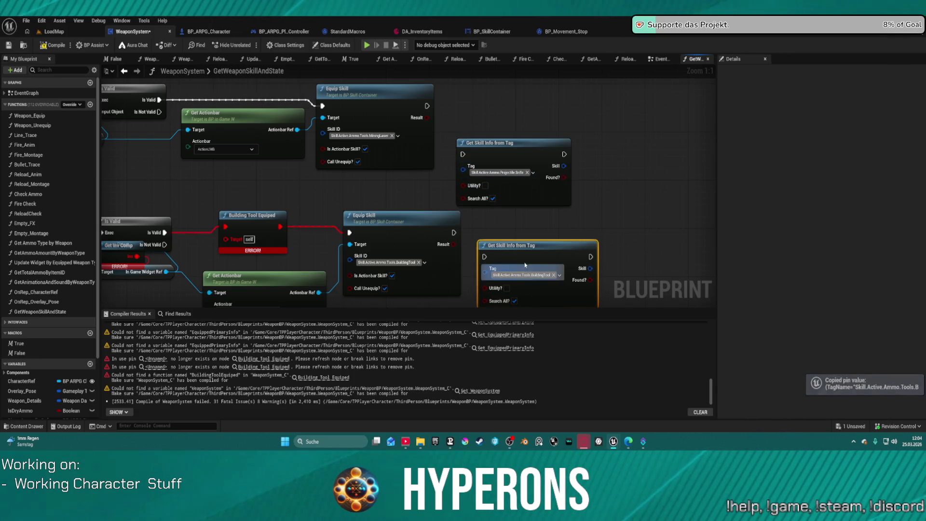
click(359, 129)
key(ctrl+c)
click(504, 172)
key(ctrl+v)
key(ctrl+v)
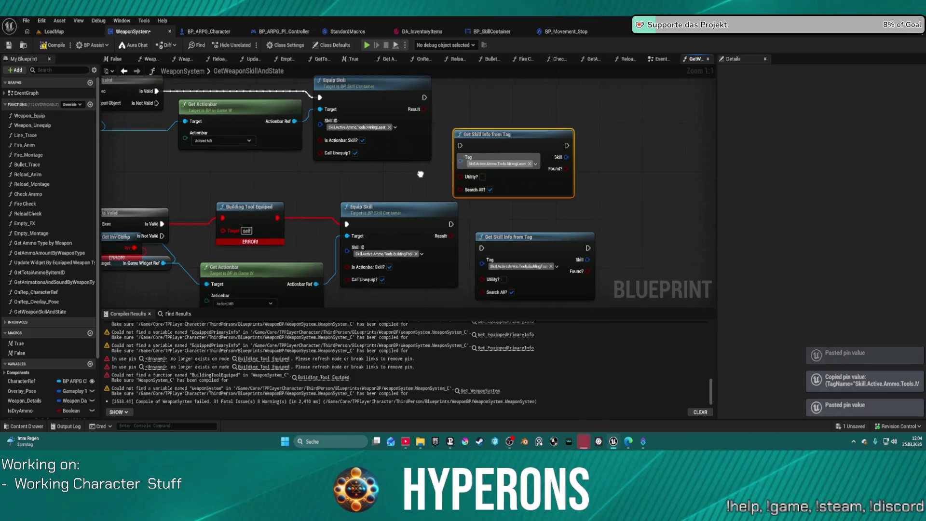
Step: Reroute the exec links into Get Skill Info and remove the old Is Valid and Equip Skill nodes
scroll(187, 115, down, 1)
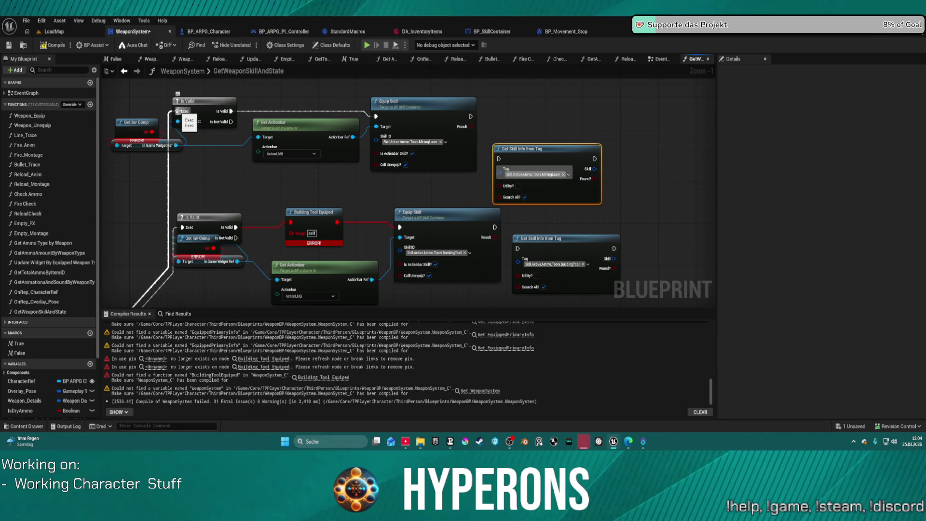
drag(183, 112, 499, 159)
mouse_move(174, 181)
mouse_down()
mouse_move(337, 203)
mouse_move(508, 205)
mouse_up()
drag(325, 176, 388, 200)
mouse_move(210, 100)
mouse_down()
mouse_move(431, 224)
mouse_move(529, 306)
mouse_move(529, 279)
mouse_up()
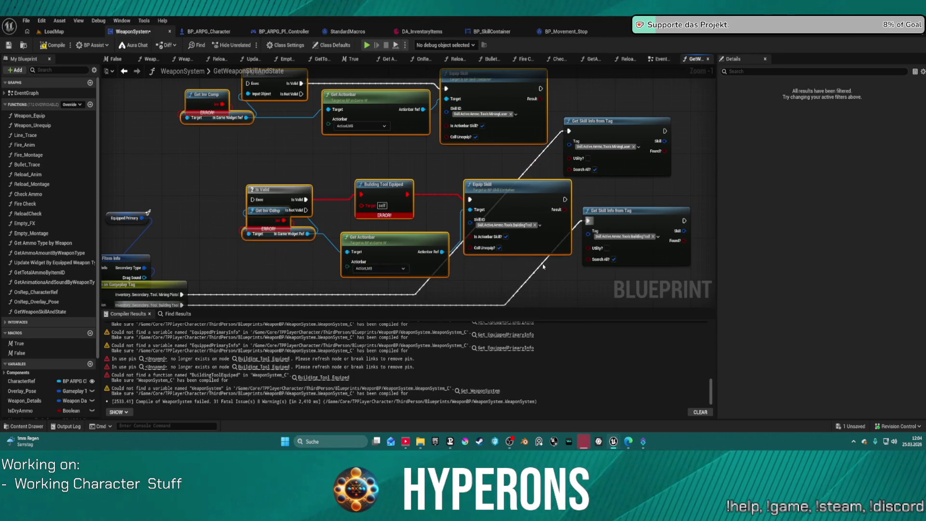
scroll(545, 261, down, 3)
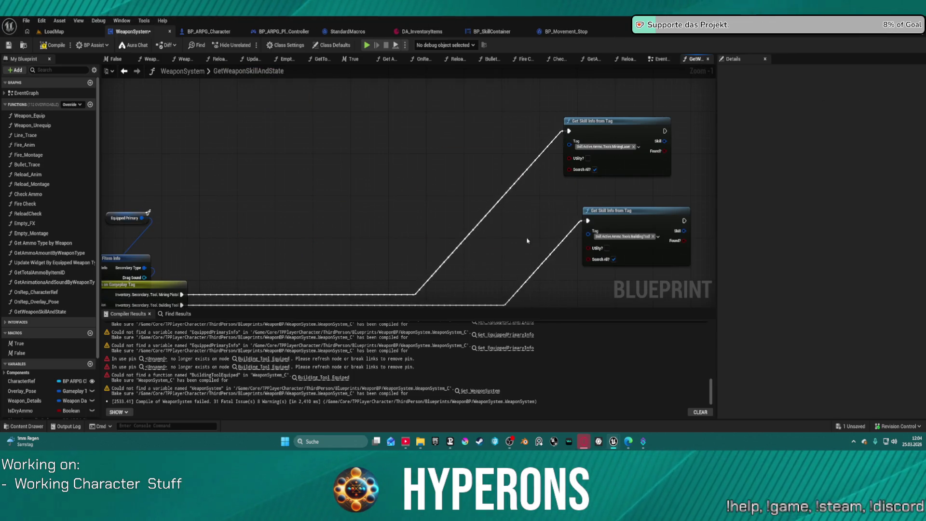
mouse_move(446, 193)
mouse_down()
mouse_move(438, 120)
mouse_move(461, 140)
mouse_up()
drag(554, 148, 523, 160)
drag(496, 189, 496, 131)
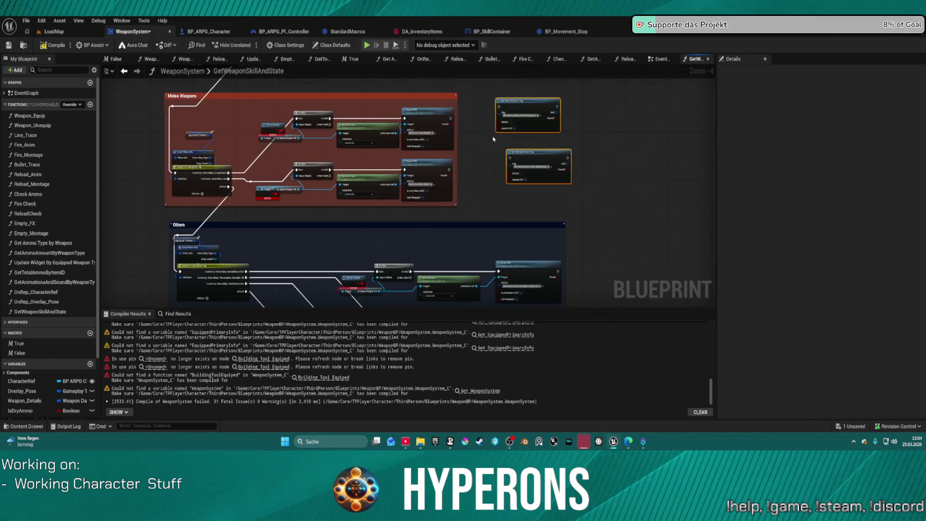
scroll(506, 178, up, 3)
click(381, 172)
key(ctrl+c)
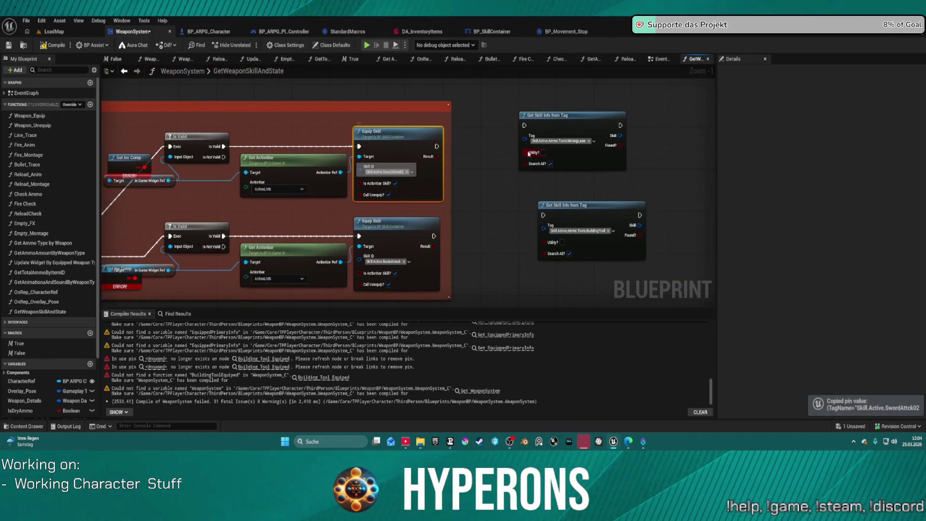
click(566, 142)
key(ctrl+v)
click(384, 262)
key(ctrl+c)
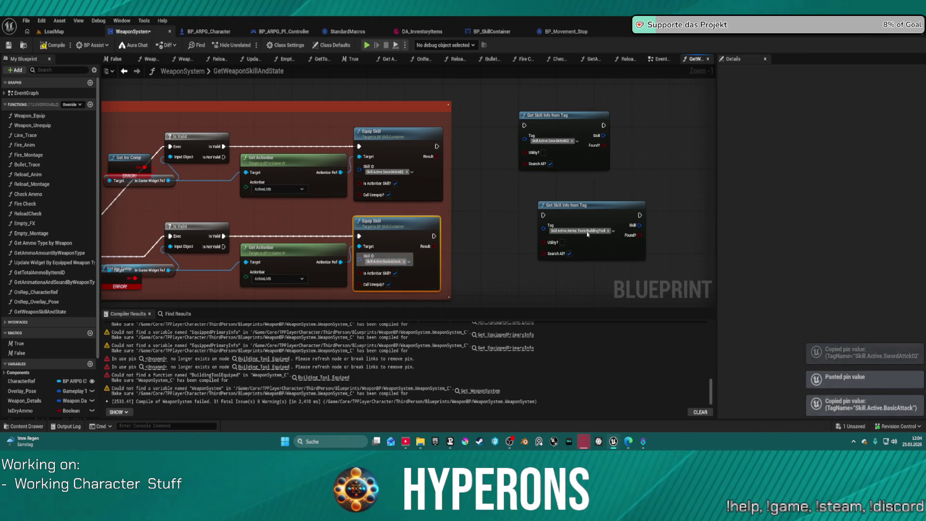
click(569, 230)
key(ctrl+v)
drag(467, 218, 601, 207)
mouse_move(298, 137)
mouse_down()
mouse_move(487, 192)
mouse_move(656, 114)
mouse_up()
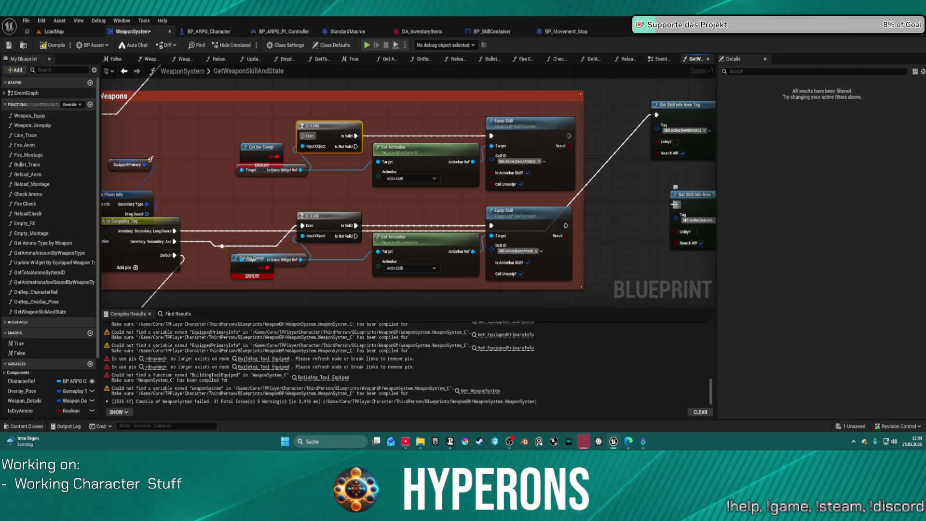
mouse_move(304, 226)
mouse_down()
mouse_move(337, 234)
mouse_move(663, 211)
mouse_up()
mouse_move(230, 134)
mouse_down()
mouse_move(366, 207)
mouse_move(576, 287)
mouse_up()
key(Delete)
scroll(565, 225, down, 2)
mouse_move(564, 124)
mouse_down()
mouse_move(679, 212)
mouse_move(494, 210)
mouse_up()
mouse_move(567, 110)
mouse_down()
mouse_move(289, 251)
mouse_move(199, 274)
mouse_up()
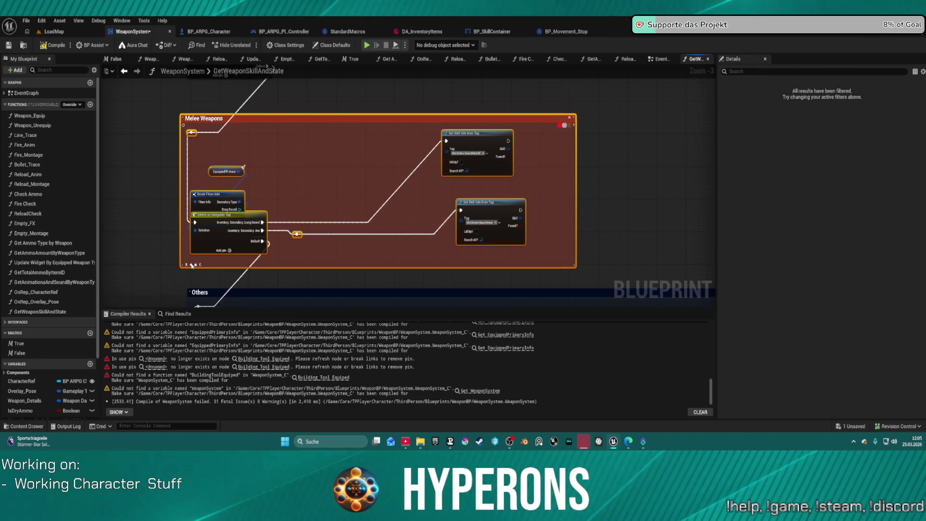
scroll(352, 254, down, 3)
scroll(385, 216, up, 1)
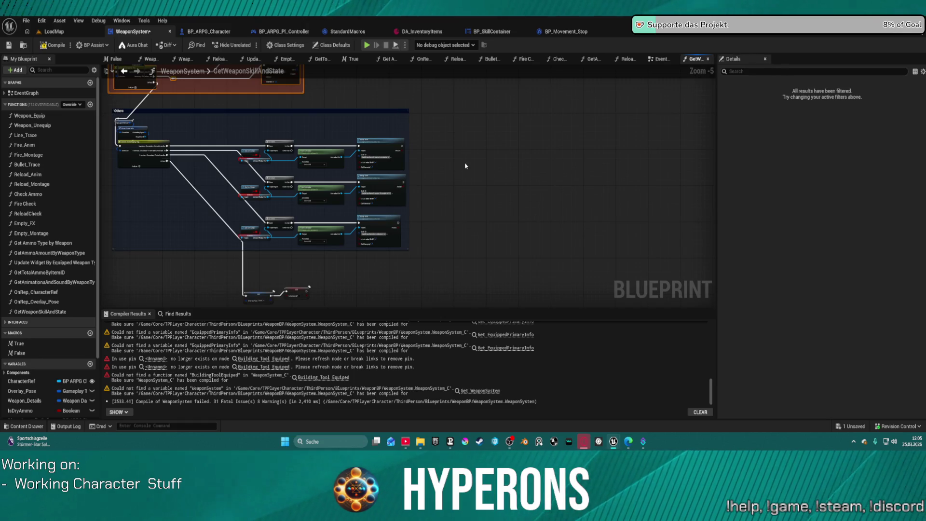
Step: Copy the red group's Get Skill Info from Tag nodes and paste three beside the Others group's Equip Skill rows
click(459, 150)
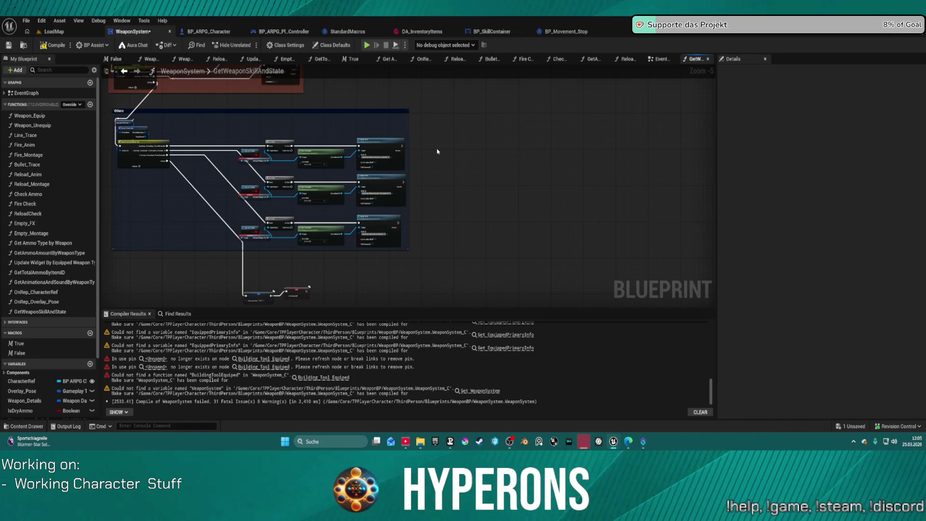
scroll(437, 150, down, 2)
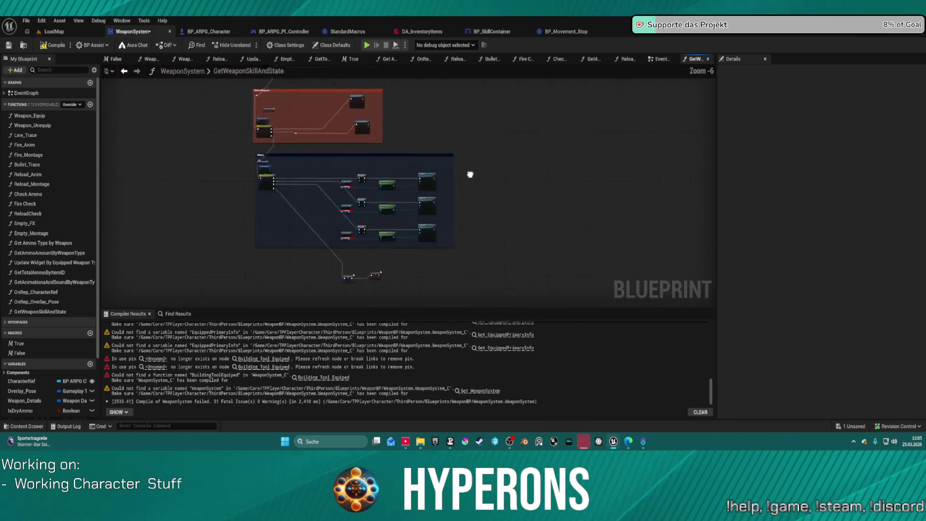
drag(364, 106, 430, 142)
key(ctrl+c)
key(ctrl+v)
key(ctrl+v)
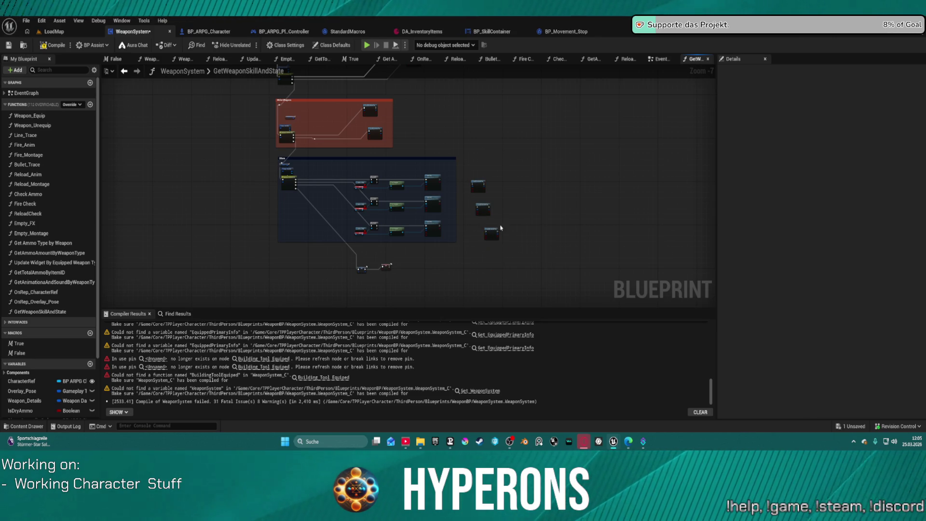
scroll(500, 231, up, 5)
right_click(359, 263)
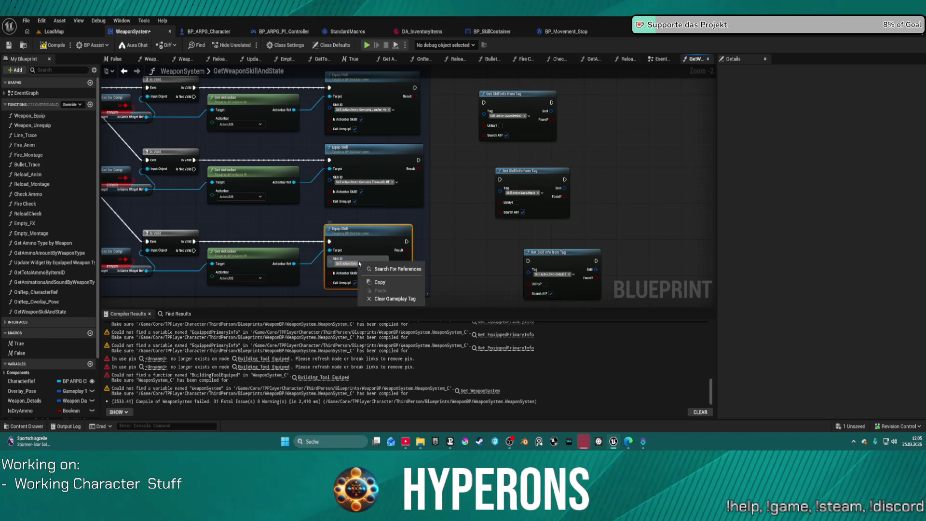
Step: Copy the Rocket, HE Grenade and Grenade Launcher tags from the Equip Skill nodes into the matching Get Skill Info lookups
click(380, 282)
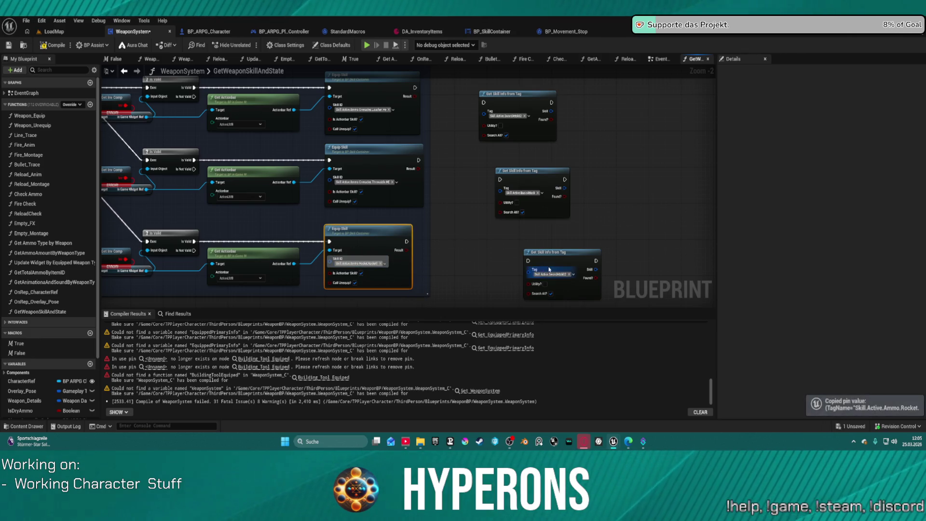
right_click(559, 274)
click(581, 301)
right_click(365, 182)
click(385, 200)
right_click(531, 193)
click(552, 220)
click(413, 116)
right_click(507, 116)
click(528, 143)
click(247, 108)
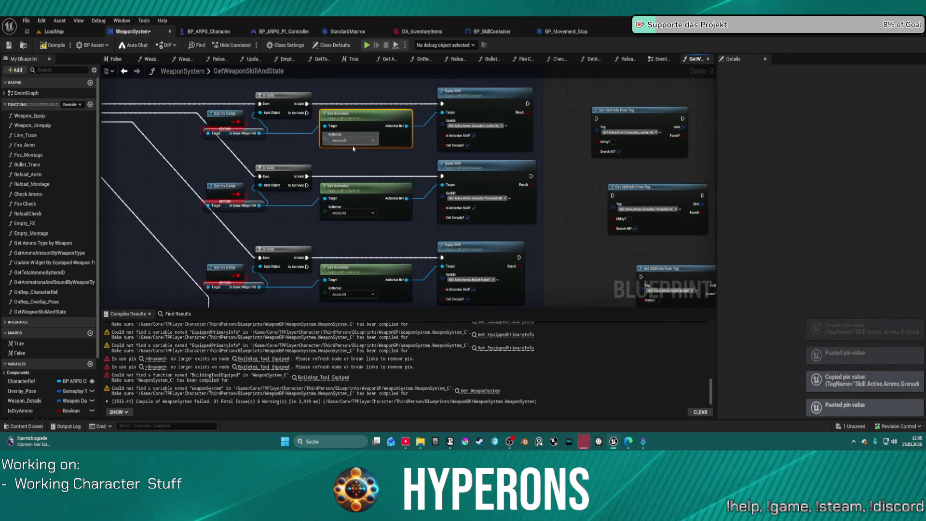
Step: Move the Is Valid nodes aside and wire execution into the three Get Skill Info nodes
ctrl+click(259, 103)
mouse_move(258, 103)
mouse_down()
mouse_move(428, 111)
mouse_move(287, 101)
mouse_up()
click(289, 101)
drag(528, 104, 597, 119)
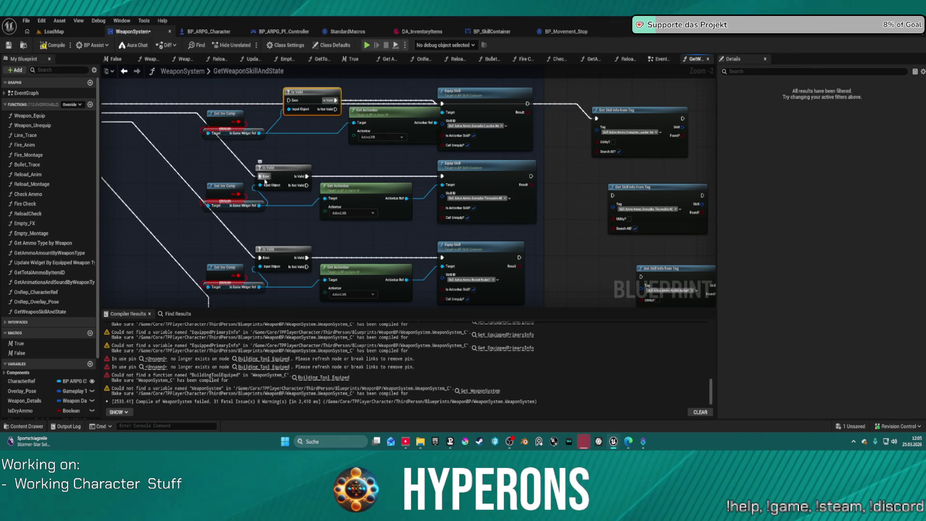
click(270, 169)
drag(527, 103, 612, 196)
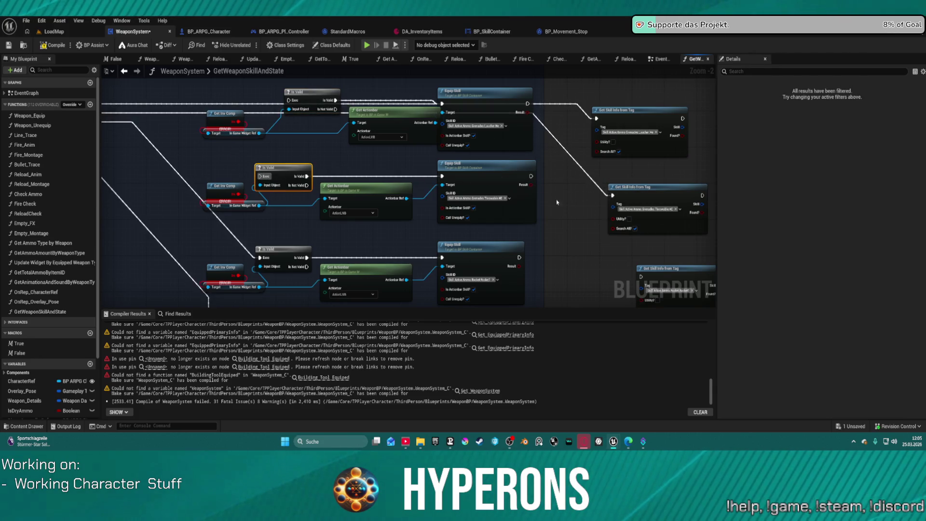
drag(412, 211, 412, 153)
key(ctrl+z)
click(270, 191)
mouse_move(523, 118)
mouse_down()
mouse_move(625, 225)
mouse_move(633, 218)
mouse_up()
scroll(397, 177, down, 1)
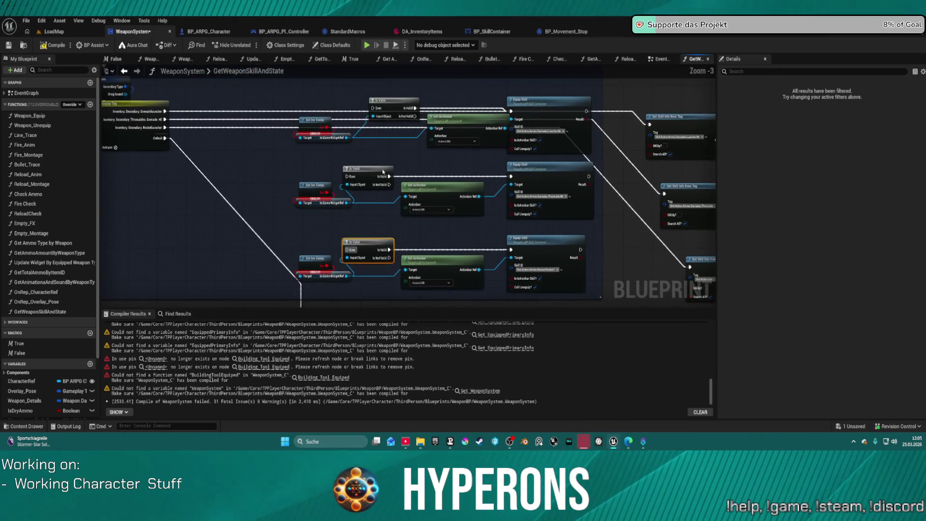
Step: Delete the three old Equip Skill rows and move the three lookup nodes into the blue group
mouse_move(314, 112)
mouse_down()
mouse_move(486, 291)
mouse_move(596, 294)
mouse_up()
key(Delete)
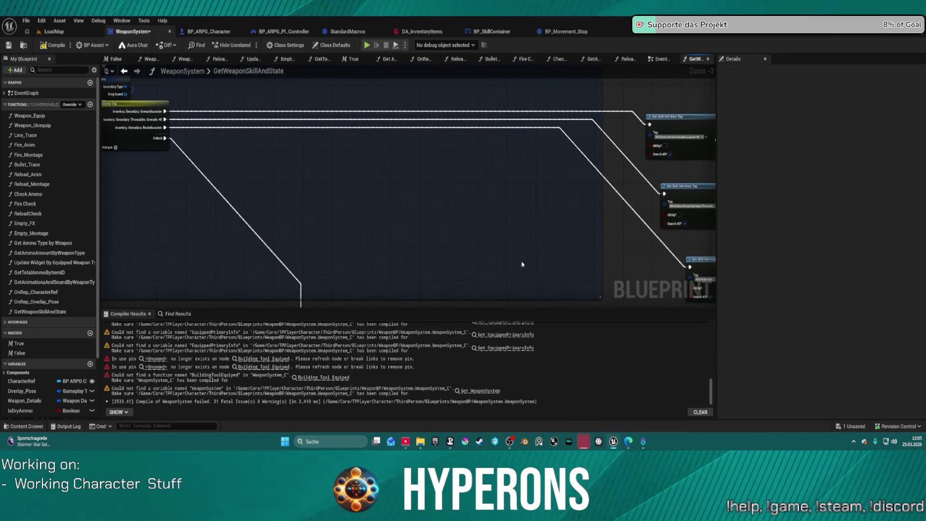
scroll(472, 222, down, 3)
scroll(472, 222, down, 1)
drag(614, 250, 544, 189)
mouse_move(579, 237)
mouse_down()
mouse_move(531, 221)
mouse_move(470, 227)
mouse_up()
scroll(358, 259, up, 4)
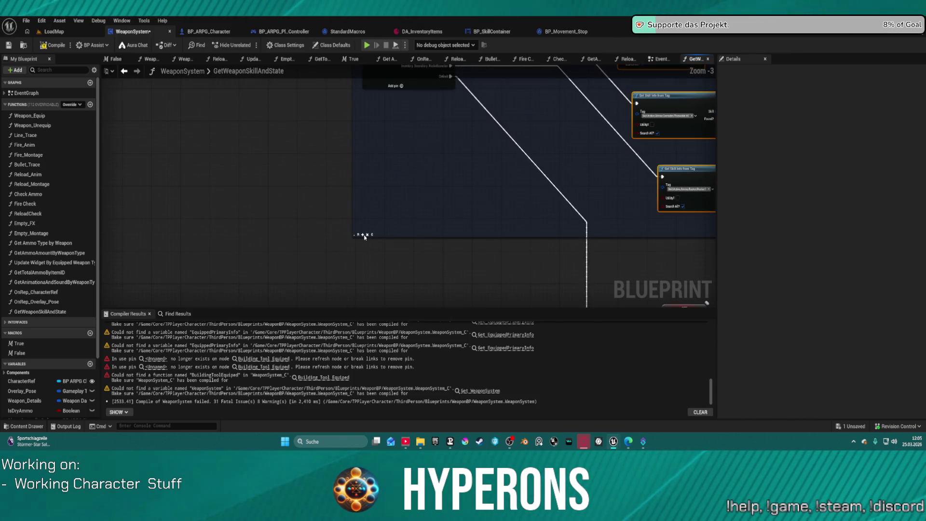
scroll(463, 201, down, 5)
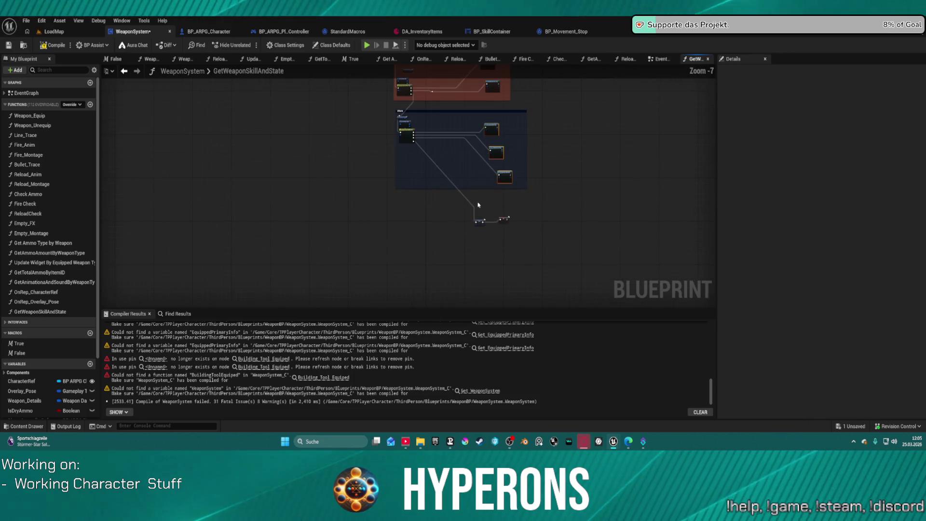
Step: Wrap the tool switch and its Mining Laser and Building Tool lookups in a cyan 'Tools' comment
drag(482, 270, 482, 381)
scroll(401, 158, up, 5)
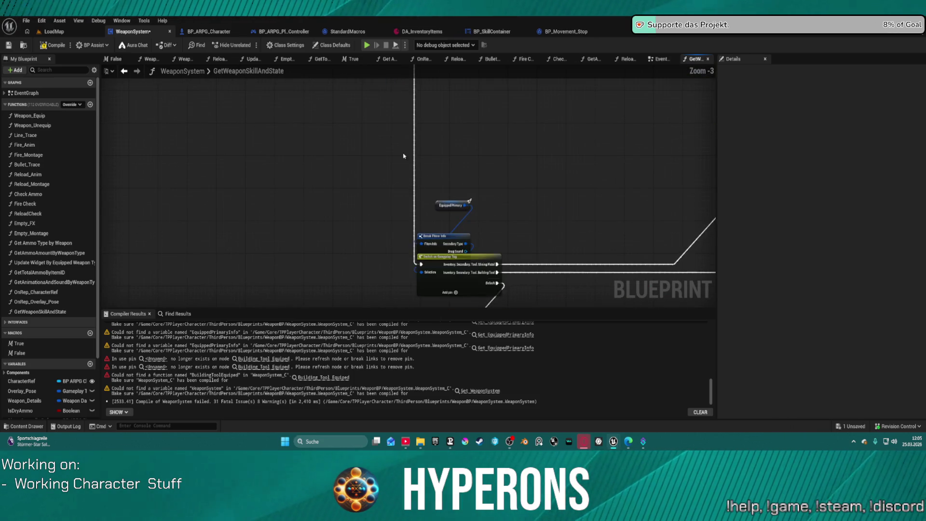
mouse_move(438, 141)
mouse_down()
mouse_move(723, 262)
mouse_move(614, 269)
mouse_up()
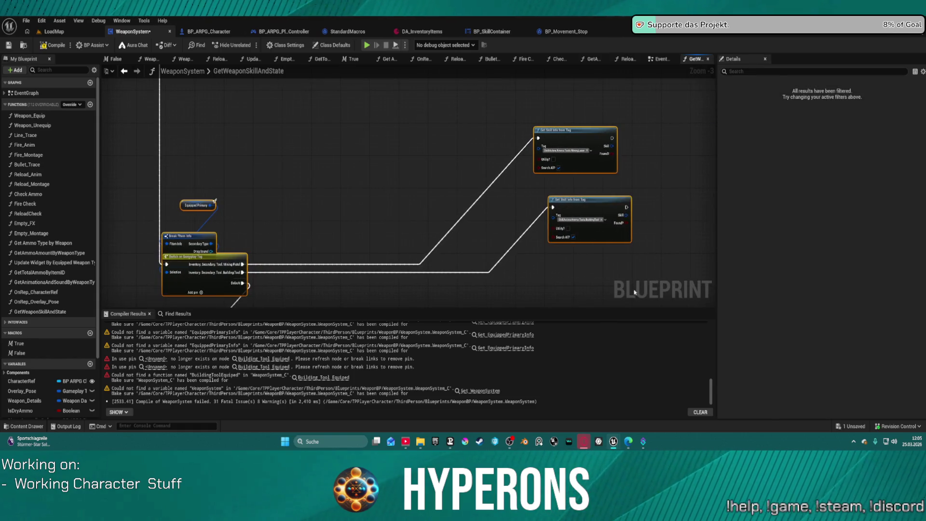
key(c)
text(Tools)
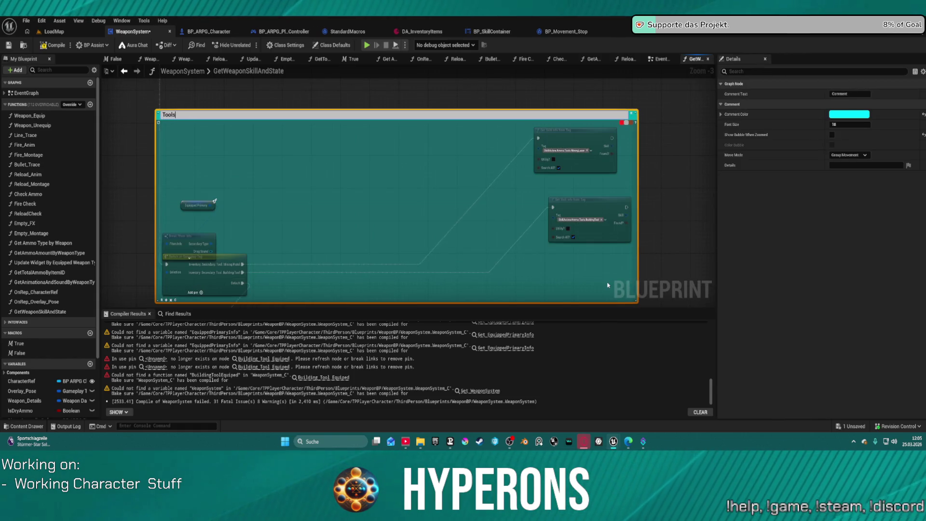
key(Return)
scroll(605, 277, down, 7)
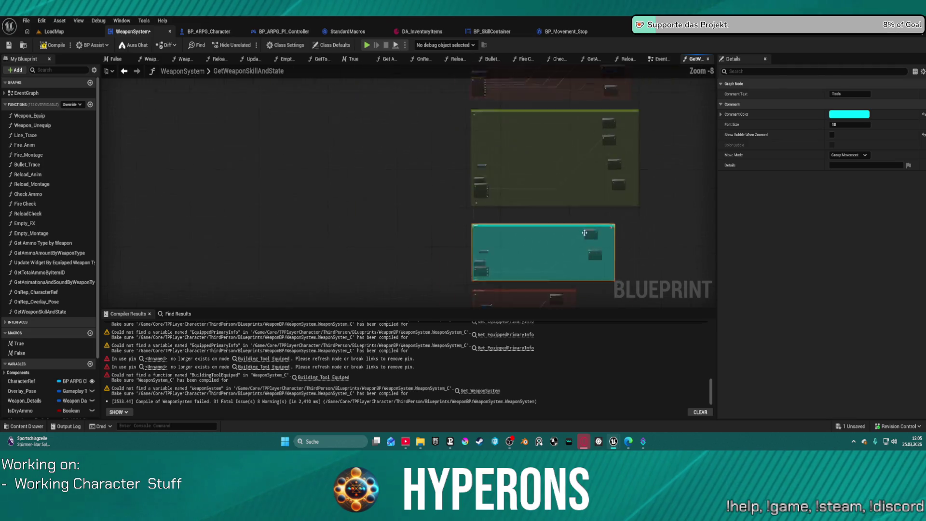
click(656, 223)
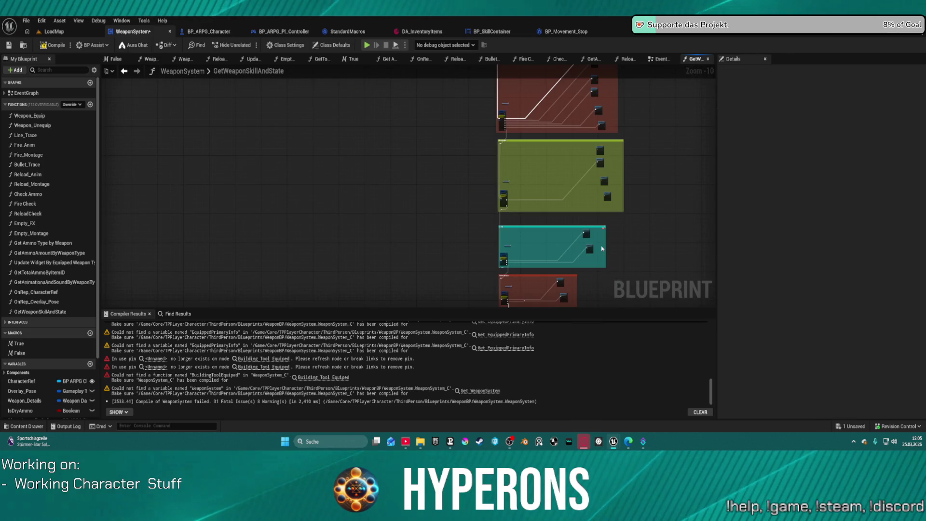
click(530, 231)
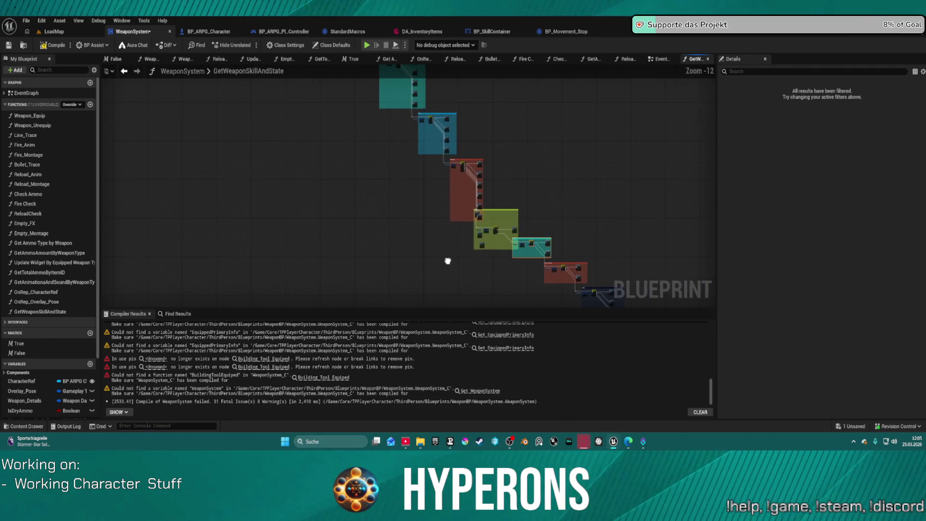
Step: Move the green AlienWeapon comment below the red group
scroll(456, 201, up, 1)
drag(495, 167, 496, 171)
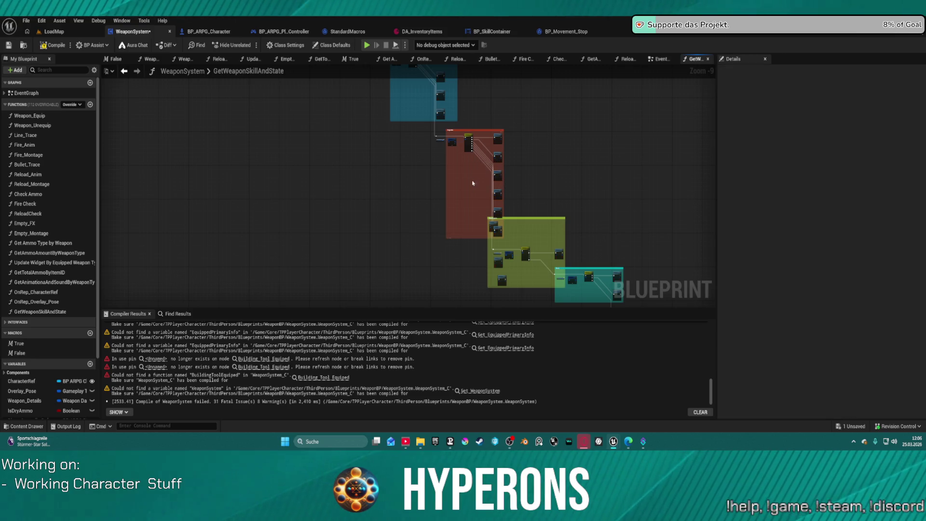
scroll(507, 222, up, 3)
mouse_move(481, 223)
mouse_down()
mouse_move(464, 206)
mouse_move(485, 202)
mouse_move(491, 253)
mouse_move(492, 231)
mouse_up()
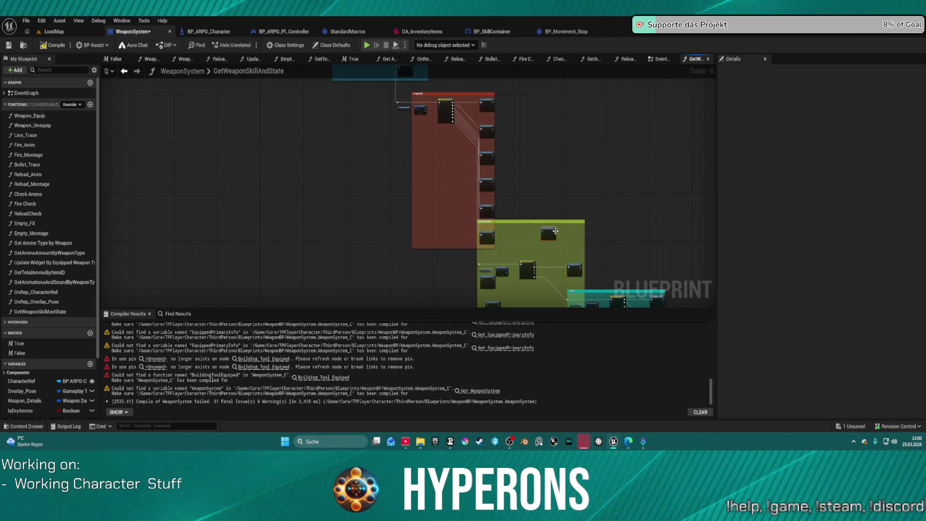
Step: Delete the two surplus Get Skill Info nodes from the AlienWeapon group
scroll(543, 239, up, 4)
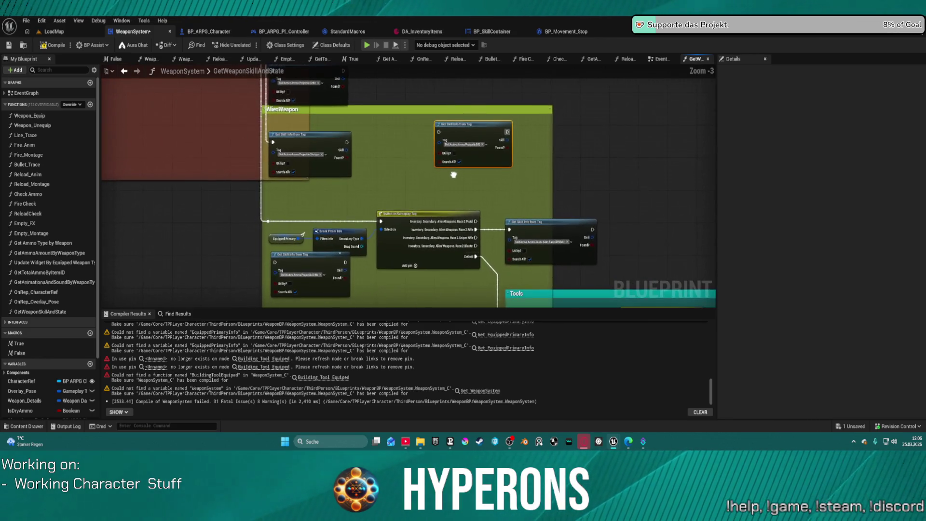
scroll(429, 171, down, 1)
key(Delete)
drag(366, 189, 369, 201)
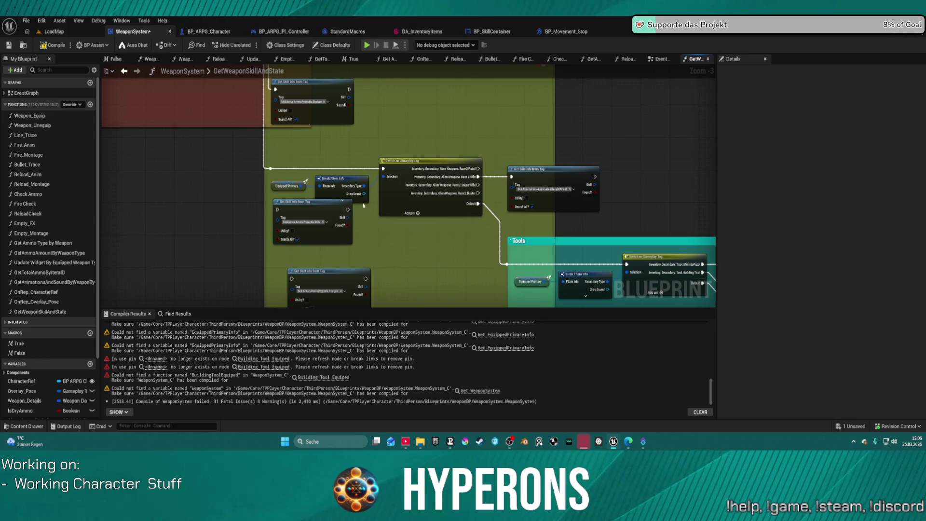
click(329, 235)
key(Delete)
scroll(499, 238, down, 4)
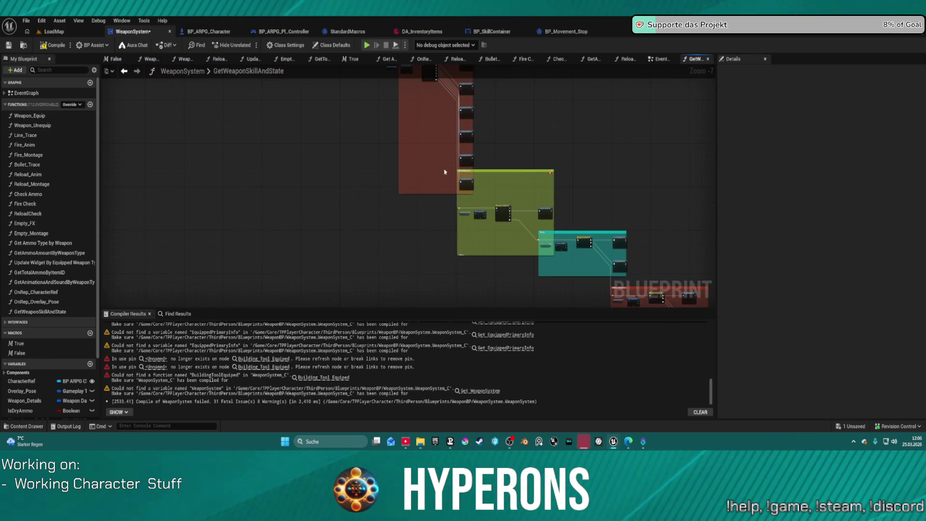
Step: Shrink the AlienWeapon comment to fit tightly around its nodes
click(510, 171)
scroll(510, 172, down, 1)
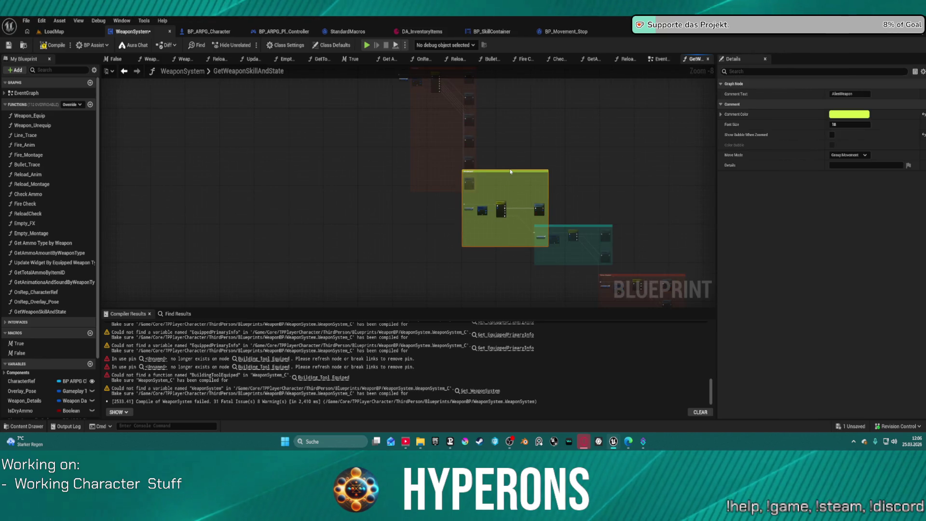
click(420, 191)
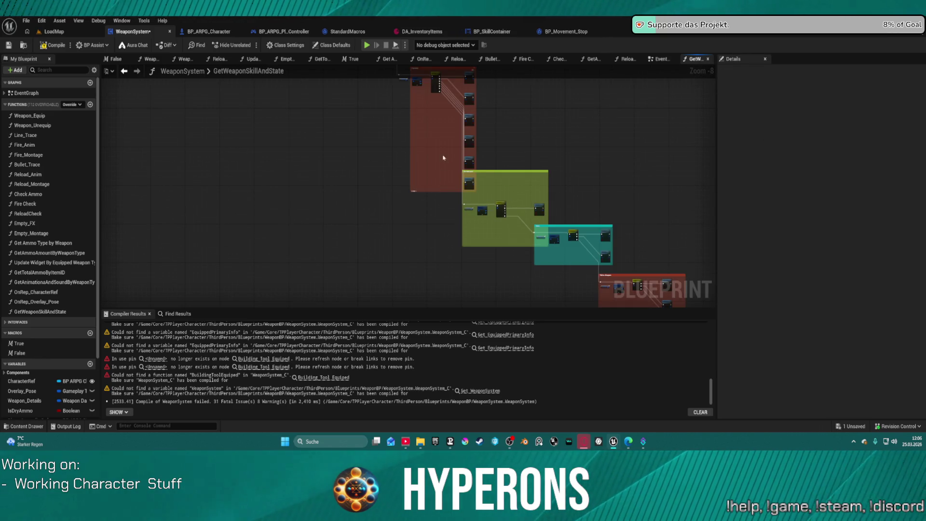
key(ctrl+z)
key(ctrl+z)
key(ctrl+z)
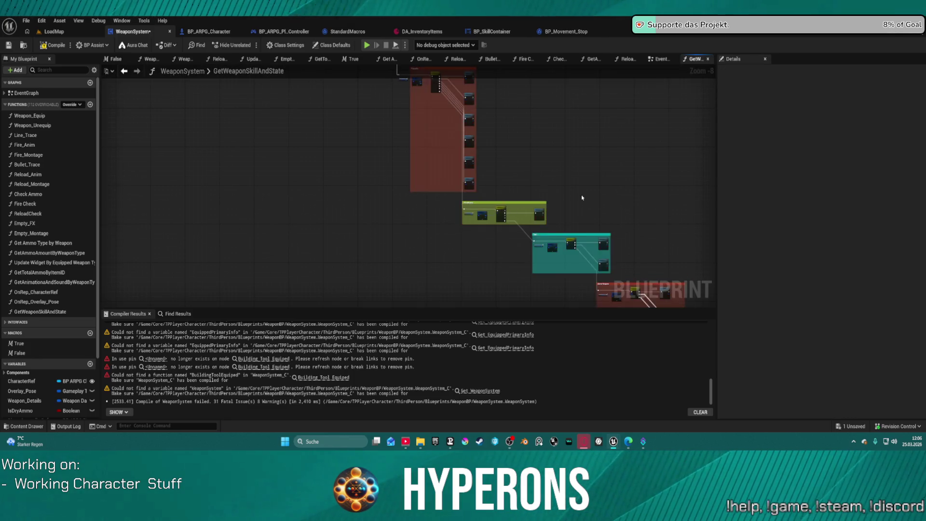
scroll(570, 198, down, 4)
mouse_move(506, 179)
mouse_down()
mouse_move(366, 151)
mouse_move(443, 161)
mouse_move(399, 179)
mouse_up()
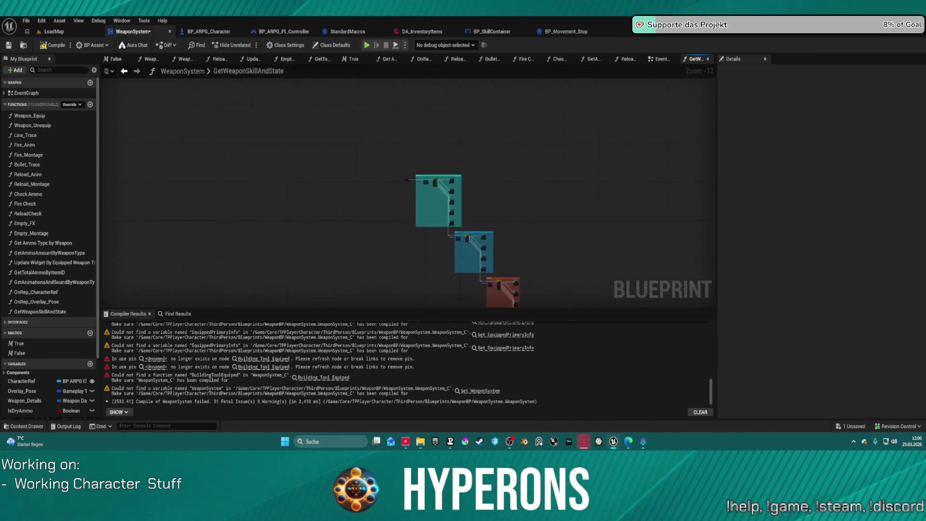
scroll(399, 178, up, 12)
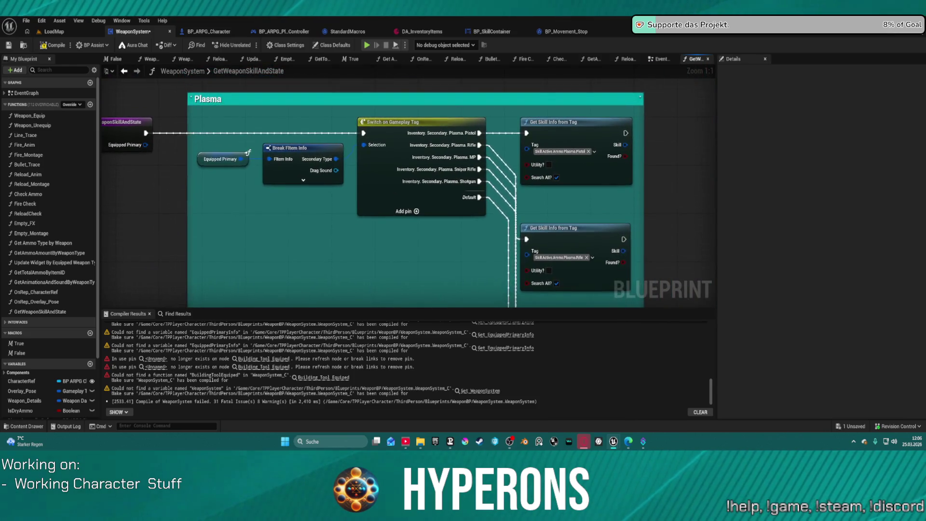
Step: Add a Return Node after the first Plasma Get Skill Info node and wire its Skill and Found? outputs into it
scroll(247, 152, down, 5)
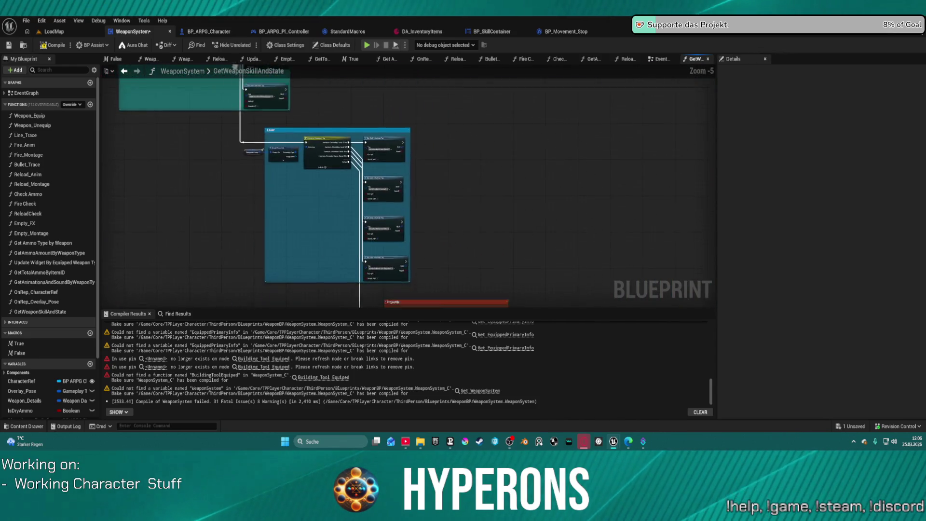
drag(251, 222, 237, 293)
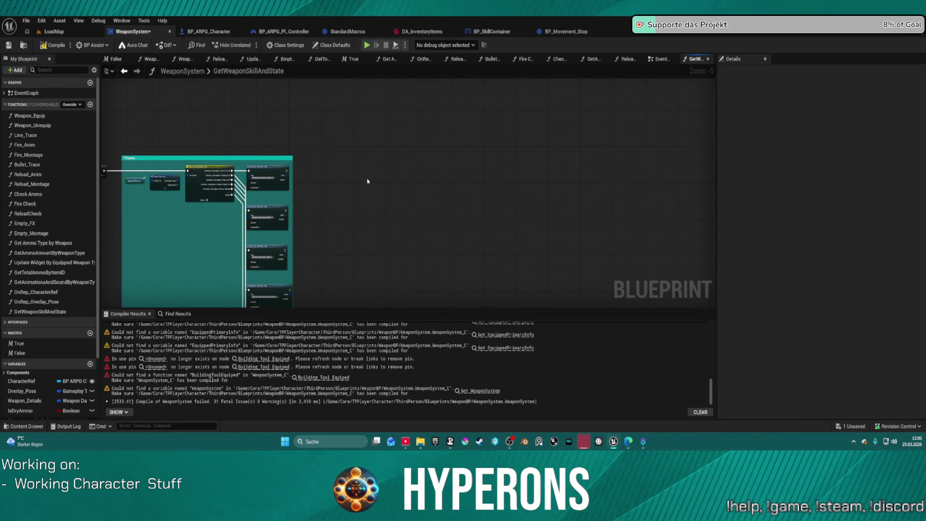
scroll(325, 188, up, 4)
drag(231, 152, 365, 153)
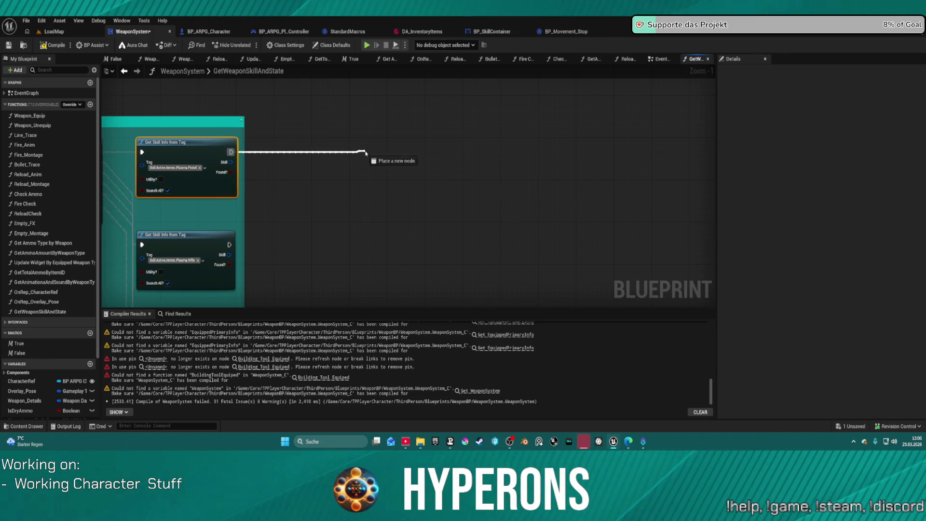
text(re)
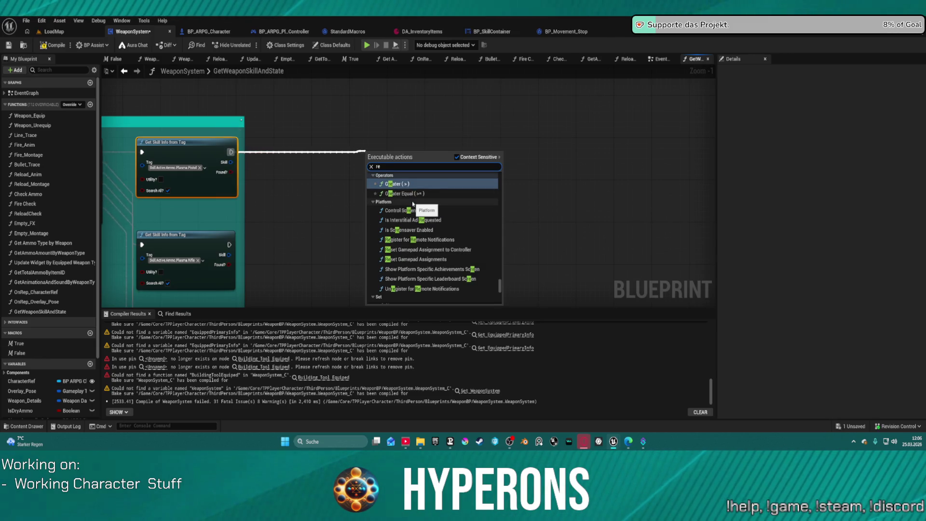
text(turn)
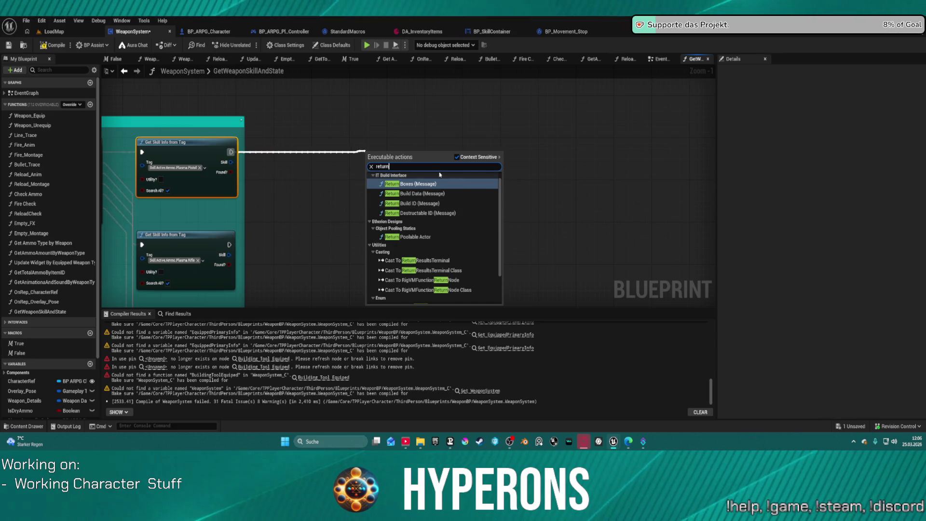
text( val)
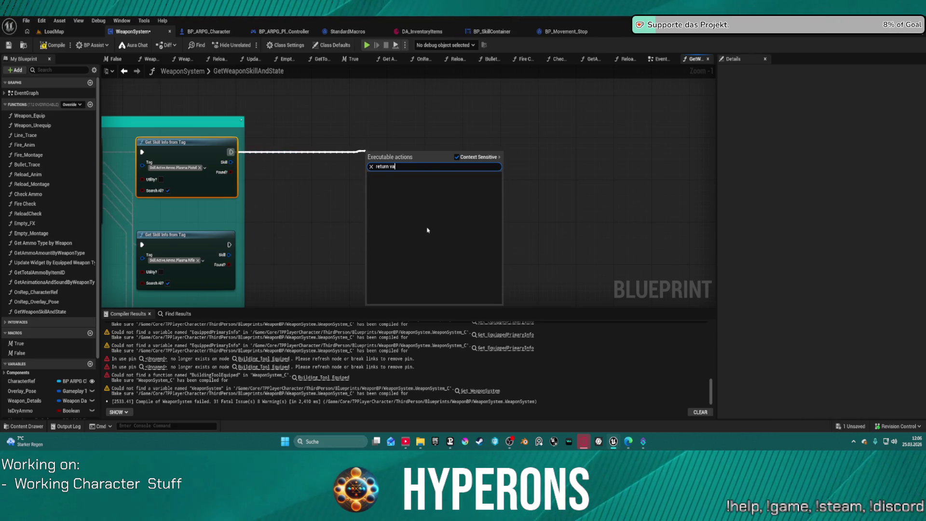
key(BackSpace)
key(BackSpace)
key(BackSpace)
text(node)
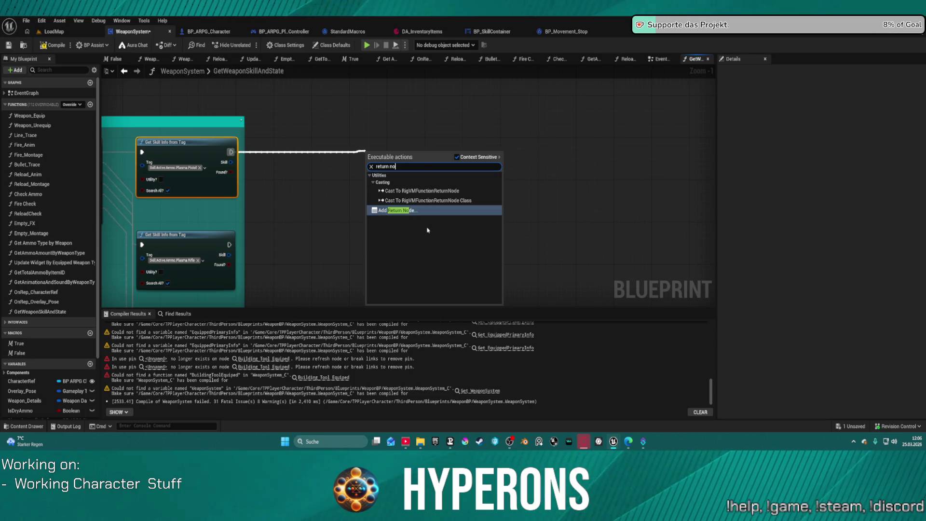
key(Return)
drag(380, 156, 339, 153)
drag(231, 162, 328, 164)
mouse_move(228, 174)
mouse_down()
mouse_move(337, 172)
mouse_move(342, 154)
mouse_up()
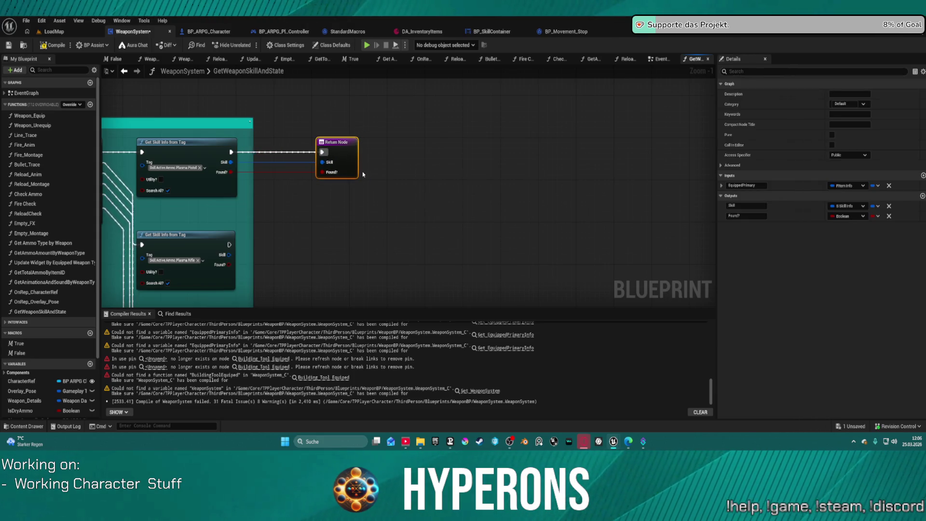
Step: Copy the Return Node and paste wired copies for the lower and middle Get Skill Info nodes
key(ctrl+c)
key(ctrl+v)
mouse_move(228, 254)
mouse_down()
mouse_move(306, 264)
mouse_move(342, 257)
mouse_up()
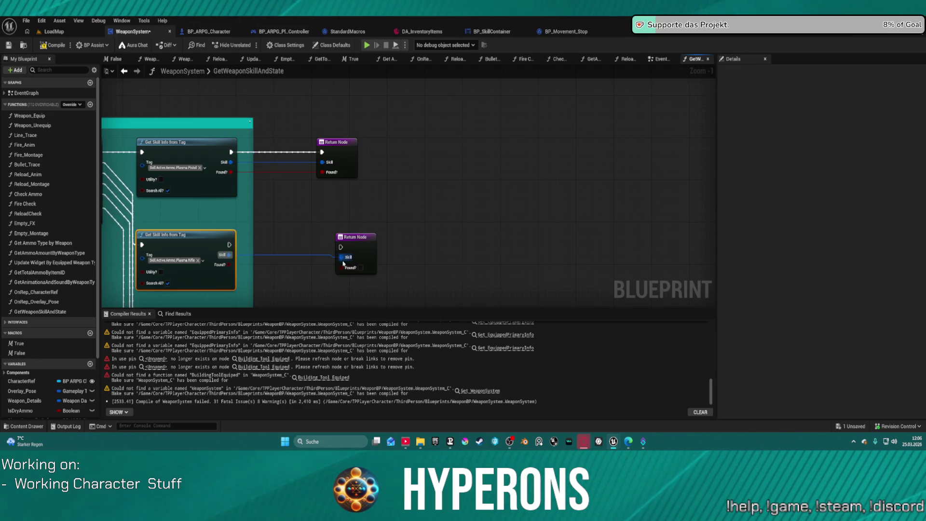
click(232, 254)
drag(228, 265, 341, 266)
scroll(341, 252, down, 3)
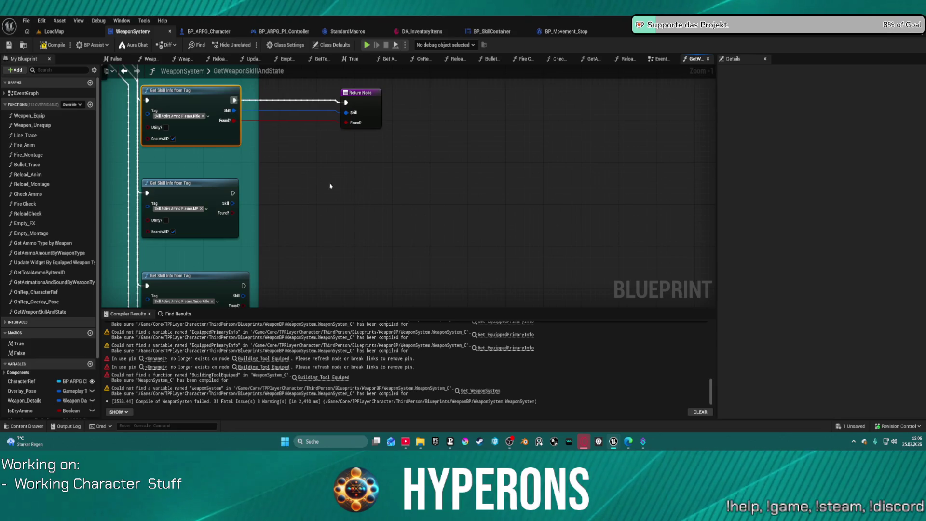
key(ctrl+v)
mouse_move(232, 193)
mouse_down()
mouse_move(382, 205)
mouse_move(365, 203)
mouse_up()
mouse_move(232, 203)
mouse_down()
mouse_move(365, 212)
mouse_move(306, 212)
mouse_move(365, 223)
mouse_up()
Step: Give the SniperRifle lookup a Return Node with execution, Skill and Found? wired
scroll(370, 225, down, 2)
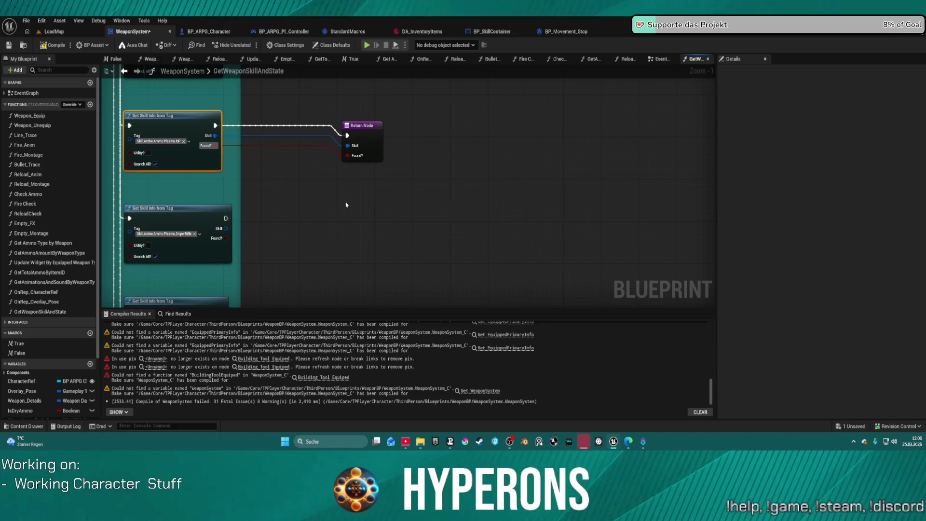
key(ctrl+v)
click(229, 227)
drag(227, 238, 348, 235)
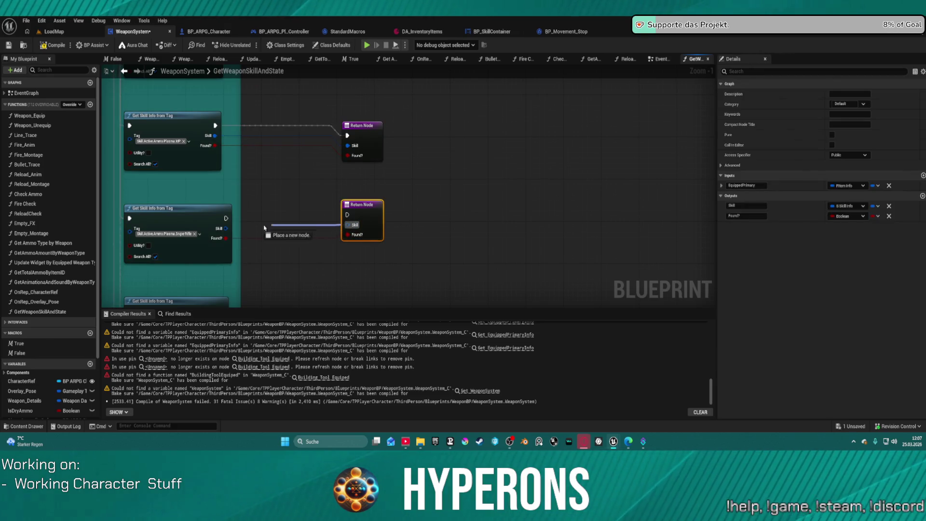
drag(225, 228, 347, 225)
drag(226, 217, 347, 215)
Step: Give the Shotgun lookup a Return Node with Found? and execution wired
scroll(354, 170, down, 3)
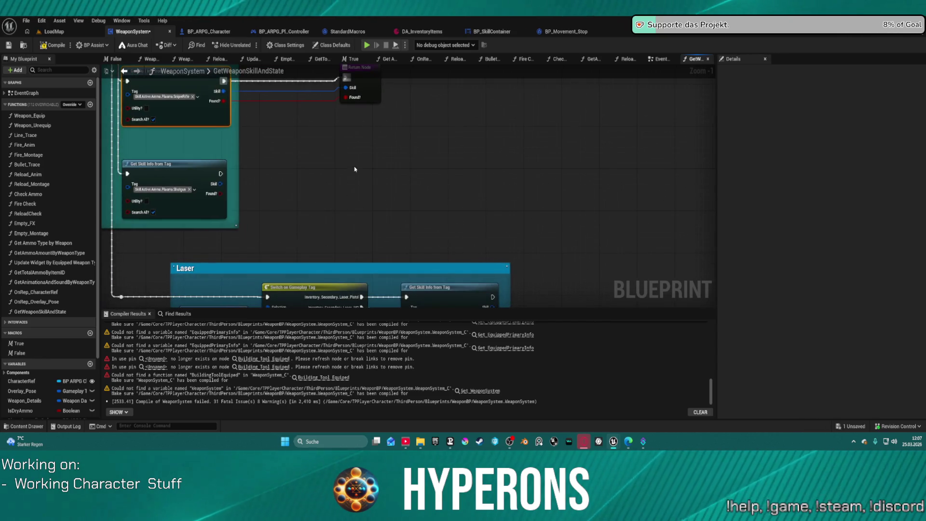
key(ctrl+v)
drag(212, 194, 224, 196)
drag(363, 207, 366, 203)
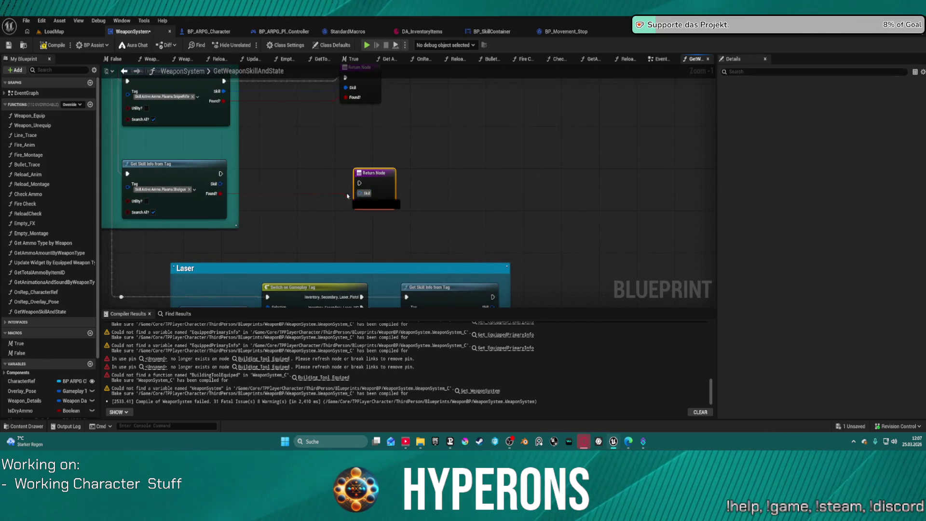
drag(220, 173, 269, 176)
drag(361, 183, 361, 183)
scroll(442, 150, right, 5)
scroll(441, 150, down, 2)
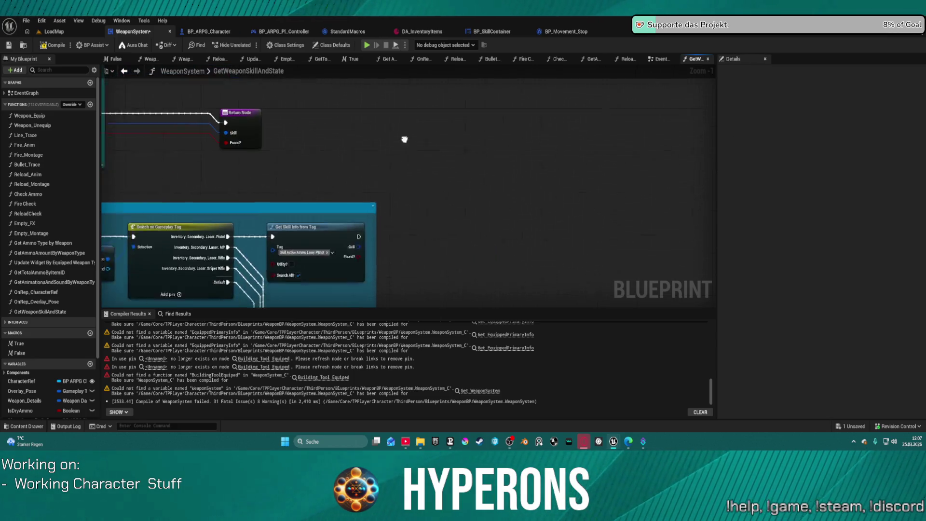
Step: Wire a pasted Return Node to the Laser Pistol lookup and save the blueprint
key(ctrl+v)
mouse_move(318, 249)
mouse_down()
mouse_move(409, 248)
mouse_move(319, 230)
mouse_up()
drag(319, 228, 316, 235)
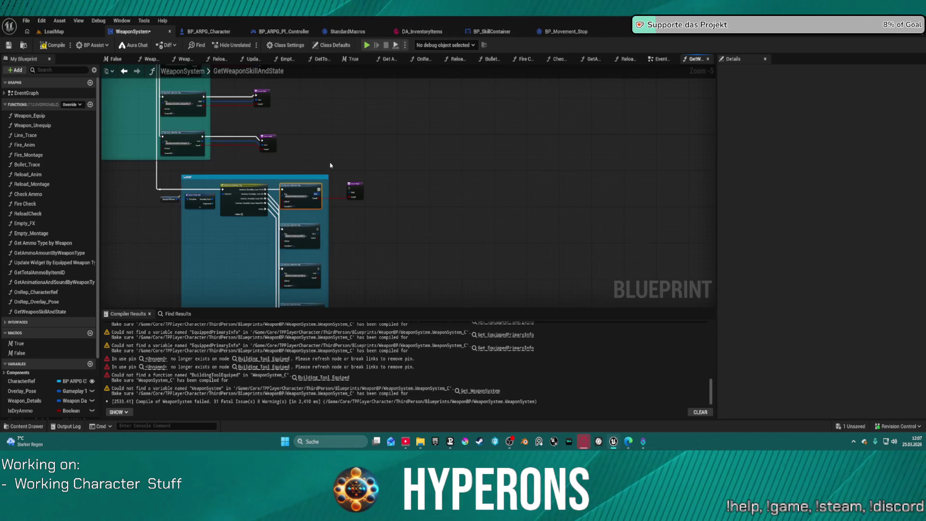
scroll(390, 201, up, 1)
key(ctrl+s)
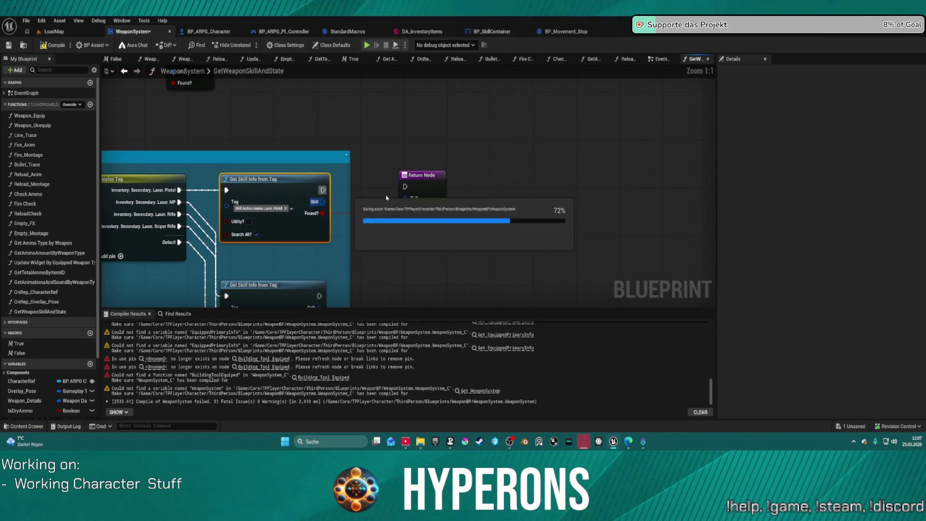
mouse_move(320, 205)
mouse_down()
mouse_move(405, 199)
mouse_move(315, 192)
mouse_up()
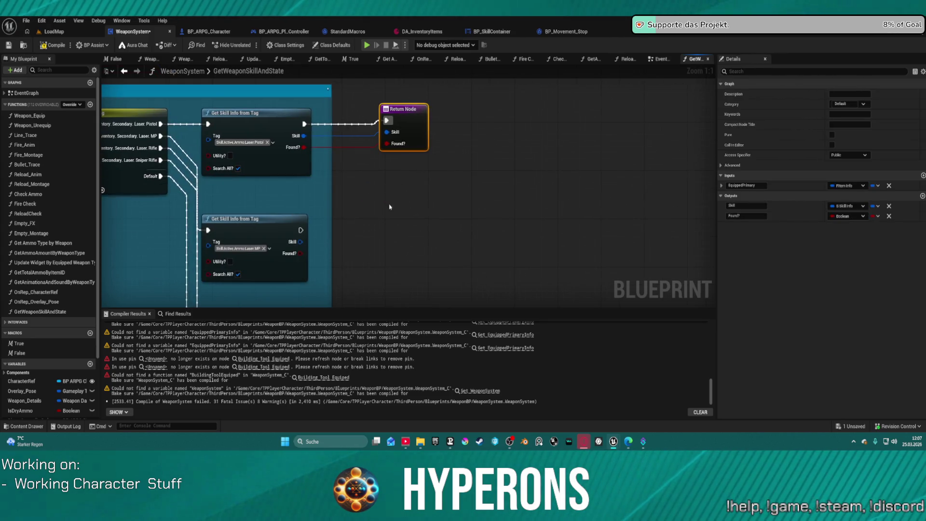
Step: Give the Laser MP and Laser SniperRifle lookups their own Return Nodes with Skill and Found? wired
key(ctrl+d)
mouse_move(386, 240)
mouse_down()
mouse_move(311, 268)
mouse_move(301, 245)
mouse_up()
click(270, 227)
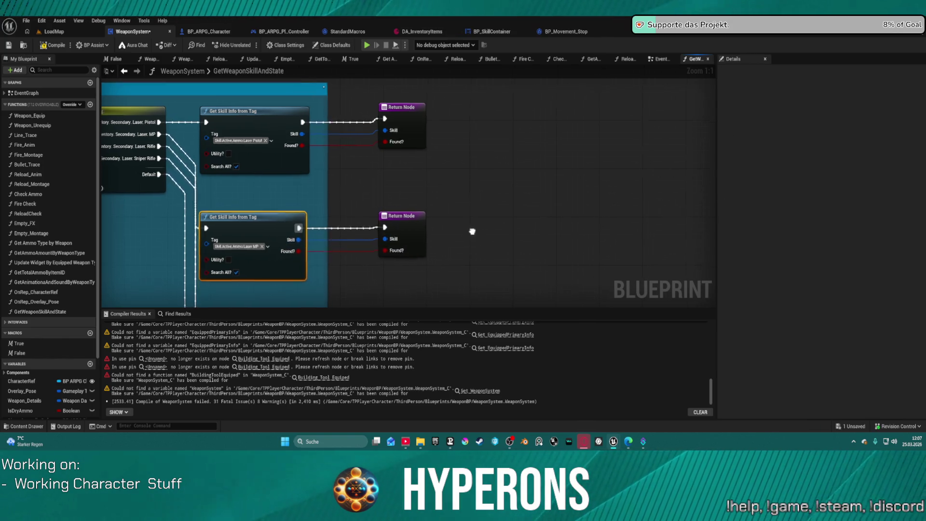
key(ctrl+v)
mouse_move(256, 157)
mouse_down()
mouse_move(331, 155)
mouse_move(337, 182)
mouse_up()
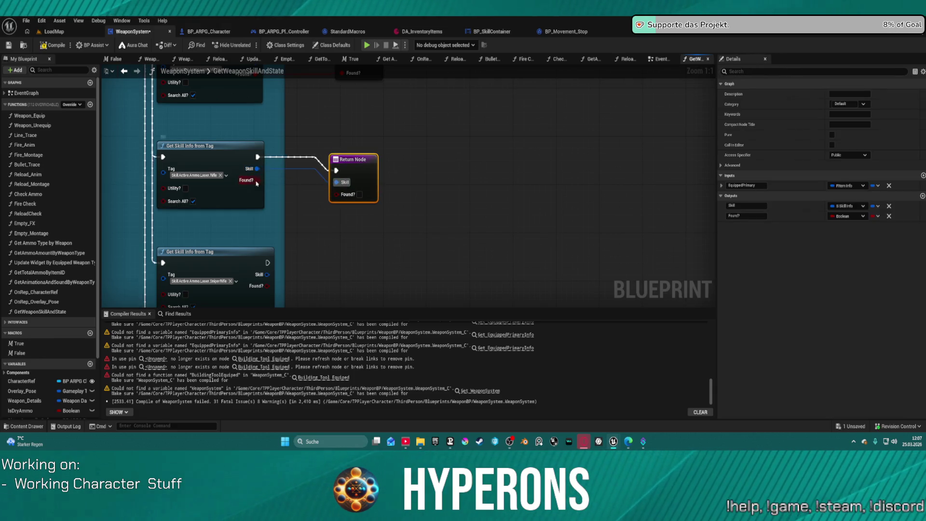
drag(255, 179, 358, 195)
key(ctrl+v)
mouse_move(259, 212)
mouse_down()
mouse_move(343, 235)
mouse_move(349, 222)
mouse_up()
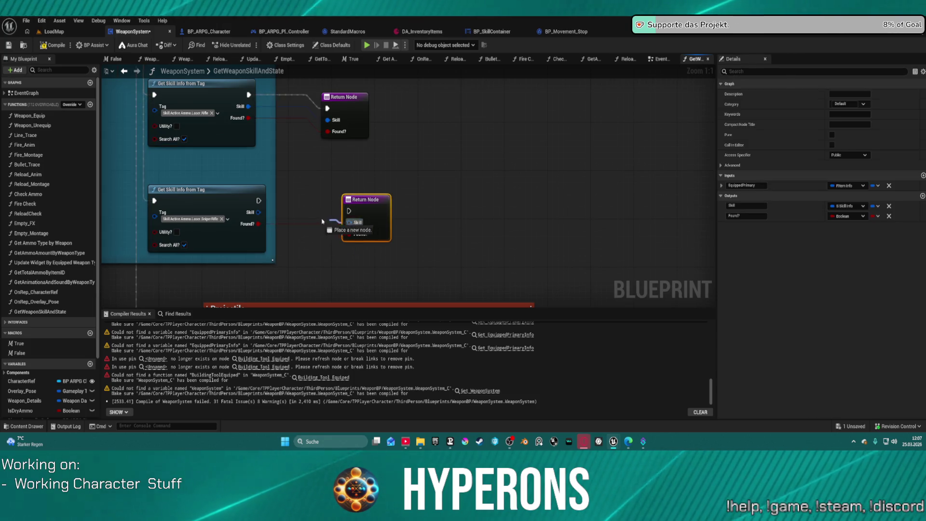
click(255, 205)
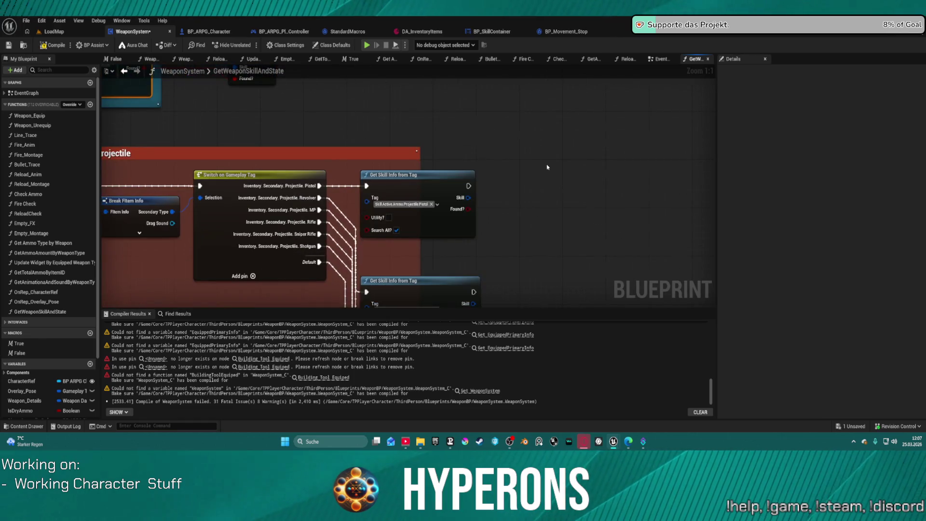
Step: Add wired Return Nodes for the Projectile Pistol and Revolver lookups
key(ctrl+v)
mouse_move(467, 209)
mouse_down()
mouse_move(558, 217)
mouse_move(558, 206)
mouse_up()
drag(467, 185, 559, 194)
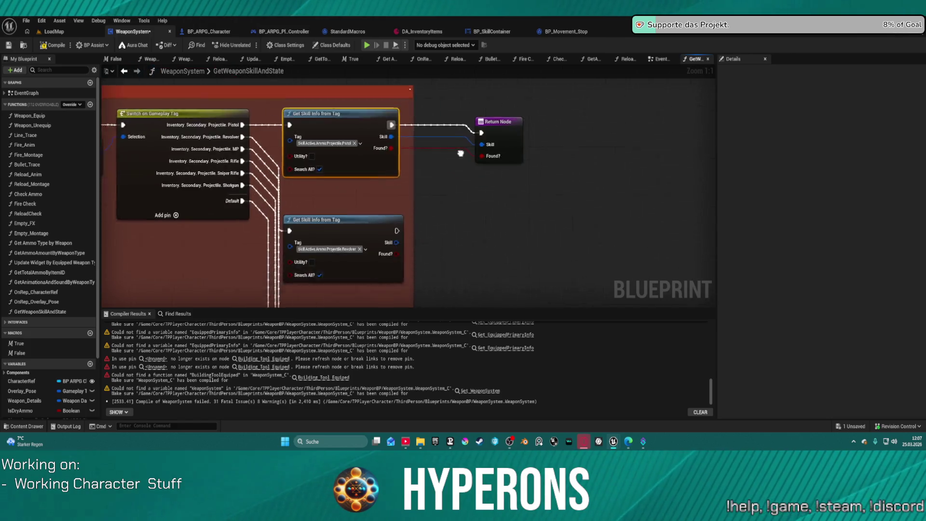
key(ctrl+v)
mouse_move(478, 214)
mouse_down()
mouse_move(380, 207)
mouse_move(478, 203)
mouse_up()
click(299, 180)
mouse_move(375, 215)
mouse_down()
mouse_move(444, 207)
mouse_move(479, 225)
mouse_up()
Step: Add Return Nodes for the MG and Rifle lookups, wiring execution and Found?
key(ctrl+v)
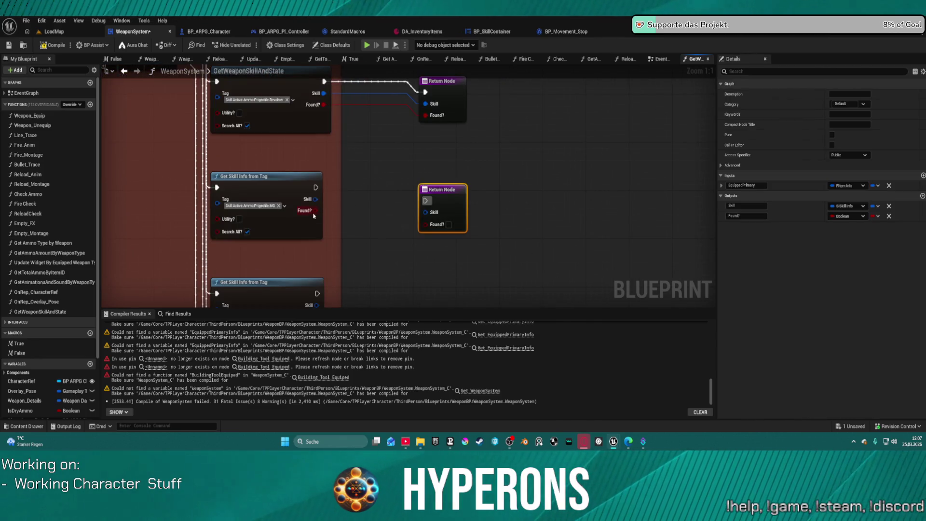
drag(316, 210, 327, 223)
drag(427, 226, 427, 227)
click(436, 189)
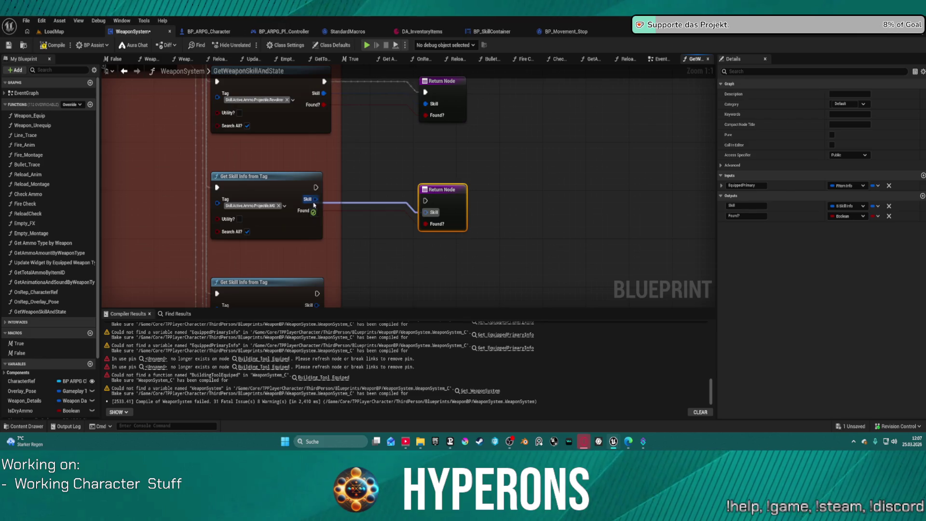
drag(316, 187, 338, 203)
drag(426, 204, 426, 204)
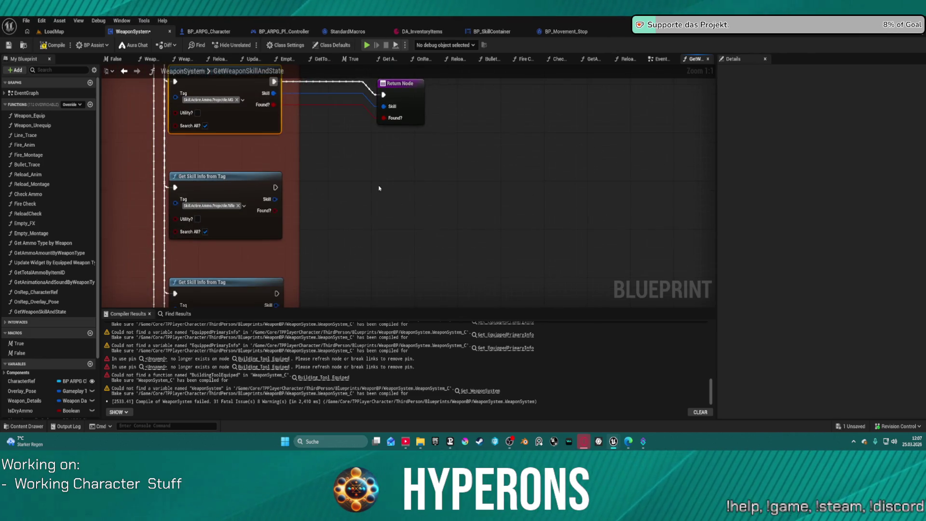
key(ctrl+v)
drag(274, 210, 397, 232)
click(409, 192)
mouse_move(275, 187)
mouse_down()
mouse_move(398, 203)
mouse_move(298, 138)
mouse_up()
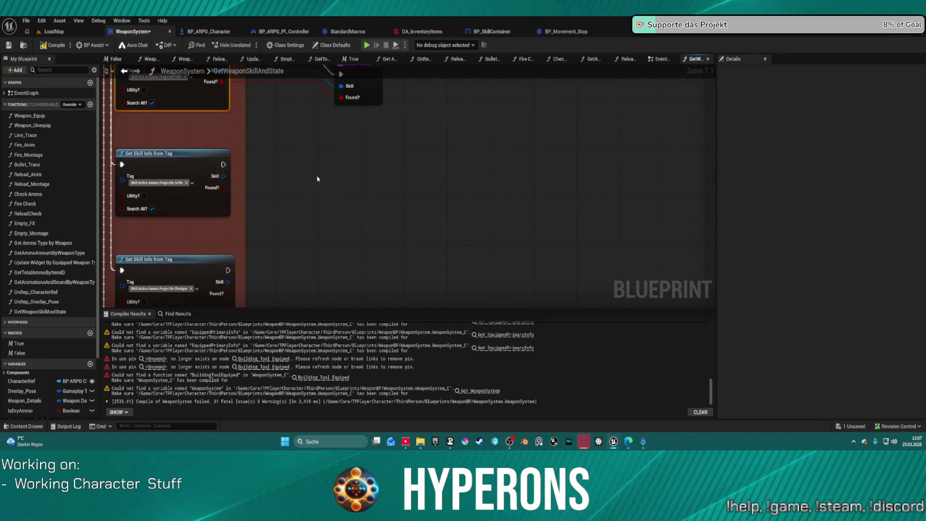
Step: Add Return Nodes for the remaining Projectile lookups, including Shotgun, wiring execution, Skill and Found?
key(ctrl+v)
mouse_move(336, 200)
mouse_down()
mouse_move(223, 176)
mouse_move(335, 188)
mouse_up()
drag(222, 188, 335, 212)
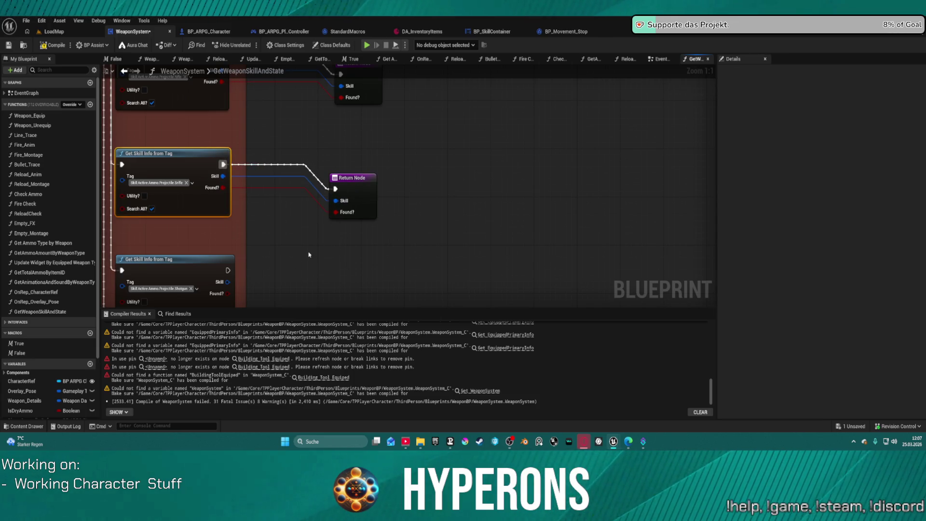
drag(309, 254, 332, 164)
key(ctrl+v)
drag(250, 180, 338, 178)
drag(337, 189, 249, 192)
mouse_move(603, 308)
mouse_down()
mouse_move(407, 202)
mouse_move(386, 148)
mouse_up()
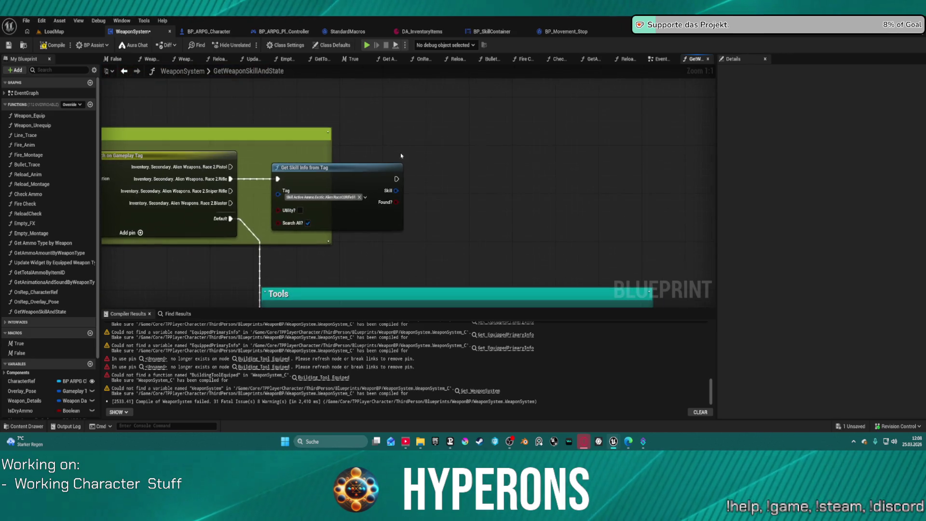
Step: Add Return Nodes after the Alien Weapons and Tools skill lookups, wiring exec, Skill and Found? into each
key(ctrl+v)
mouse_move(432, 197)
mouse_down()
mouse_move(404, 202)
mouse_move(437, 185)
mouse_up()
drag(529, 206, 344, 85)
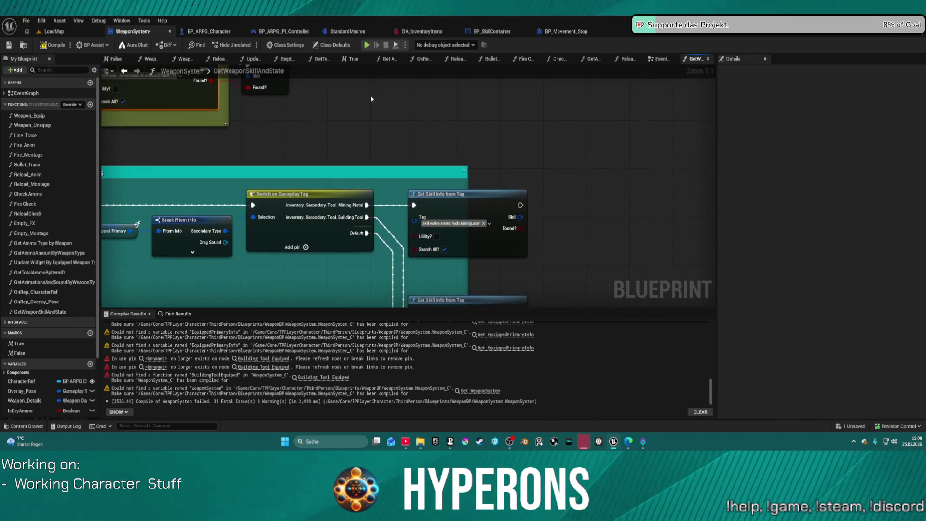
drag(582, 214, 374, 135)
mouse_move(311, 149)
mouse_down()
mouse_move(385, 174)
mouse_move(311, 138)
mouse_up()
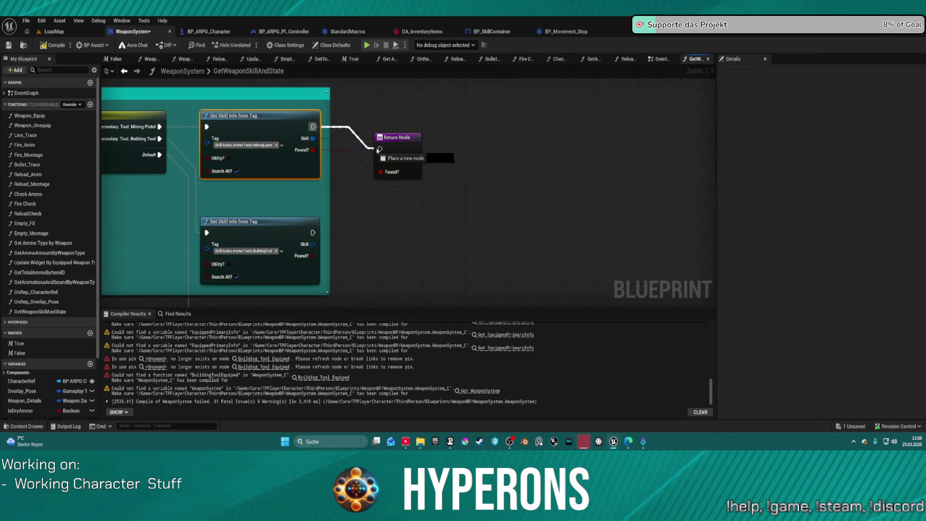
key(ctrl+c)
key(ctrl+v)
mouse_move(316, 256)
mouse_down()
mouse_move(393, 265)
mouse_move(391, 256)
mouse_up()
click(260, 221)
drag(313, 232, 392, 233)
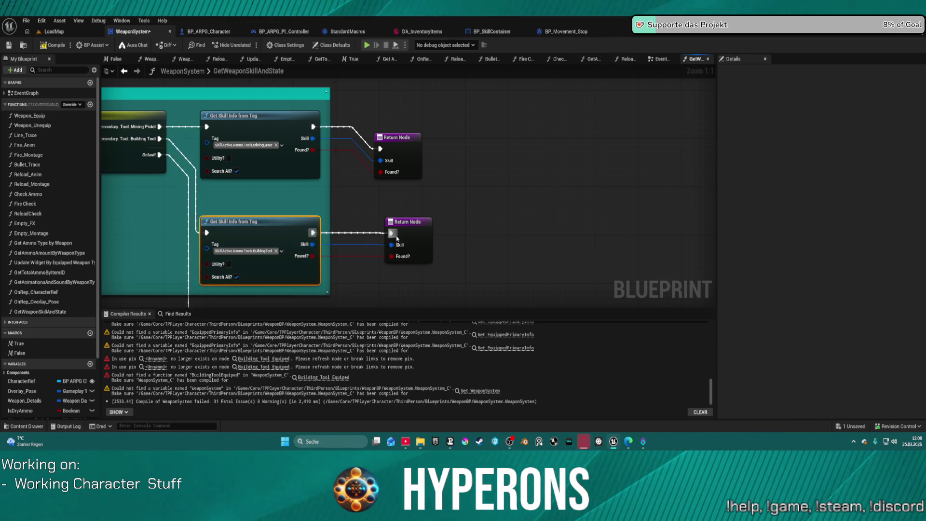
Step: Add Return Nodes for the melee weapon lookups, returning each lookup's Skill and Found?
drag(661, 196, 458, 133)
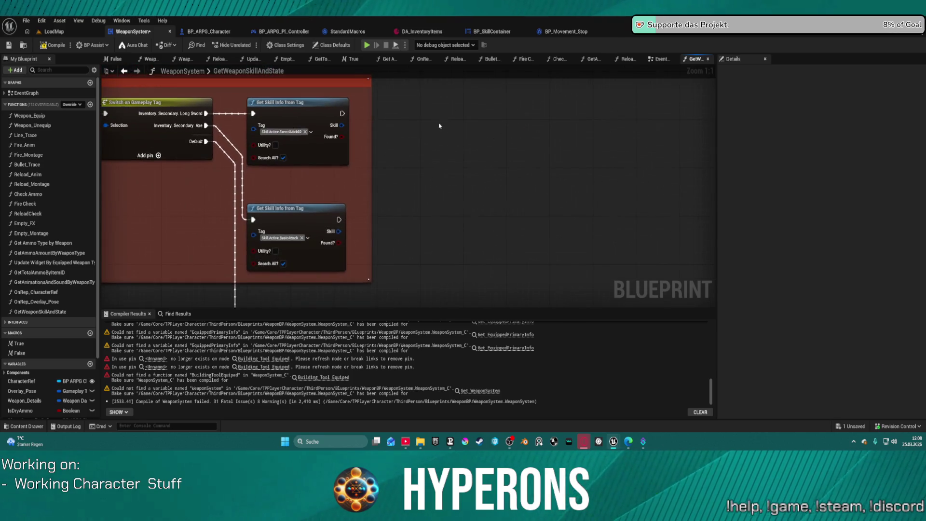
mouse_move(343, 136)
mouse_down()
mouse_move(458, 175)
mouse_move(448, 159)
mouse_move(367, 121)
mouse_move(341, 125)
mouse_move(462, 144)
mouse_move(449, 136)
mouse_up()
key(ctrl+d)
drag(339, 220, 400, 242)
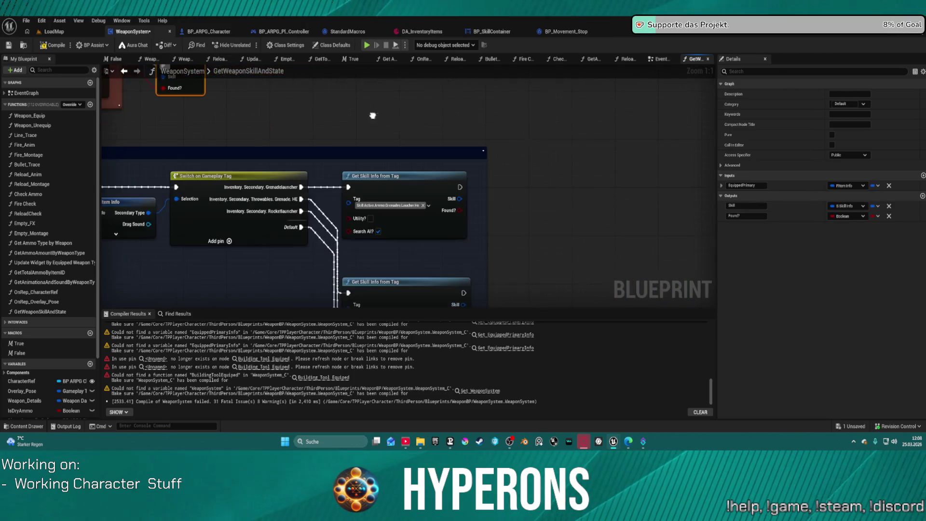
click(538, 193)
mouse_move(455, 211)
mouse_down()
mouse_move(541, 221)
mouse_move(541, 209)
mouse_up()
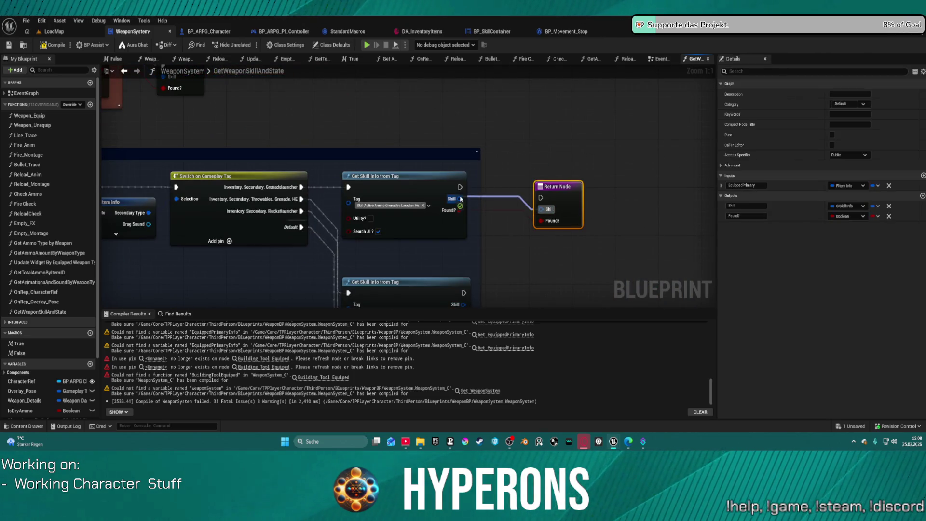
mouse_move(459, 187)
mouse_down()
mouse_move(540, 197)
mouse_move(507, 125)
mouse_up()
key(ctrl+v)
mouse_move(483, 206)
mouse_down()
mouse_move(394, 216)
mouse_move(482, 218)
mouse_up()
click(499, 182)
mouse_move(394, 205)
mouse_down()
mouse_move(482, 194)
mouse_move(450, 89)
mouse_up()
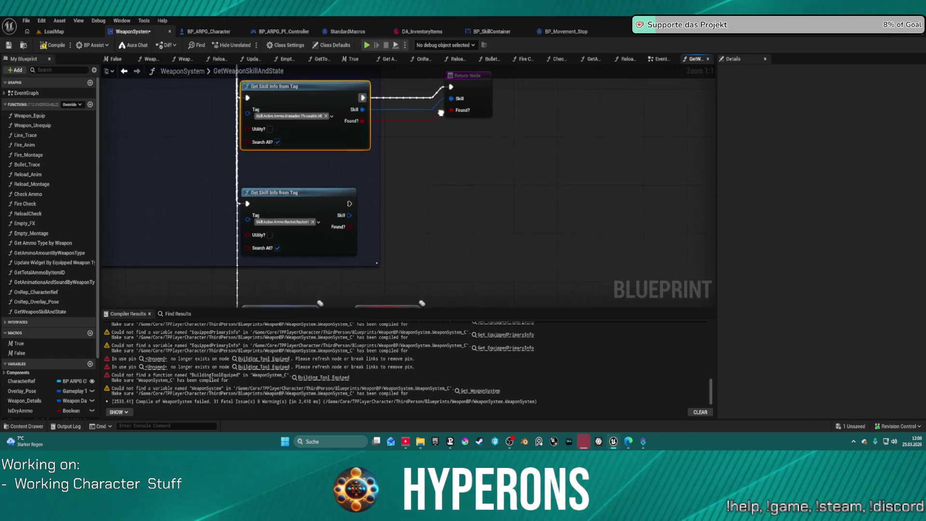
Step: Wire a Return Node to the second lookup and end the SET Is Holstered chain with another
key(ctrl+v)
mouse_move(348, 226)
mouse_down()
mouse_move(386, 232)
mouse_move(450, 218)
mouse_move(450, 206)
mouse_up()
drag(345, 209, 456, 200)
drag(361, 201, 450, 194)
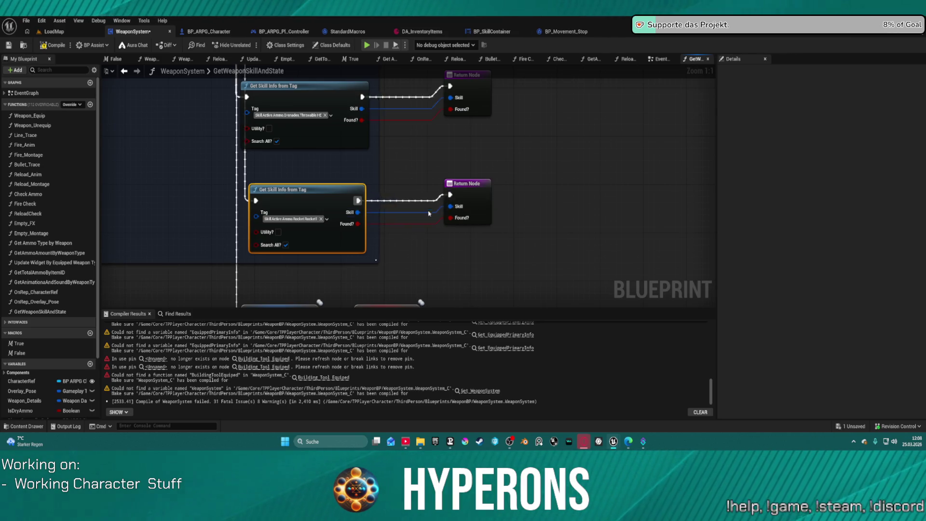
drag(466, 298, 398, 179)
key(ctrl+v)
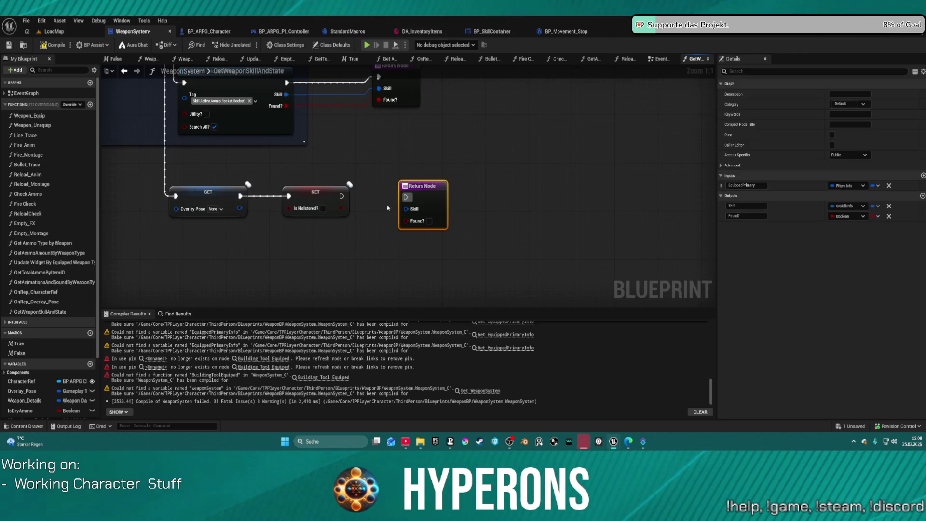
drag(340, 196, 406, 197)
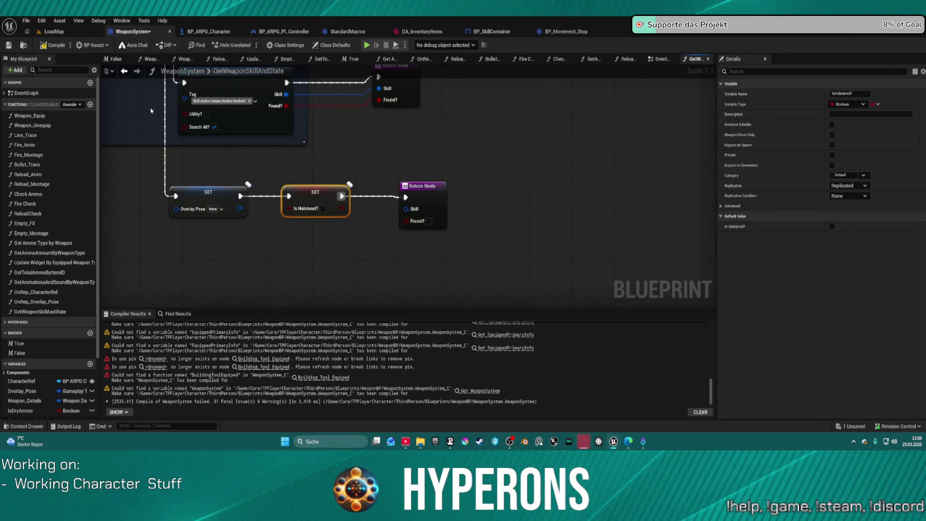
Step: Compile the WeaponSystem blueprint and return to its EventGraph
click(54, 46)
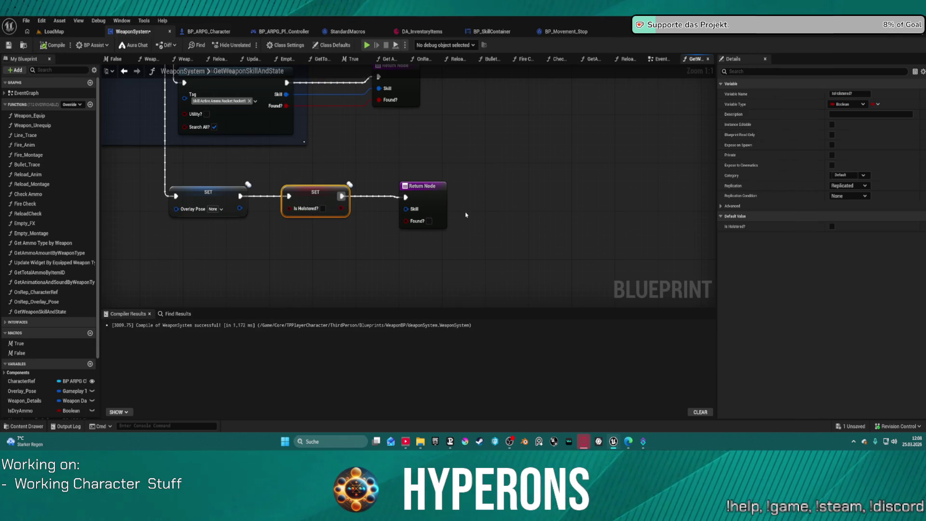
scroll(474, 193, down, 6)
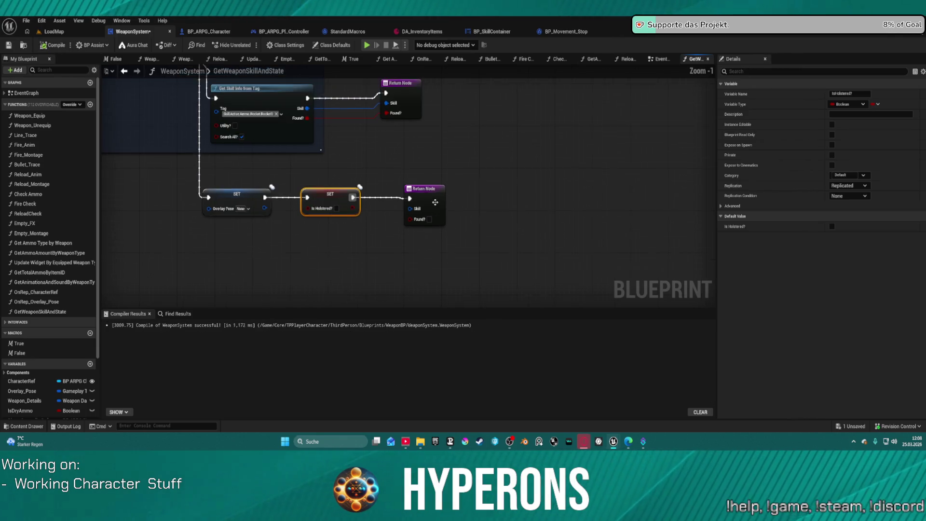
click(663, 61)
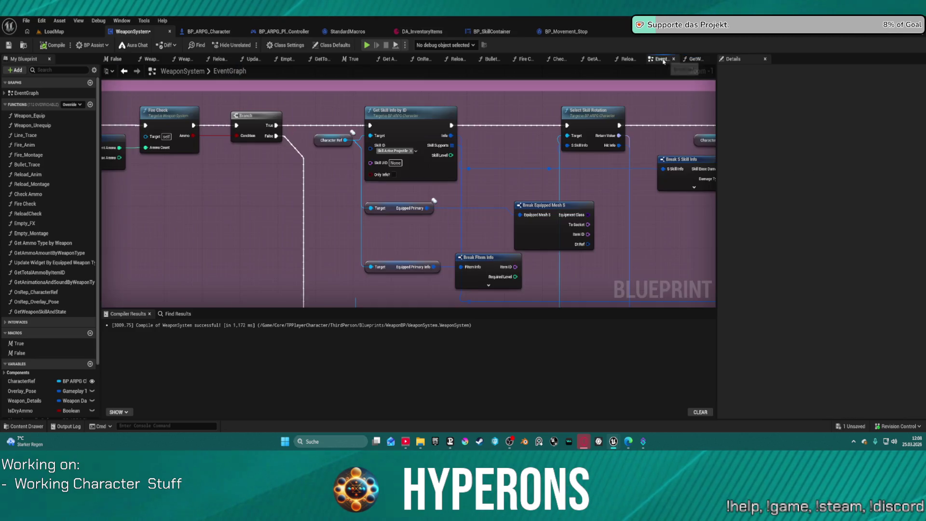
Step: Place a trial Get Weapon Skill and State call after SET Equipped Weapon in the equip section
mouse_move(355, 175)
mouse_down()
mouse_move(593, 202)
mouse_move(333, 178)
mouse_move(342, 204)
mouse_move(379, 208)
mouse_move(551, 276)
mouse_up()
scroll(551, 277, down, 1)
scroll(551, 276, down, 3)
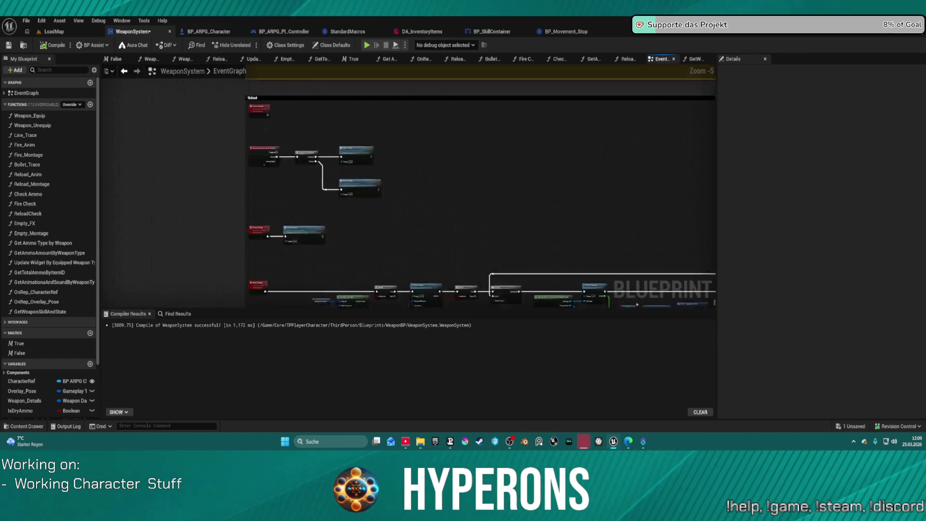
drag(471, 283, 409, 376)
scroll(333, 280, up, 5)
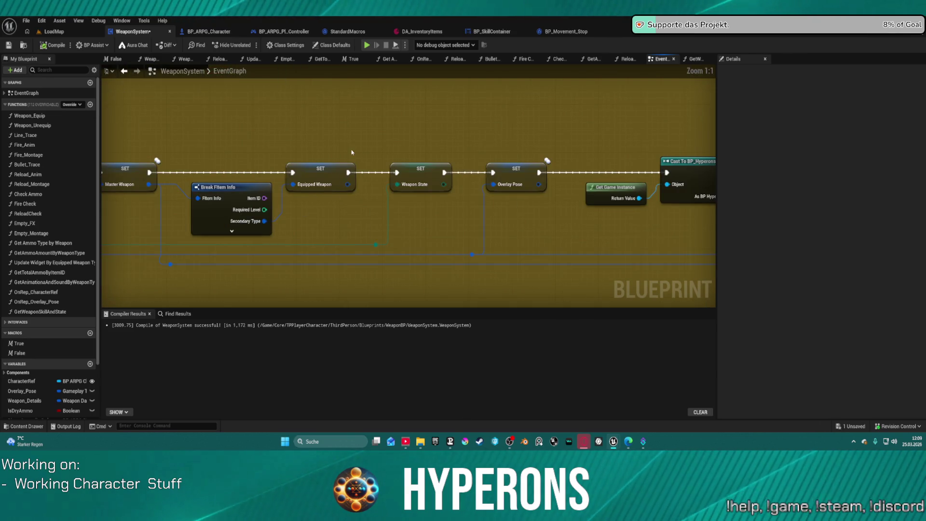
mouse_move(40, 311)
mouse_down()
mouse_move(366, 244)
mouse_move(342, 206)
mouse_up()
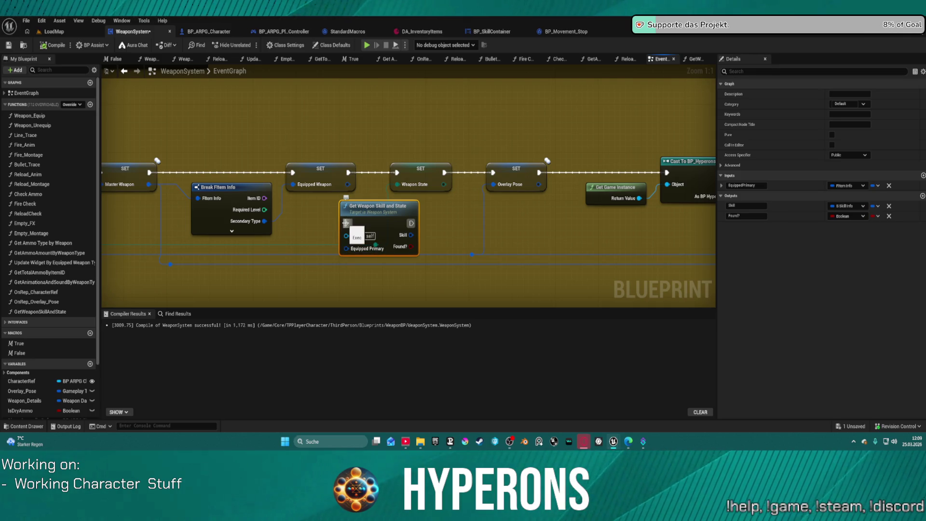
drag(346, 223, 348, 172)
click(314, 192)
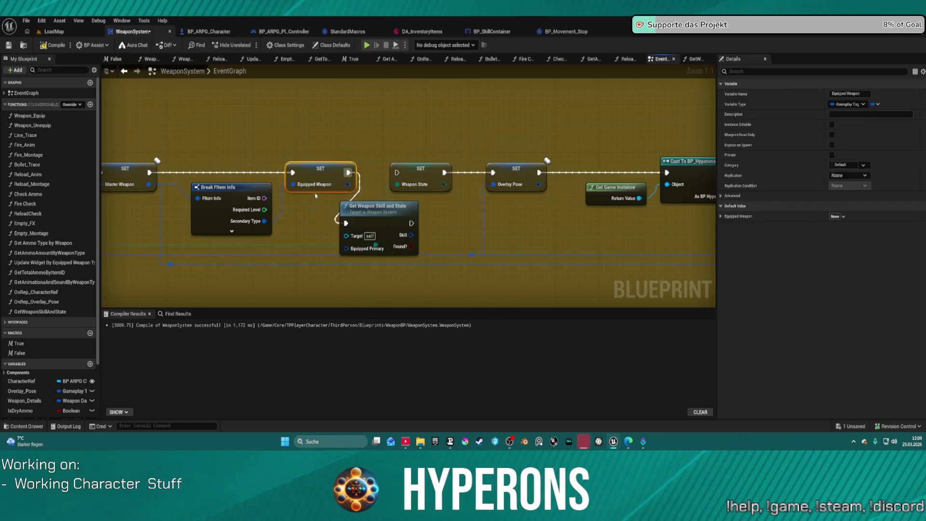
mouse_move(359, 249)
mouse_down()
mouse_move(352, 227)
mouse_move(159, 188)
mouse_up()
click(351, 211)
Step: Undo the rearrangements and delete the trial Get Weapon Skill and State call
key(ctrl+z)
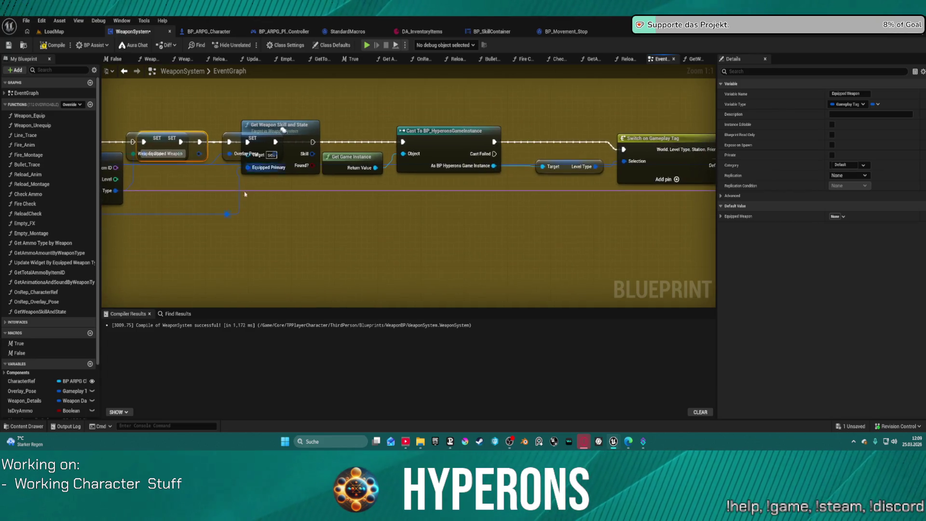
mouse_move(259, 137)
mouse_down()
mouse_move(214, 116)
mouse_move(132, 104)
mouse_up()
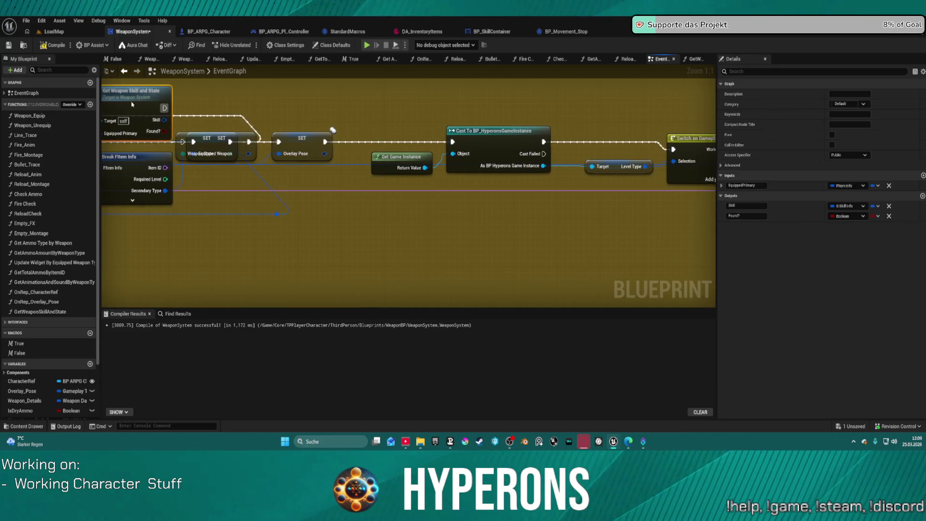
key(ctrl+z)
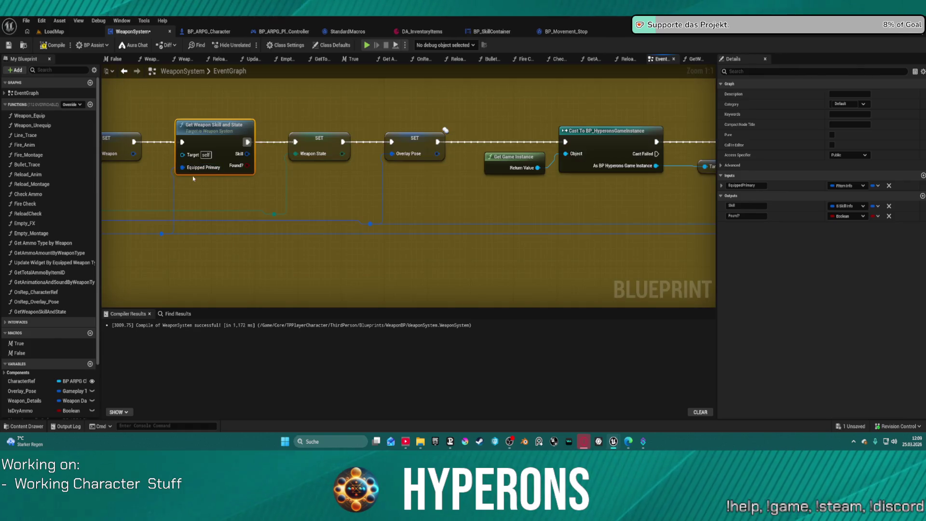
key(ctrl+z)
key(ctrl+z)
key(ctrl+z)
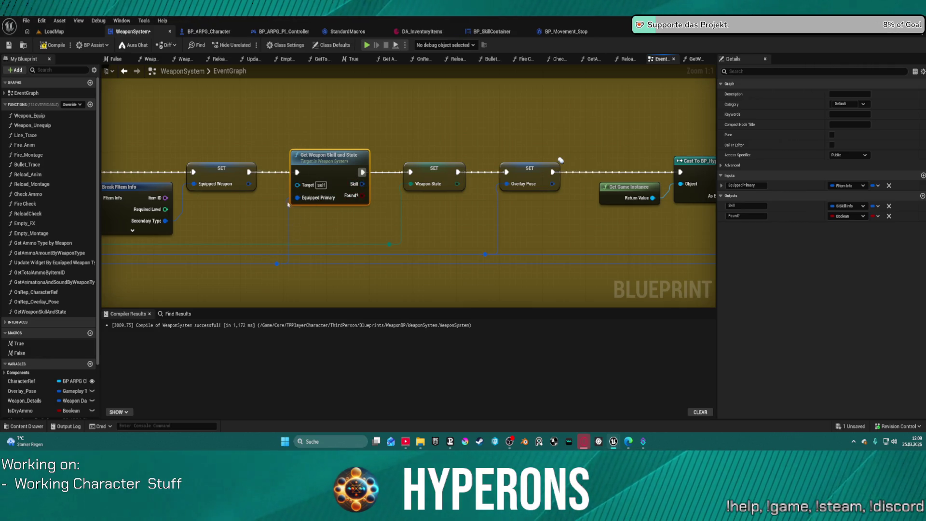
click(248, 171)
mouse_move(363, 172)
mouse_down()
mouse_move(410, 173)
mouse_move(333, 236)
mouse_move(334, 207)
mouse_up()
key(Delete)
mouse_move(282, 252)
mouse_down()
mouse_move(504, 176)
mouse_move(537, 176)
mouse_up()
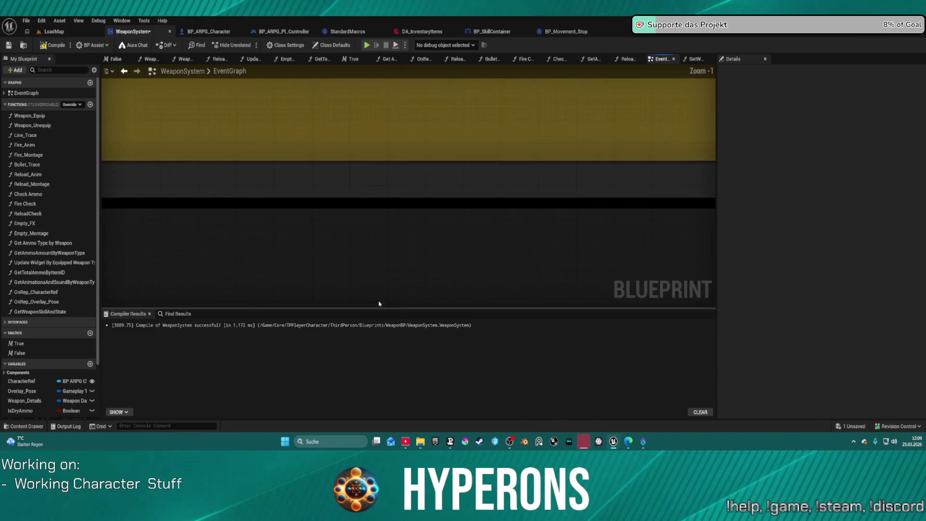
Step: Insert Get Weapon Skill and State between Branch True and Get Skill Info by ID, with Master Weapon as Equipped Primary
scroll(404, 189, down, 6)
scroll(404, 189, up, 4)
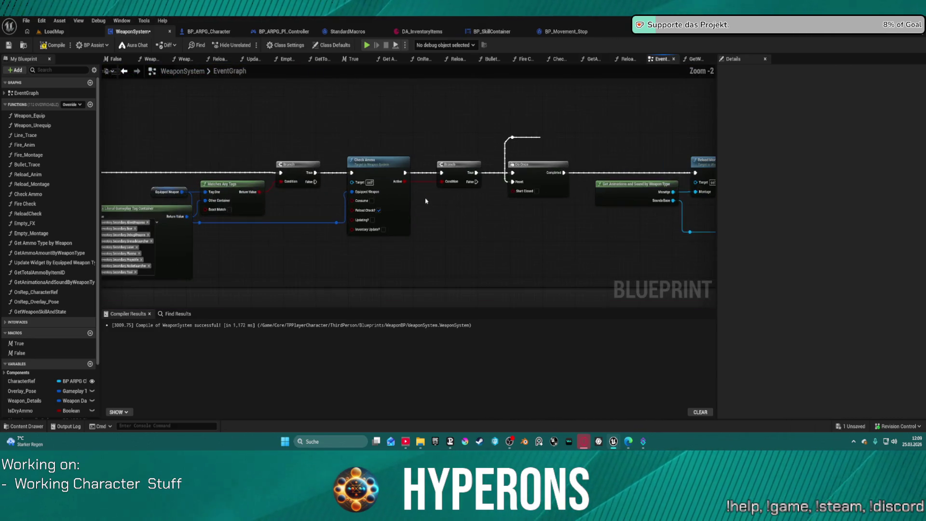
drag(304, 154, 302, 162)
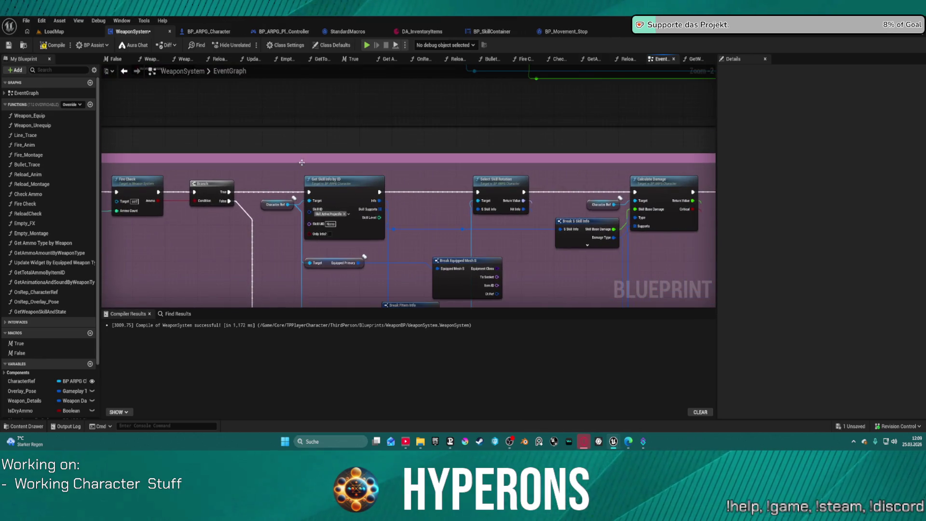
mouse_move(299, 196)
mouse_down()
mouse_move(338, 207)
mouse_move(417, 190)
mouse_up()
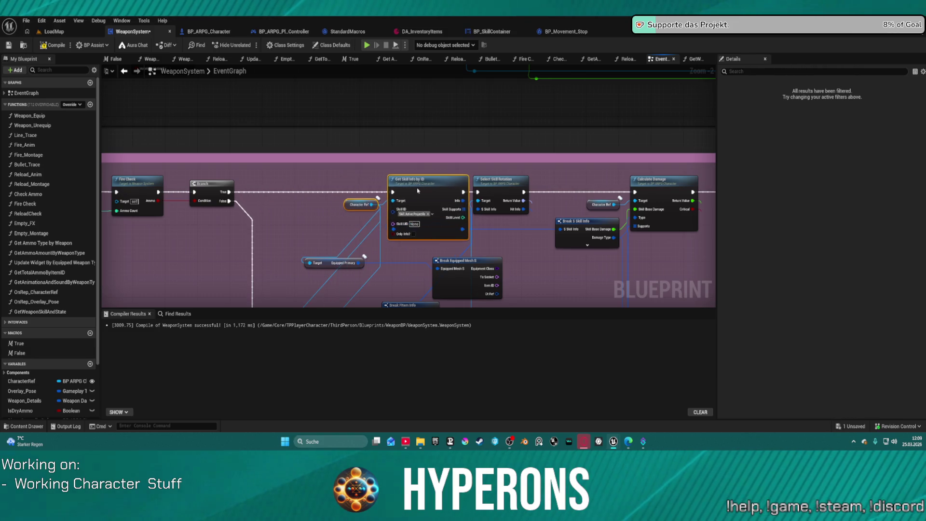
key(ctrl+v)
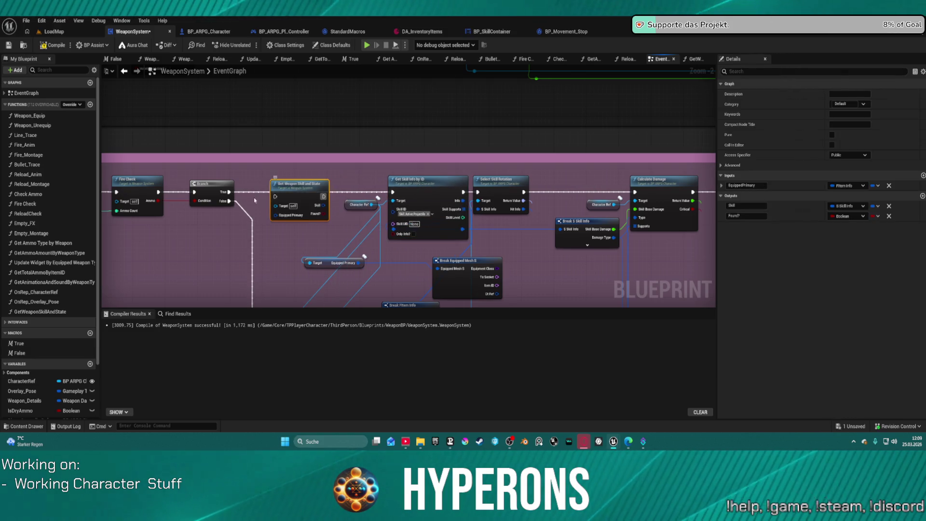
scroll(231, 185, up, 2)
drag(222, 190, 440, 190)
drag(283, 215, 256, 235)
text(mas)
key(Return)
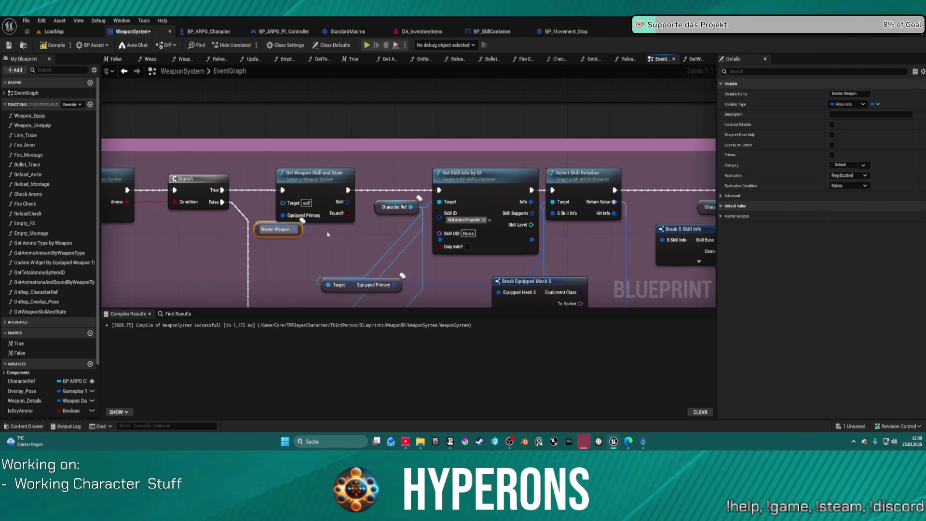
drag(350, 217, 345, 207)
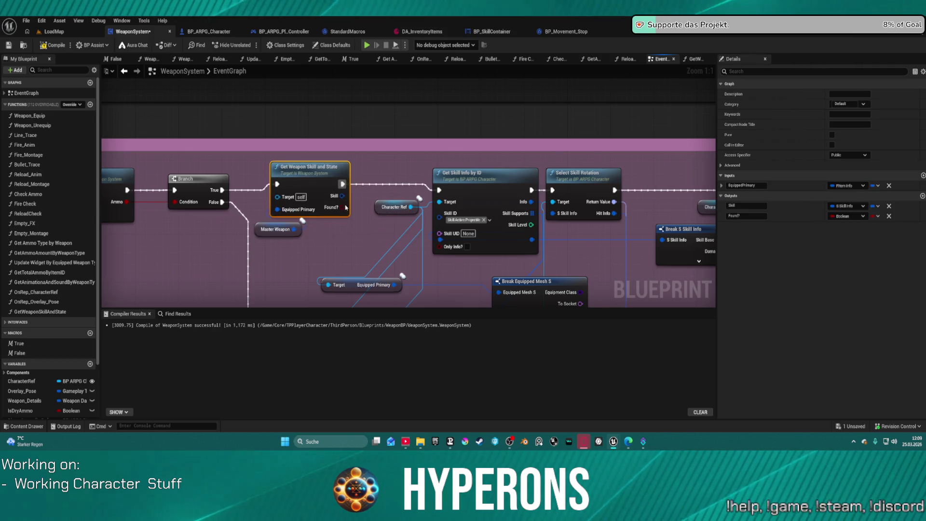
click(357, 224)
Step: Add a Branch after Get Weapon Skill and State, with True running into Get Skill Info by ID
drag(363, 239, 343, 185)
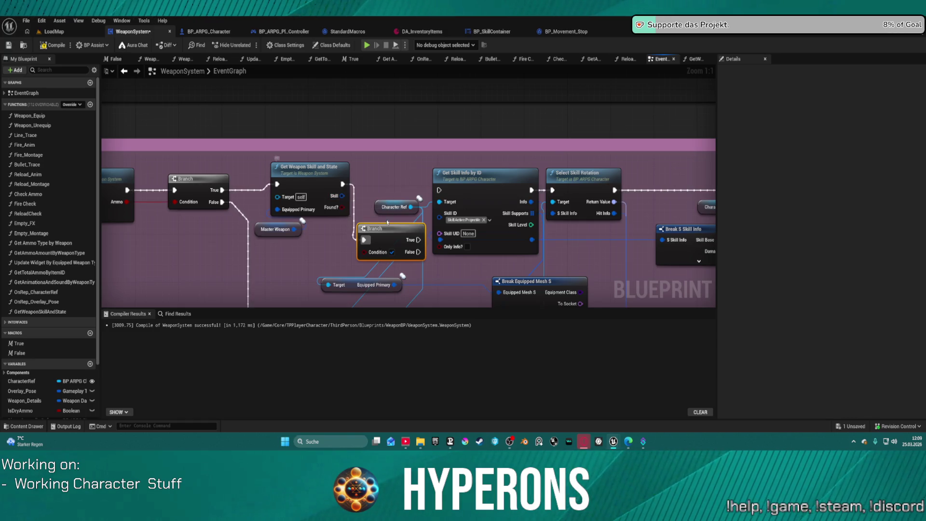
drag(419, 239, 439, 189)
drag(383, 234, 383, 172)
Step: Break the returned Skill, feed its Skill Tag into Skill ID, and use Found? as the Branch condition
mouse_move(342, 196)
mouse_down()
mouse_move(367, 231)
mouse_move(363, 246)
mouse_up()
text(br)
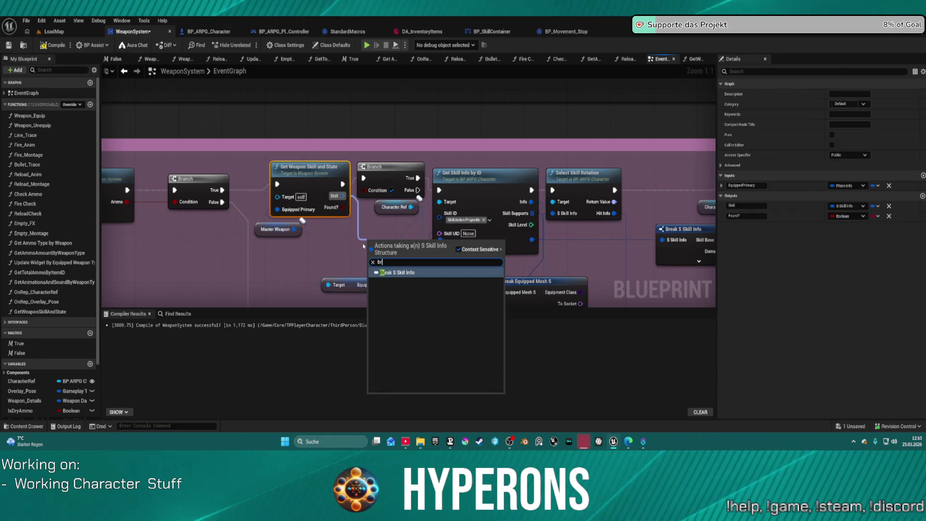
key(Return)
mouse_move(393, 238)
mouse_down()
mouse_move(361, 221)
mouse_move(445, 221)
mouse_up()
click(348, 247)
mouse_move(355, 228)
mouse_down()
mouse_move(343, 178)
mouse_move(501, 157)
mouse_up()
mouse_move(353, 241)
mouse_down()
mouse_move(337, 296)
mouse_move(348, 304)
mouse_up()
click(337, 293)
drag(400, 144, 399, 201)
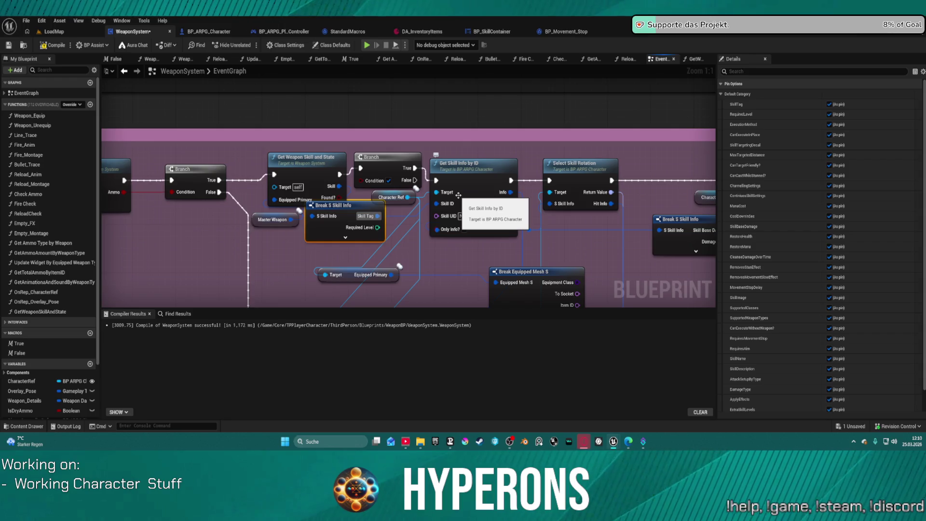
key(f)
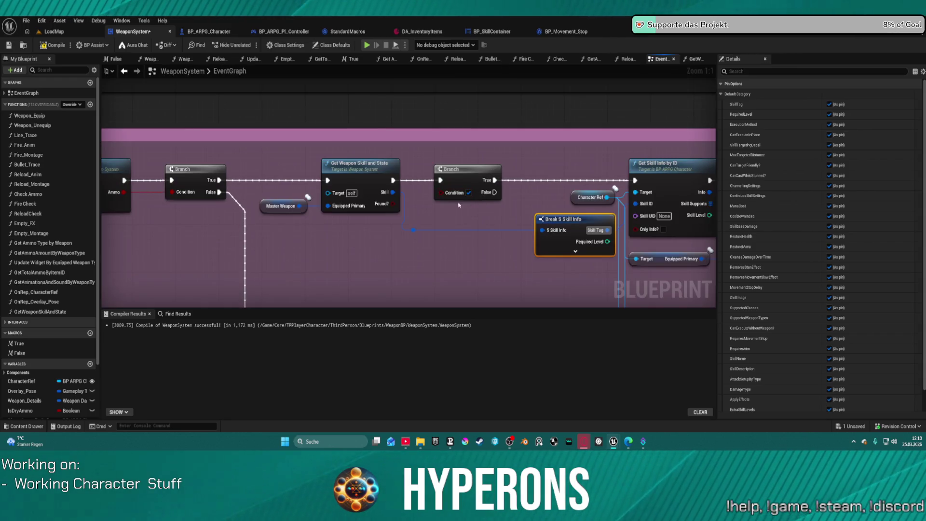
mouse_move(391, 204)
mouse_down()
mouse_move(441, 192)
mouse_move(489, 195)
mouse_move(494, 235)
mouse_up()
Step: Put a Print Advanced node on the Branch's False path, discarding the stray Print String and Union nodes
text(prints)
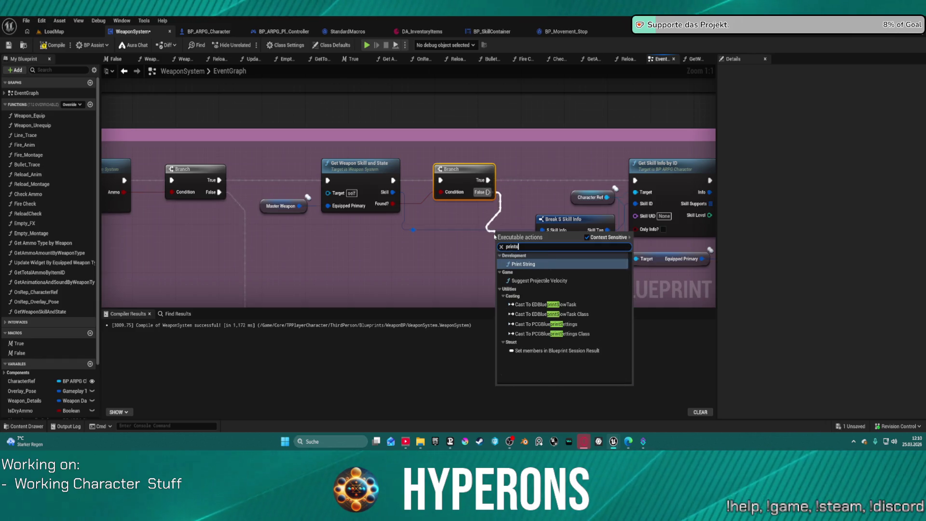
key(Return)
mouse_move(519, 250)
mouse_down()
mouse_move(396, 257)
mouse_move(447, 258)
mouse_up()
key(Delete)
mouse_move(488, 192)
mouse_down()
mouse_move(498, 218)
mouse_move(470, 268)
mouse_up()
text(print)
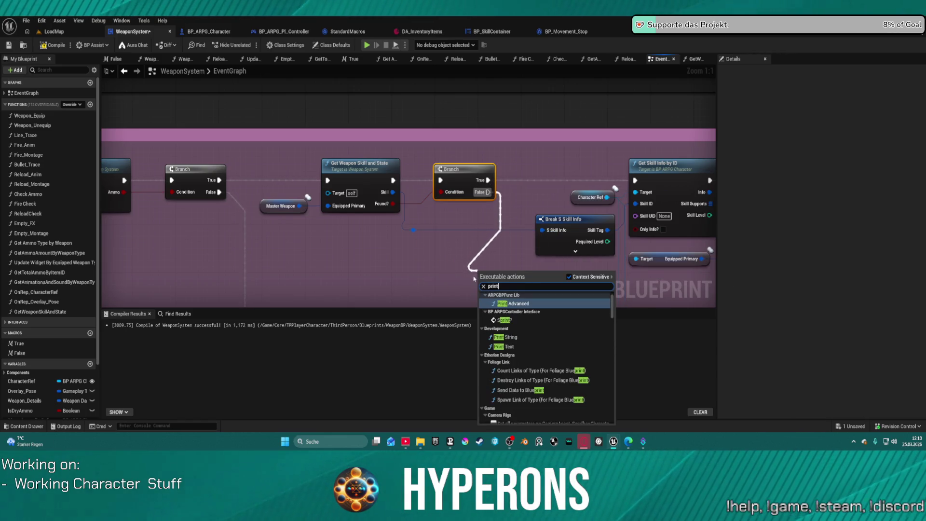
key(Return)
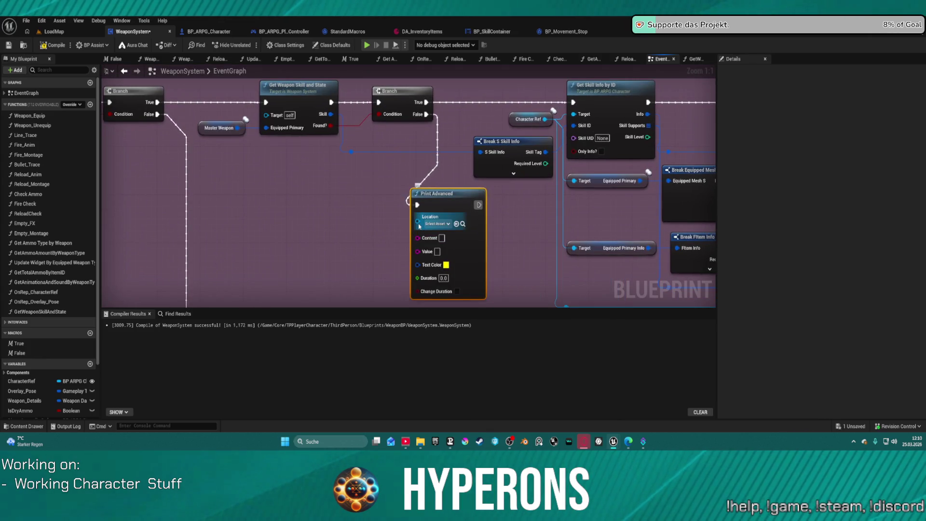
drag(405, 223, 356, 223)
text(union)
key(Return)
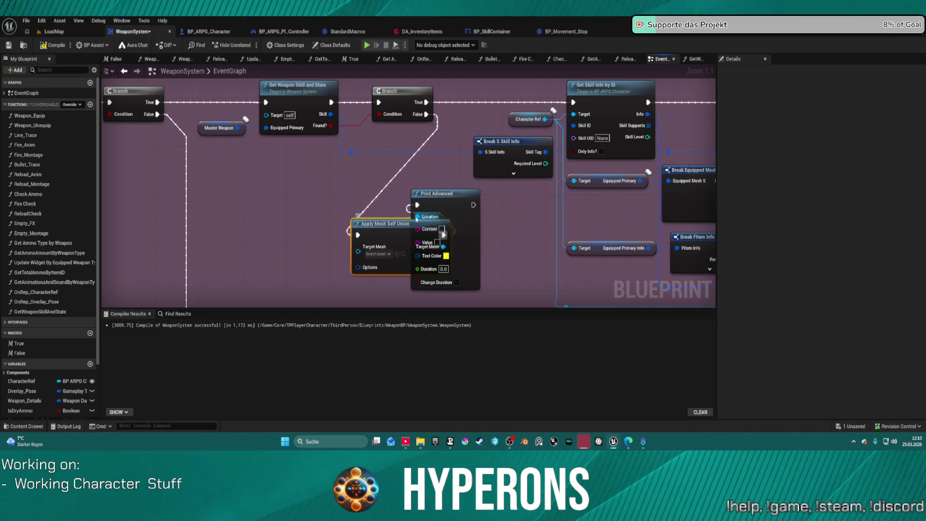
key(Delete)
mouse_move(418, 204)
mouse_down()
mouse_move(441, 118)
mouse_move(427, 118)
mouse_up()
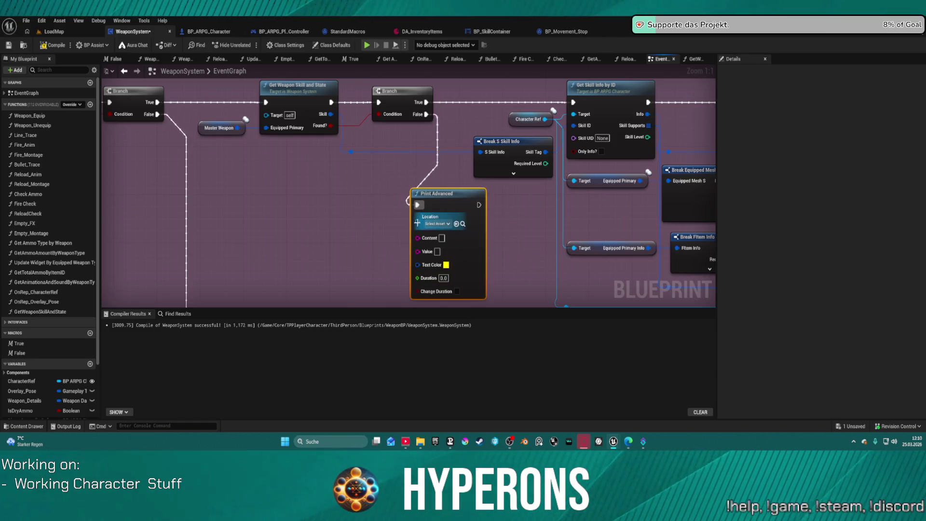
drag(417, 221, 344, 238)
Step: Feed a self reference into Print Advanced and make its text colour red
text(self re)
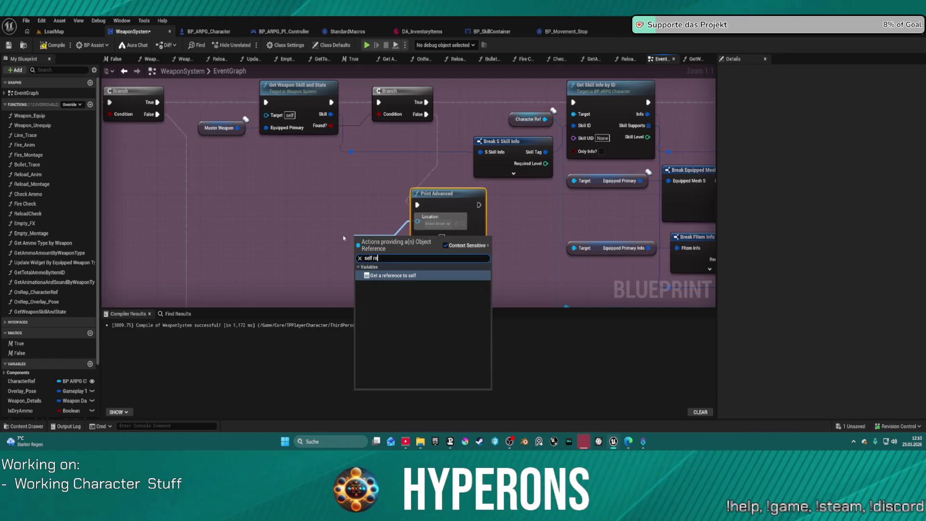
key(Return)
click(444, 231)
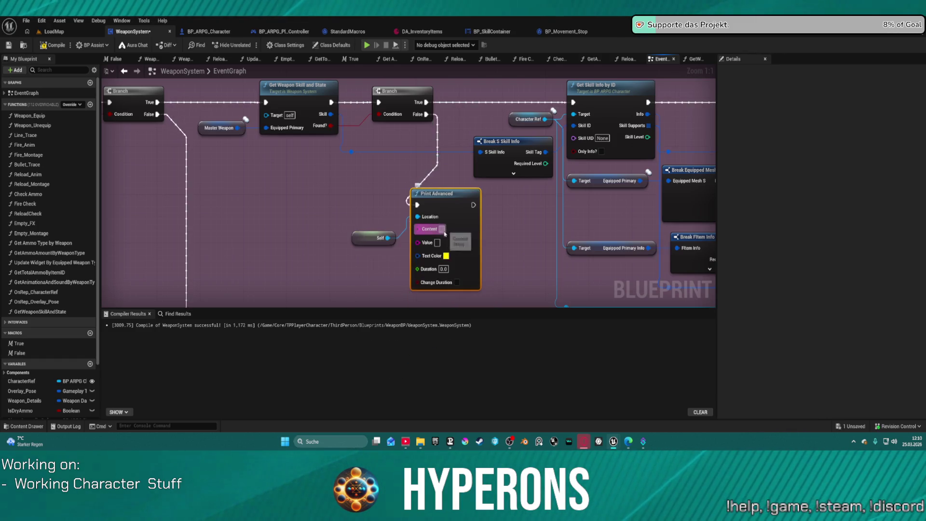
click(446, 257)
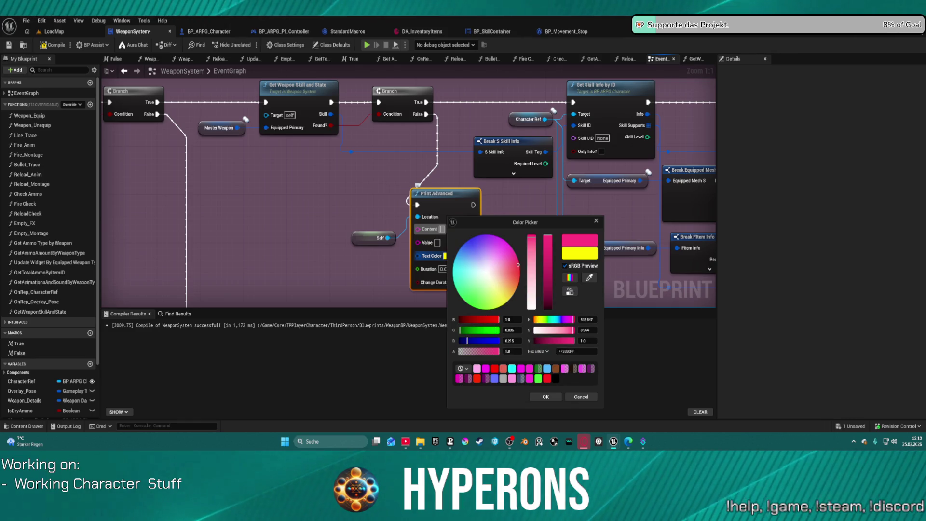
click(550, 377)
click(545, 396)
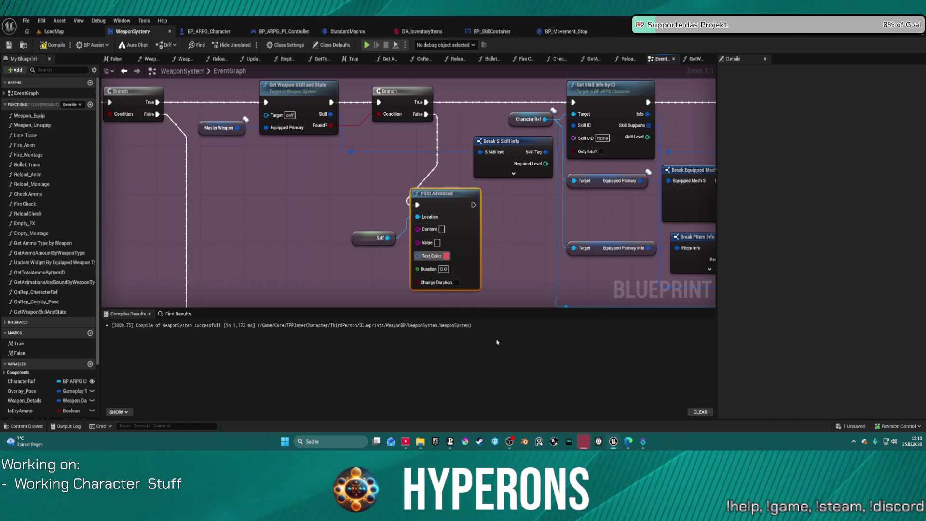
Step: Set the Print Advanced message to 'Skill/ Projectile Not Found !!' and place the Self node beside it
click(442, 229)
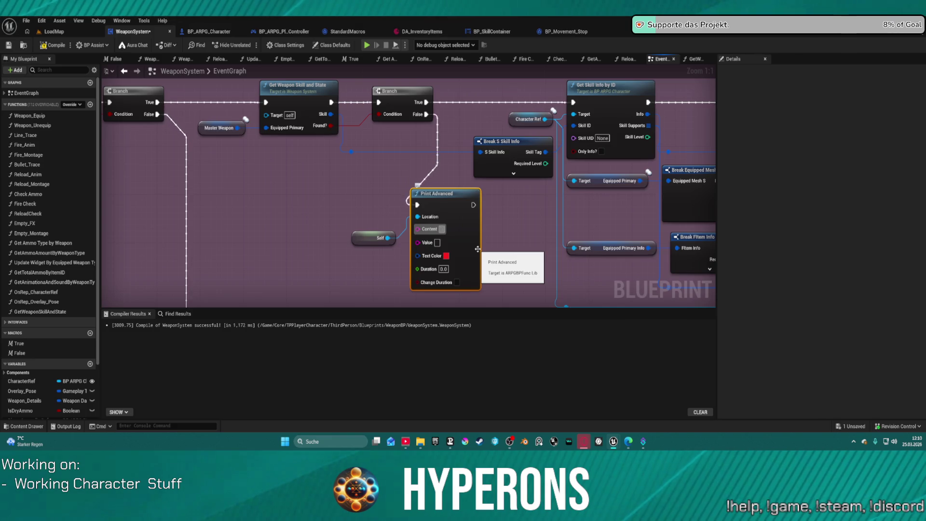
text(Skill/ Proje)
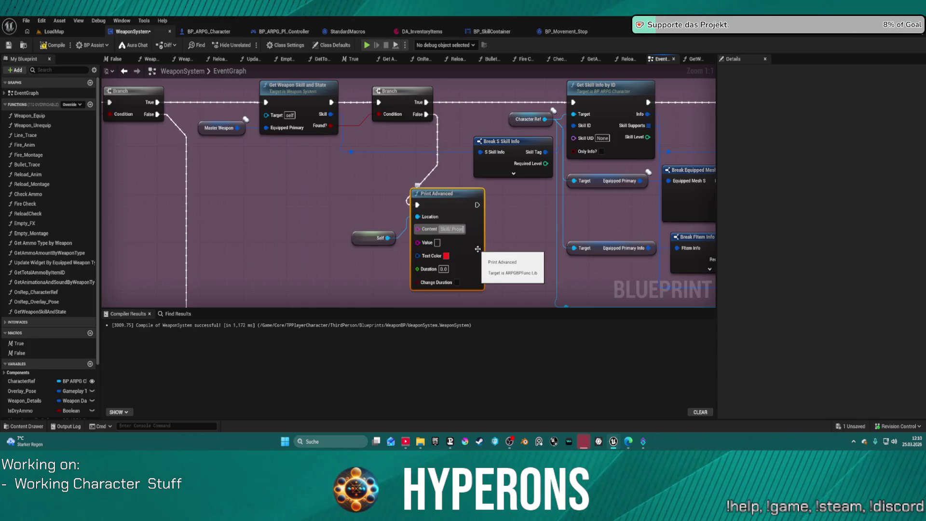
text(ctile Not Found)
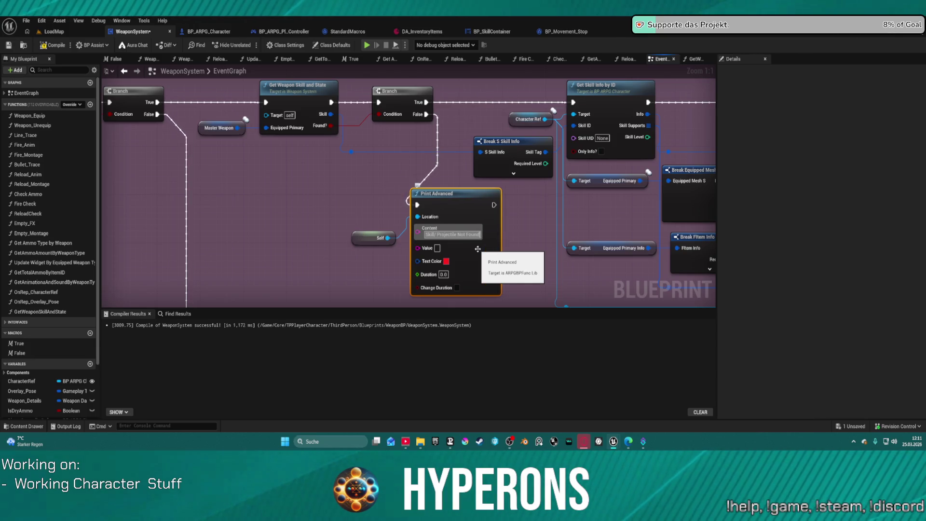
text( !)
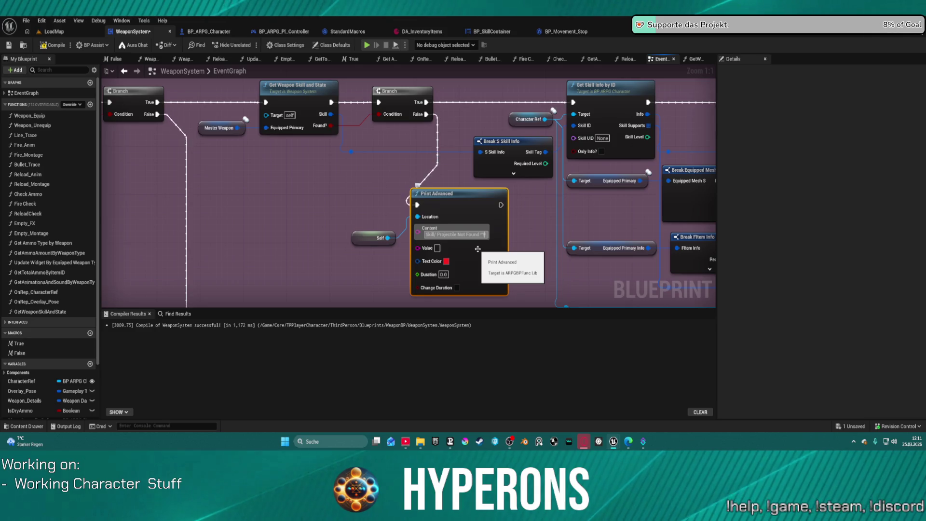
text(!!)
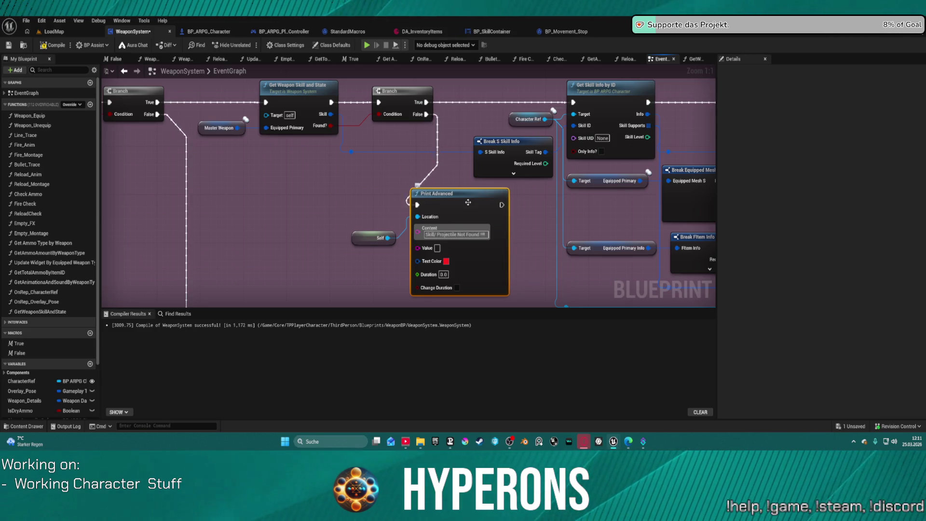
drag(363, 235, 358, 219)
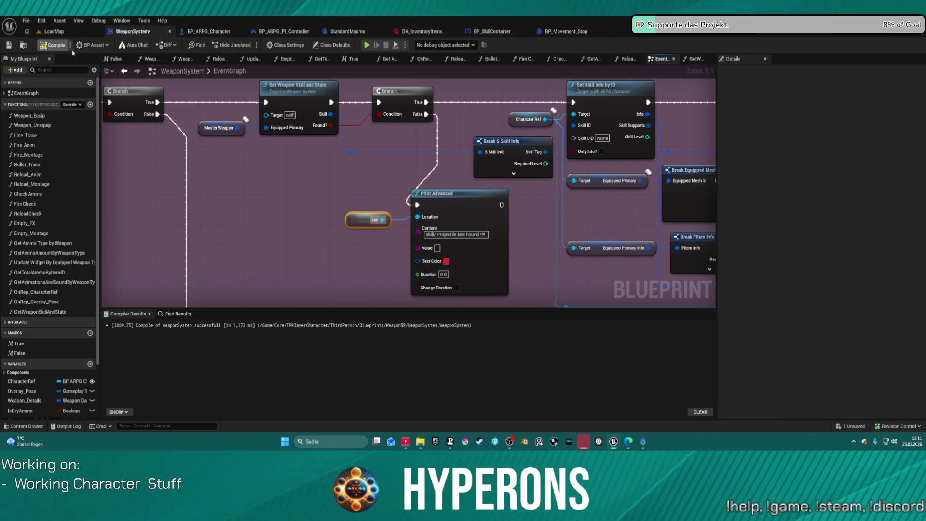
click(400, 107)
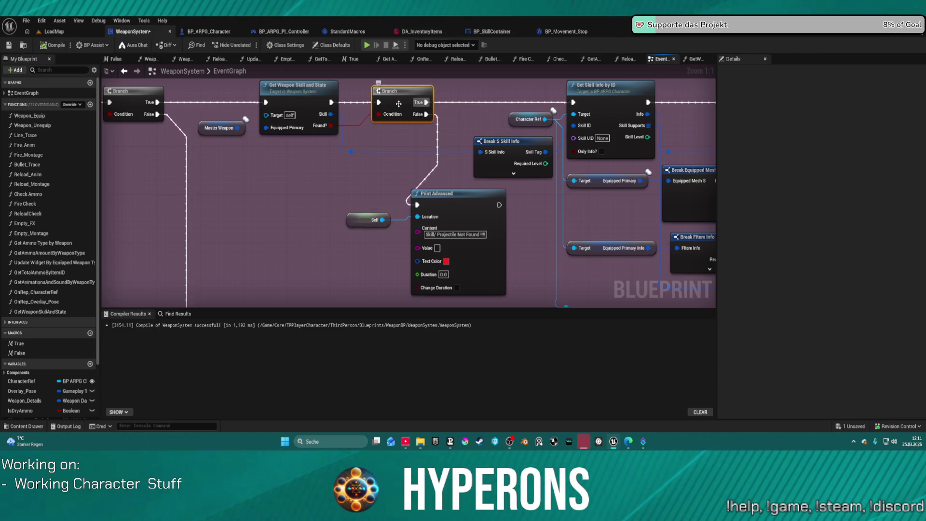
key(ctrl+z)
scroll(501, 187, down, 3)
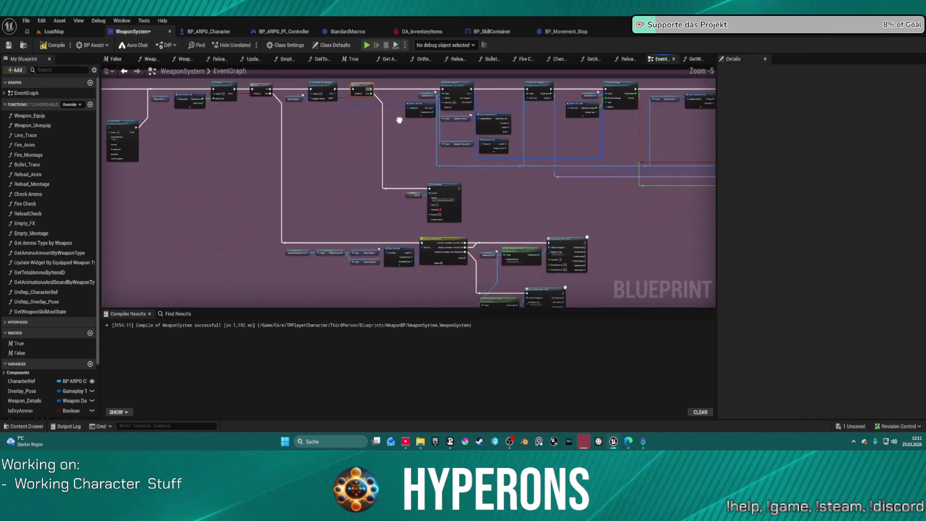
Step: Switch from WeaponSystem to the BP_ARPG_Character blueprint and its SKILL + DAMAGE graph
scroll(336, 158, up, 3)
drag(336, 158, 355, 174)
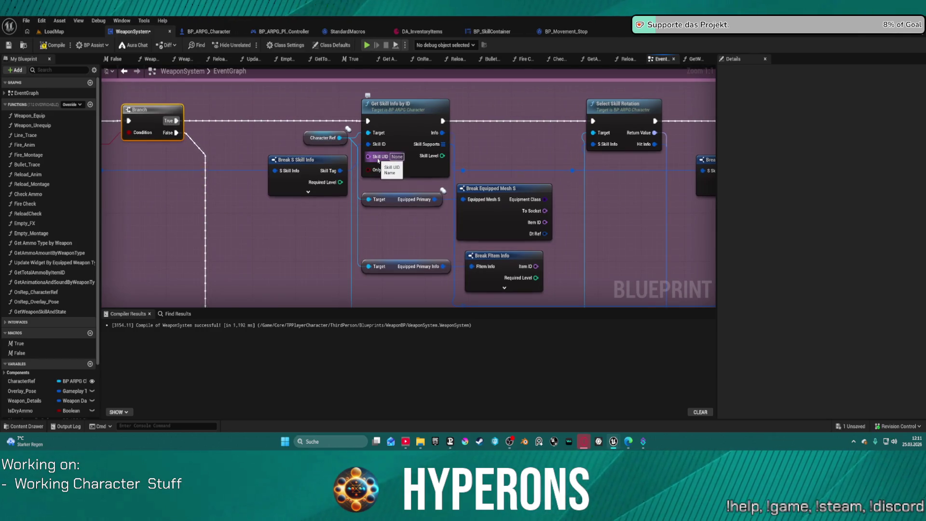
click(203, 34)
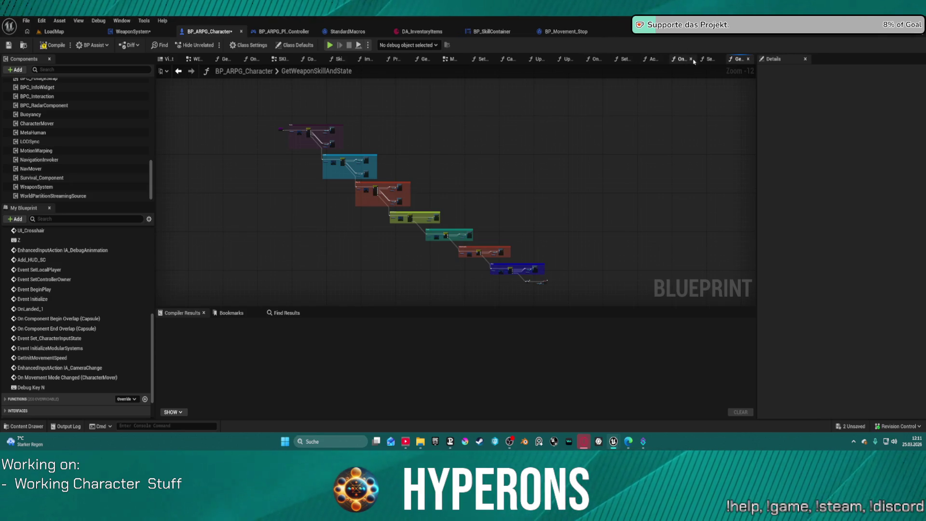
click(283, 58)
Step: Pan and zoom through the SKILL + DAMAGE graph, inspecting the SpawnActor and Calculate Damage nodes
scroll(408, 223, up, 5)
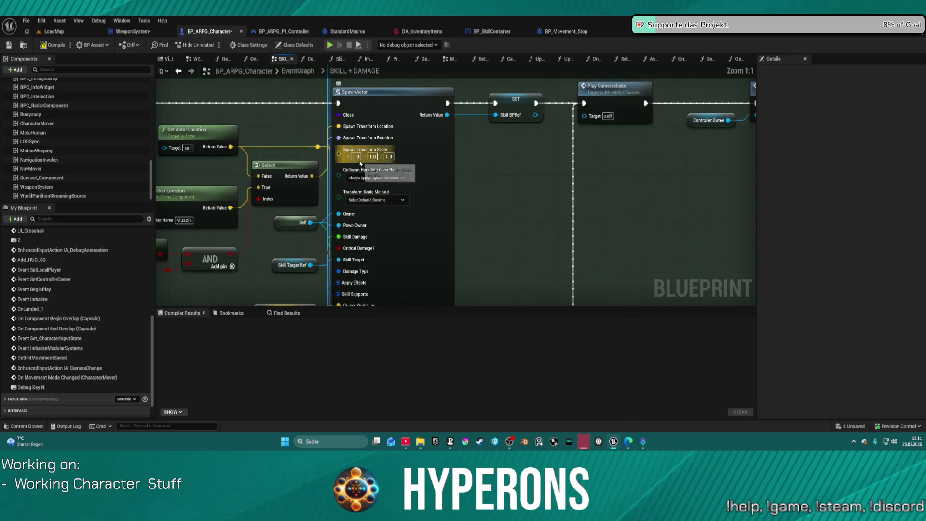
mouse_move(409, 223)
mouse_down()
mouse_move(573, 162)
mouse_move(591, 54)
mouse_move(596, 69)
mouse_up()
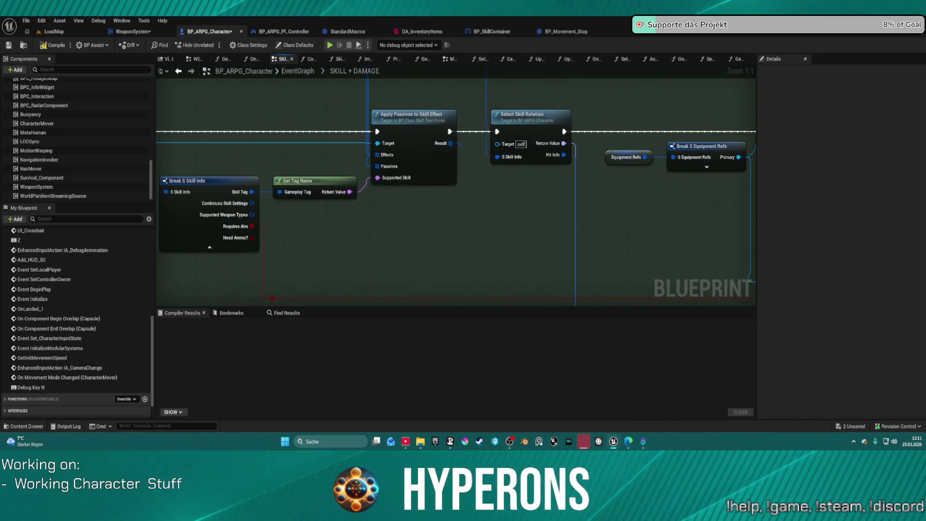
drag(436, 246, 447, 247)
drag(383, 226, 666, 230)
mouse_move(674, 230)
mouse_down()
mouse_move(641, 232)
mouse_move(554, 202)
mouse_move(410, 135)
mouse_up()
scroll(575, 179, down, 5)
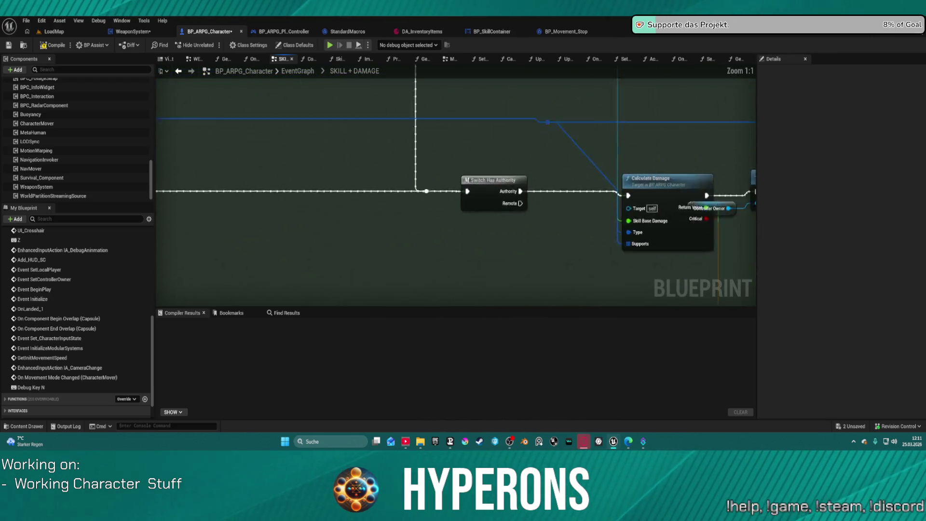
drag(576, 179, 476, 178)
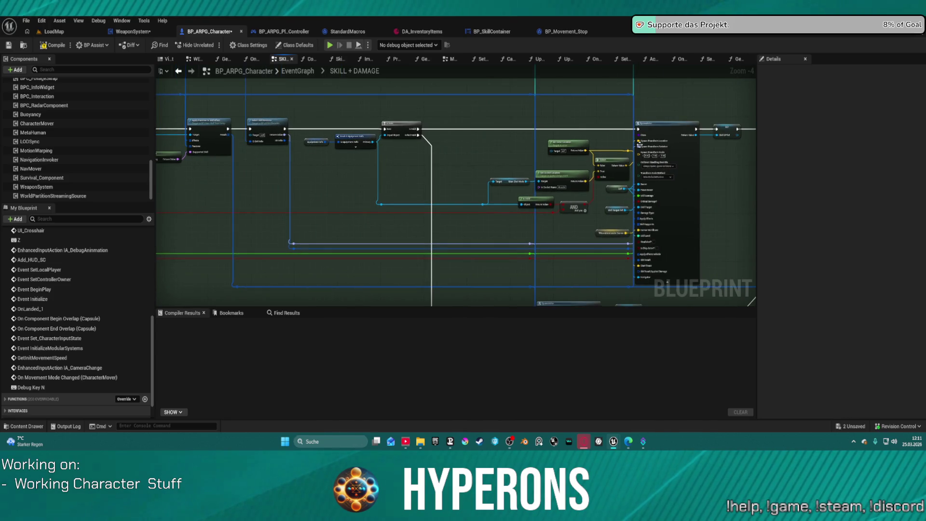
mouse_move(567, 250)
mouse_down()
mouse_move(461, 144)
mouse_move(338, 221)
mouse_up()
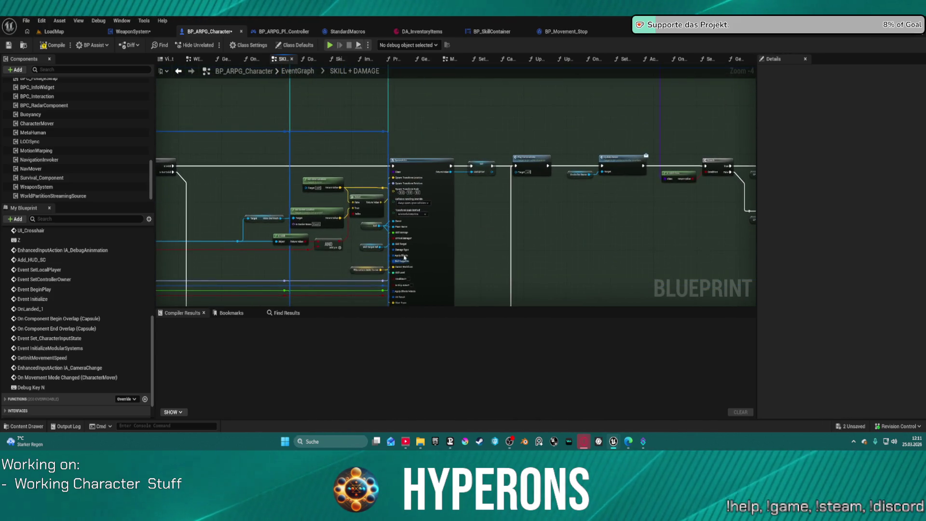
scroll(458, 178, up, 4)
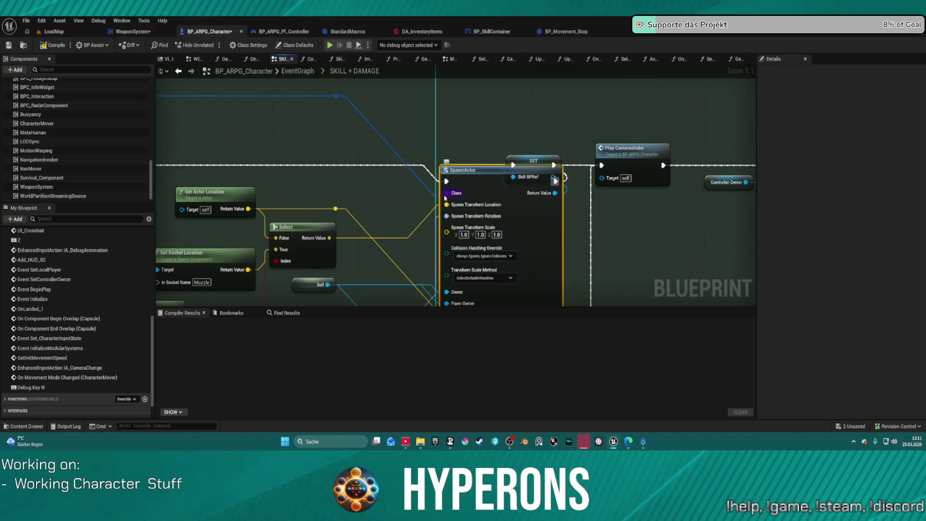
scroll(459, 131, down, 6)
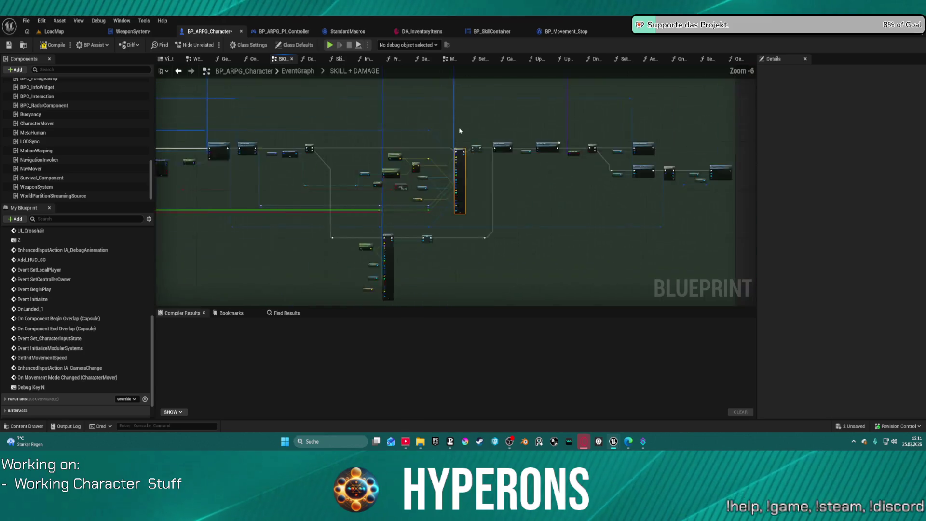
scroll(413, 206, up, 3)
mouse_move(680, 215)
mouse_down()
mouse_move(467, 201)
mouse_move(465, 228)
mouse_up()
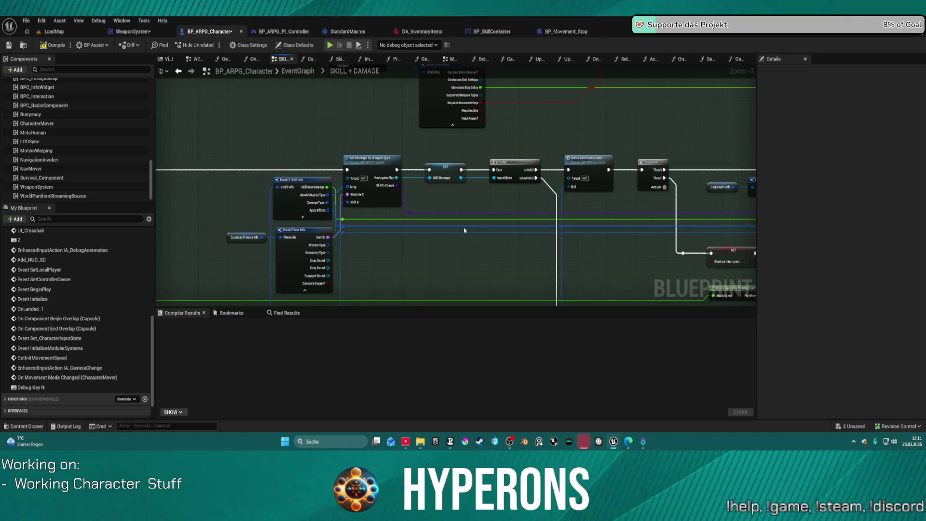
scroll(407, 214, up, 3)
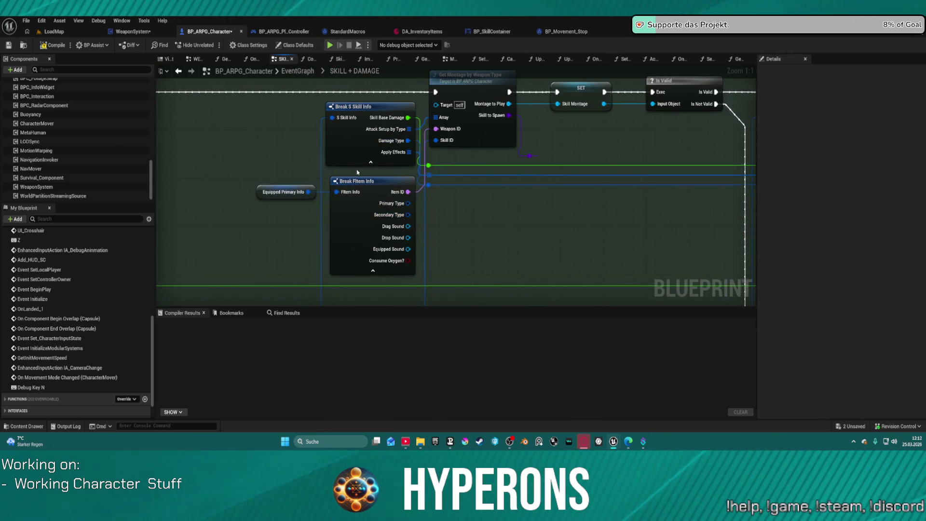
drag(465, 171, 463, 200)
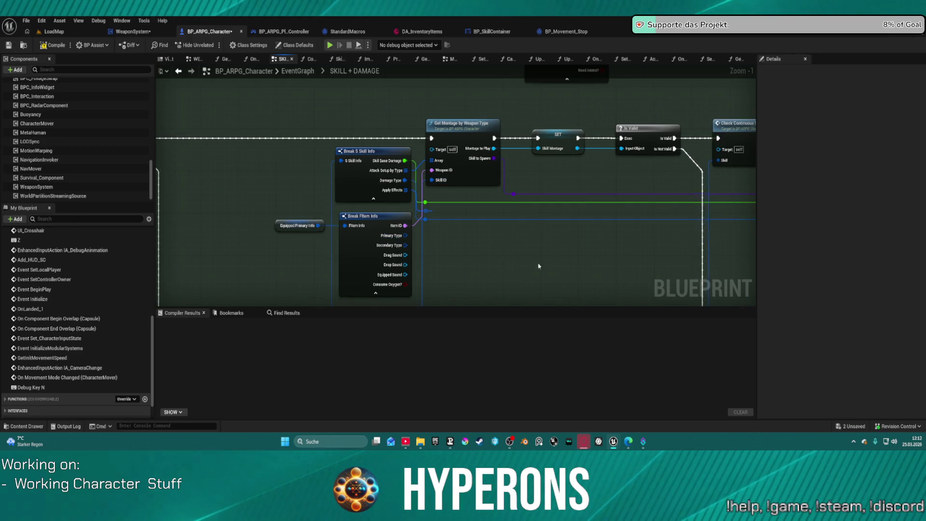
Step: Find the Get Montage by Weapon Type node and open its function graph
scroll(300, 213, down, 1)
mouse_move(323, 212)
mouse_down()
mouse_move(423, 278)
mouse_move(644, 287)
mouse_up()
scroll(453, 194, down, 3)
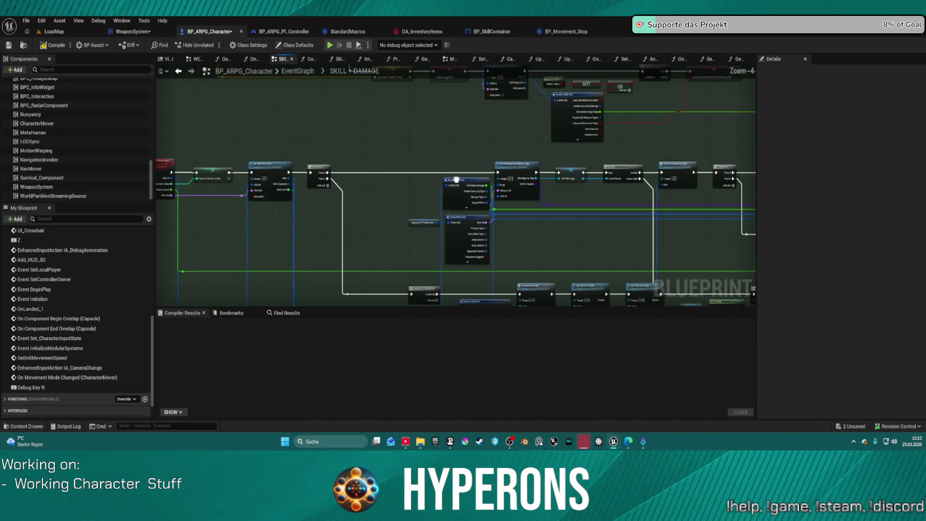
scroll(508, 196, up, 4)
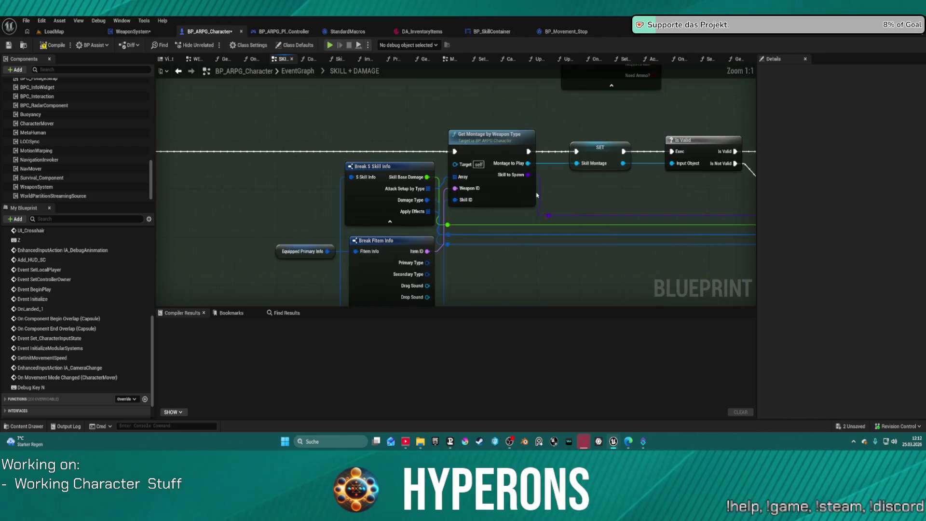
double_click(506, 193)
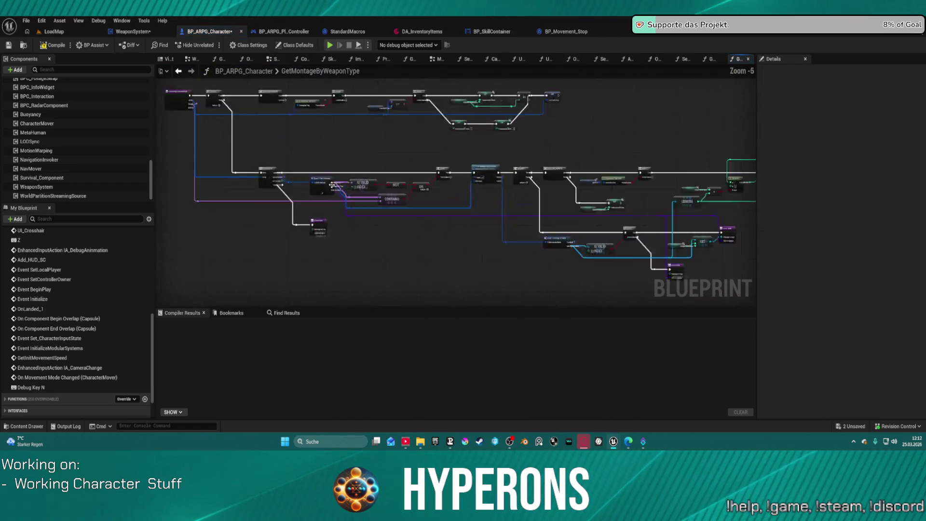
Step: Inspect the GetMontageByWeaponType logic from its entry node, then go back to SKILL + DAMAGE
mouse_move(374, 244)
mouse_down()
mouse_move(355, 249)
mouse_move(518, 209)
mouse_move(520, 237)
mouse_move(568, 248)
mouse_move(776, 396)
mouse_up()
mouse_move(510, 128)
mouse_down()
mouse_move(531, 253)
mouse_move(510, 195)
mouse_move(539, 192)
mouse_up()
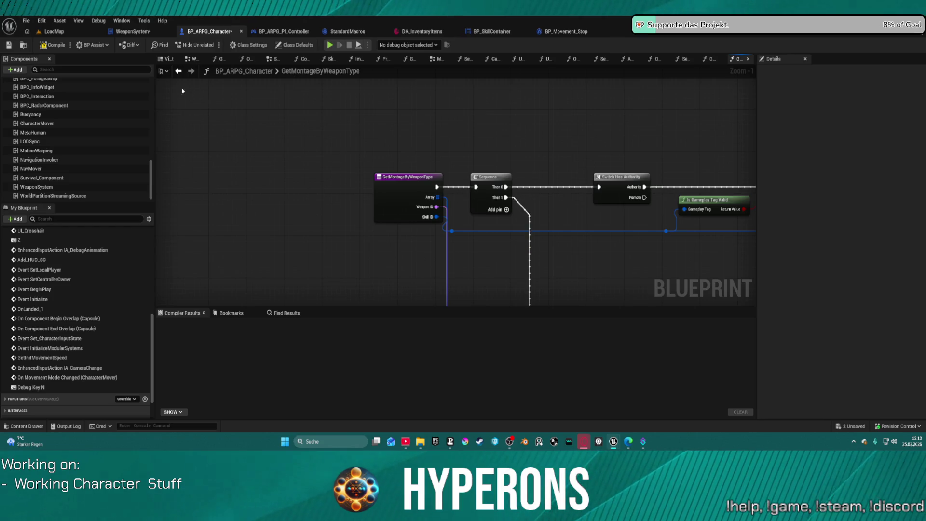
click(179, 71)
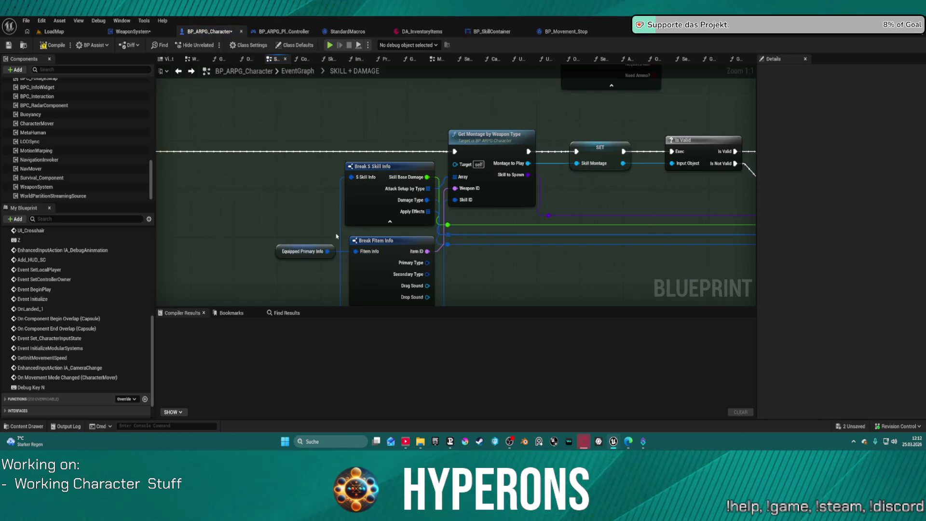
drag(336, 238, 264, 180)
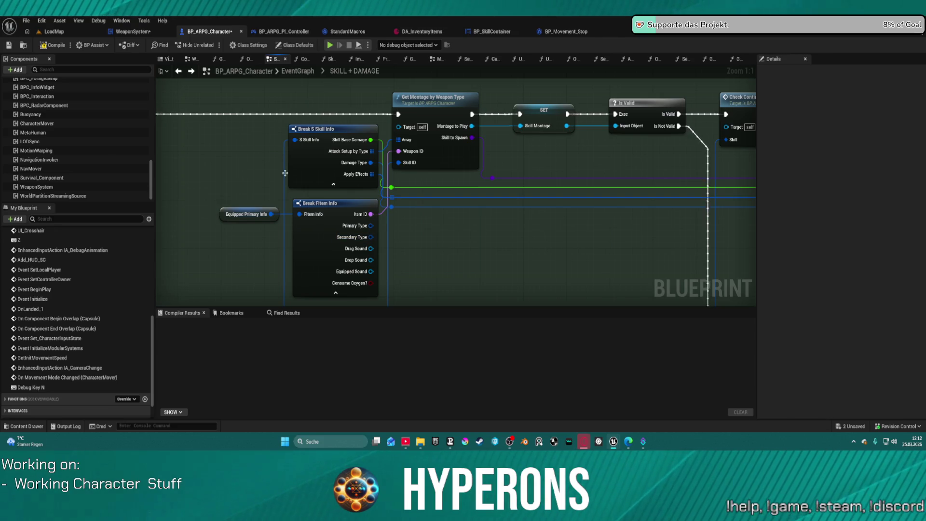
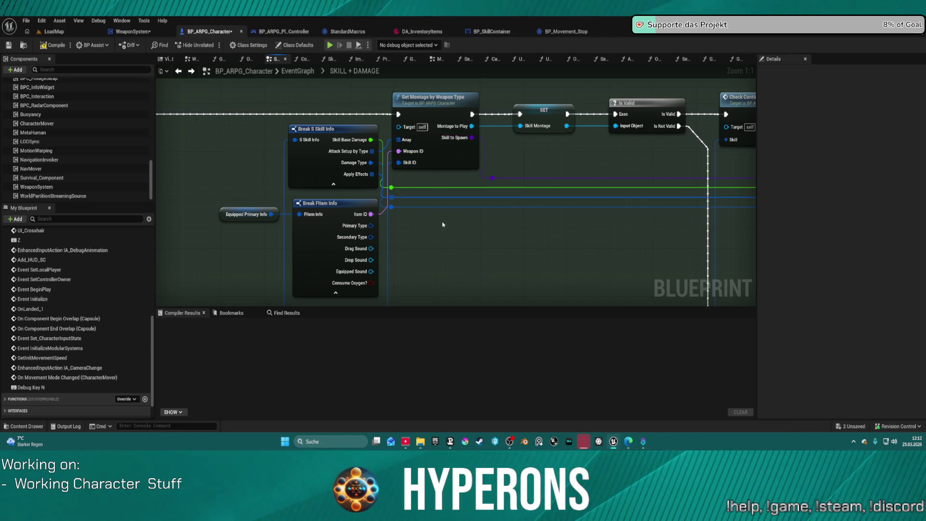
Step: Select Get Montage by Weapon Type, compile the character blueprint, and play despite the compile-error warning
click(447, 156)
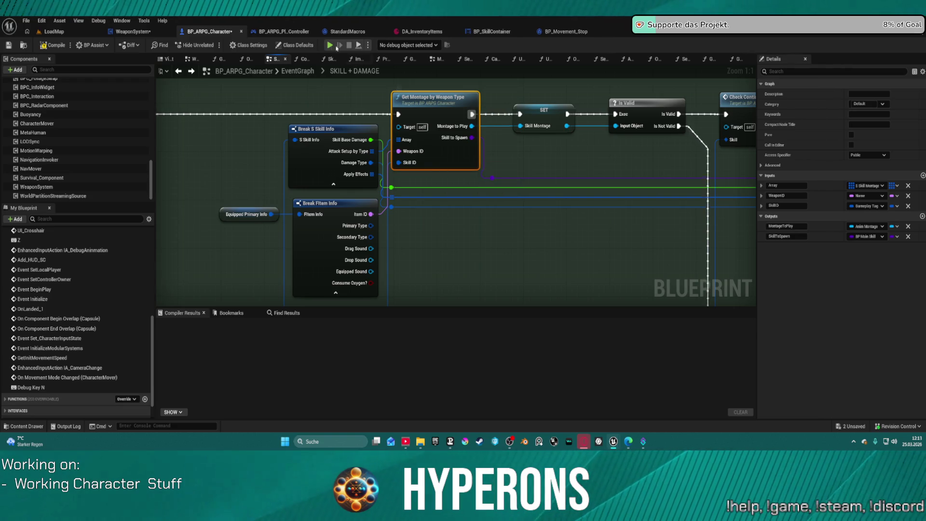
key(F7)
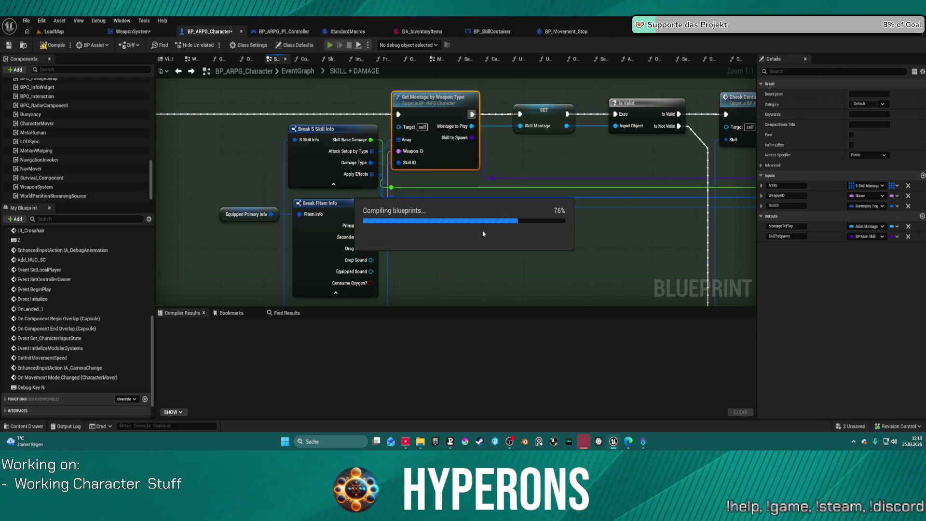
key(alt+p)
click(531, 242)
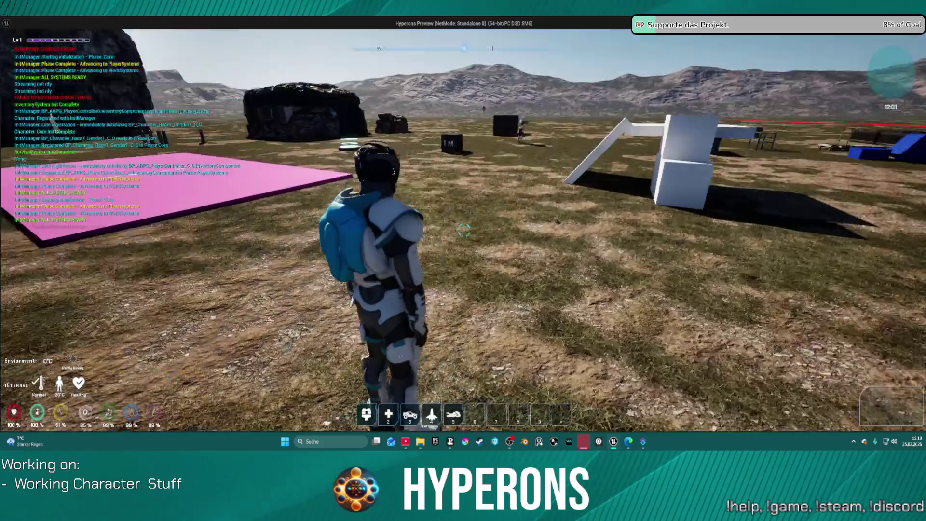
Step: Equip the MG 01 rifle from the inventory, reload it, and fire at the white block
key(i)
double_click(828, 271)
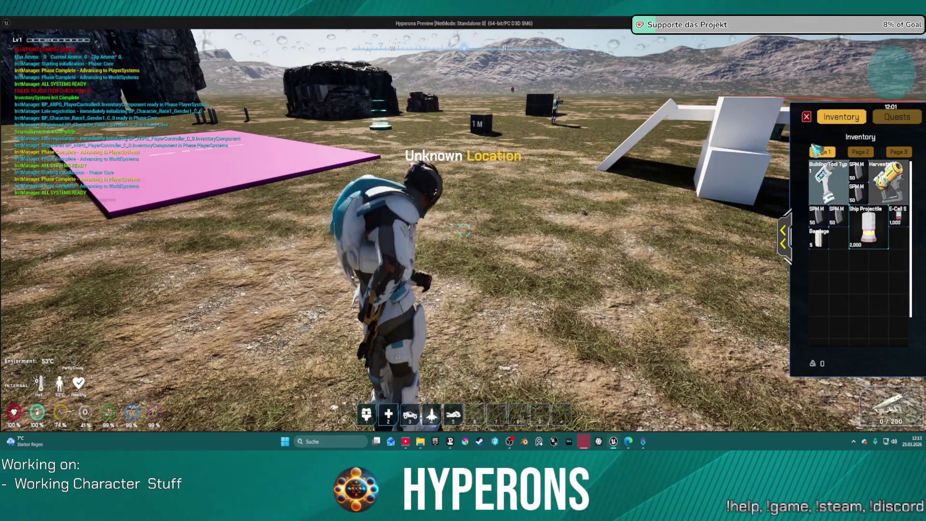
key(i)
key(w)
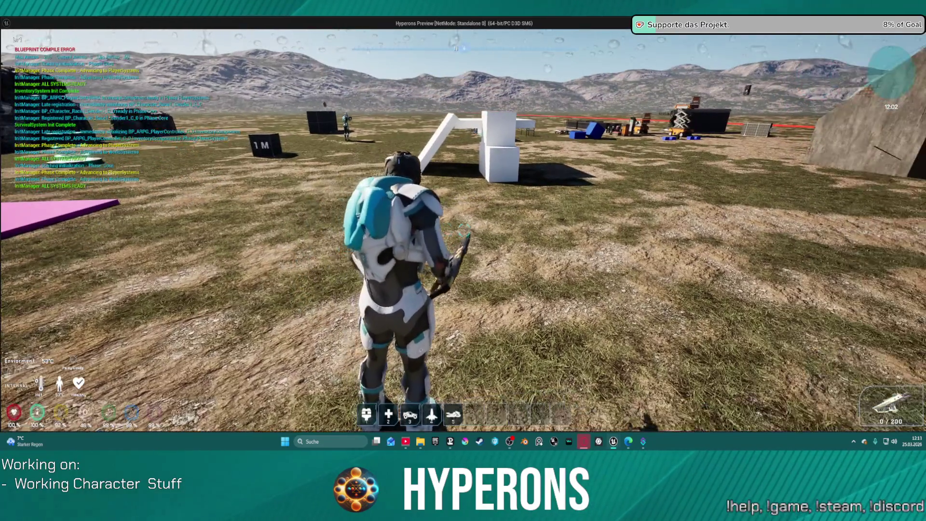
key(r)
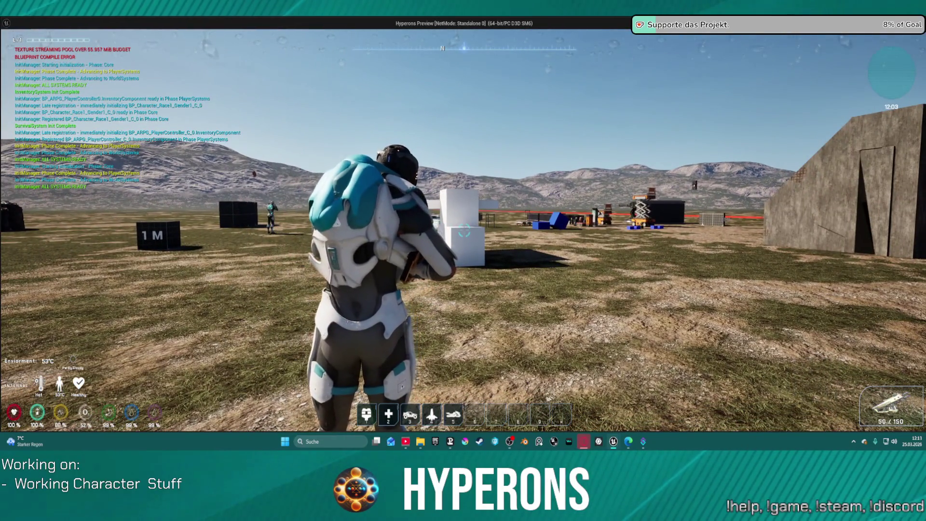
click(462, 231)
click(463, 232)
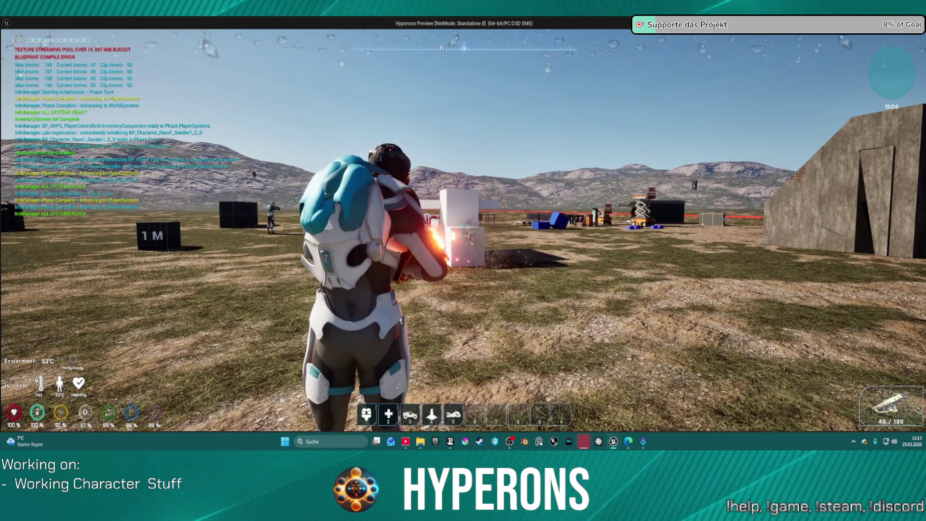
click(463, 231)
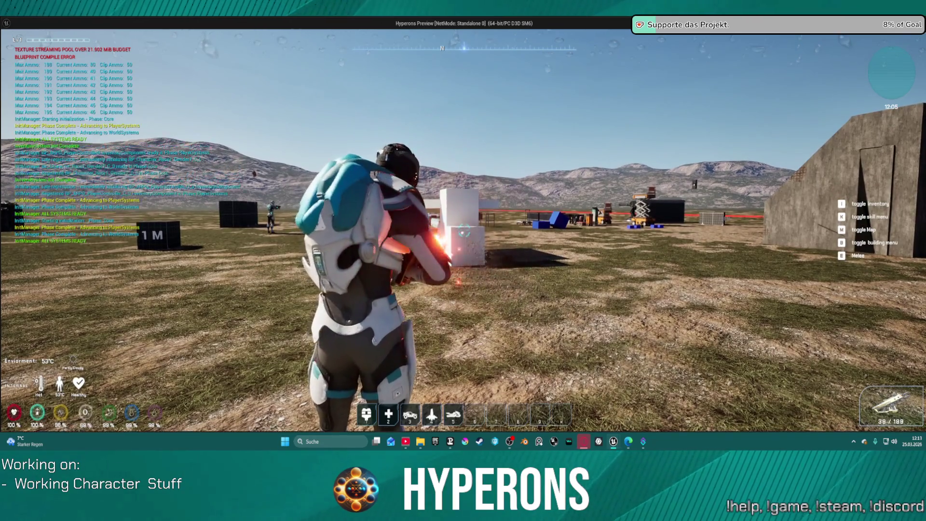
Step: Climb onto the white block, keep firing at the container, then sprint toward the rocks
key(space)
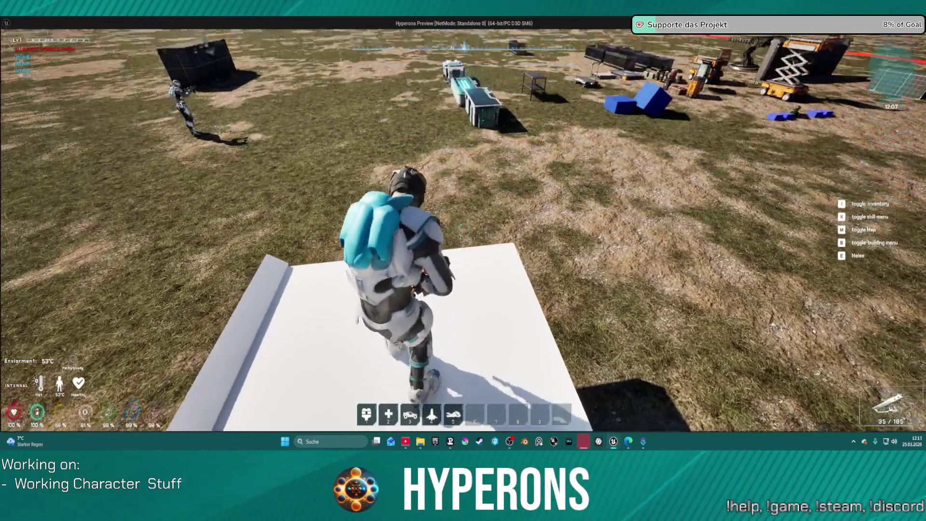
key(i)
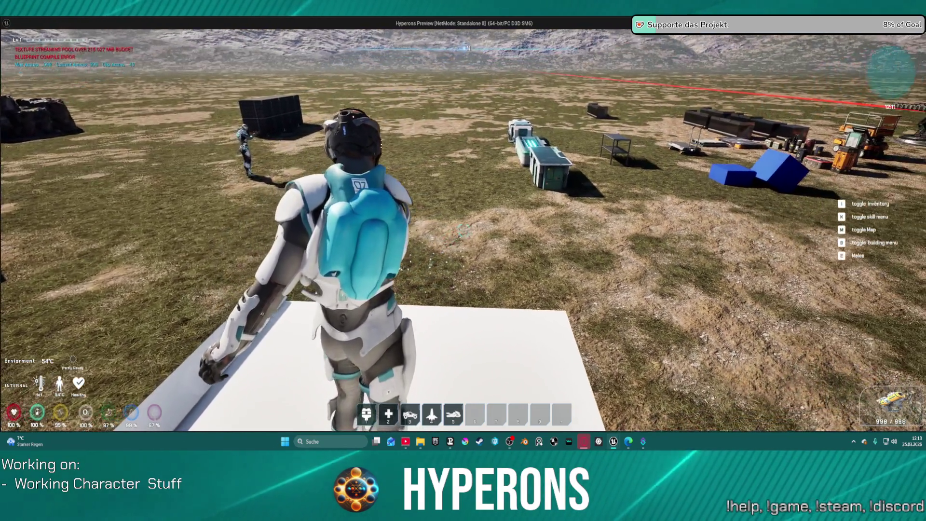
click(464, 231)
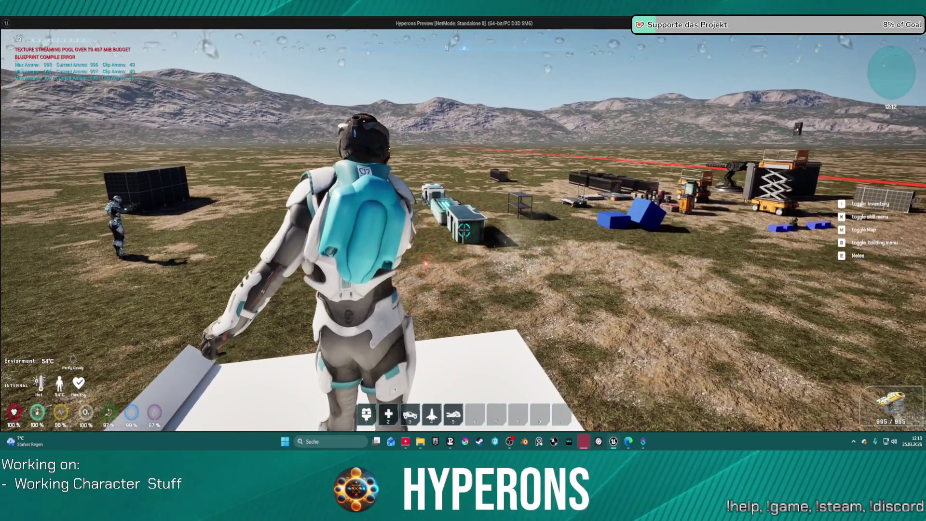
drag(465, 231, 464, 230)
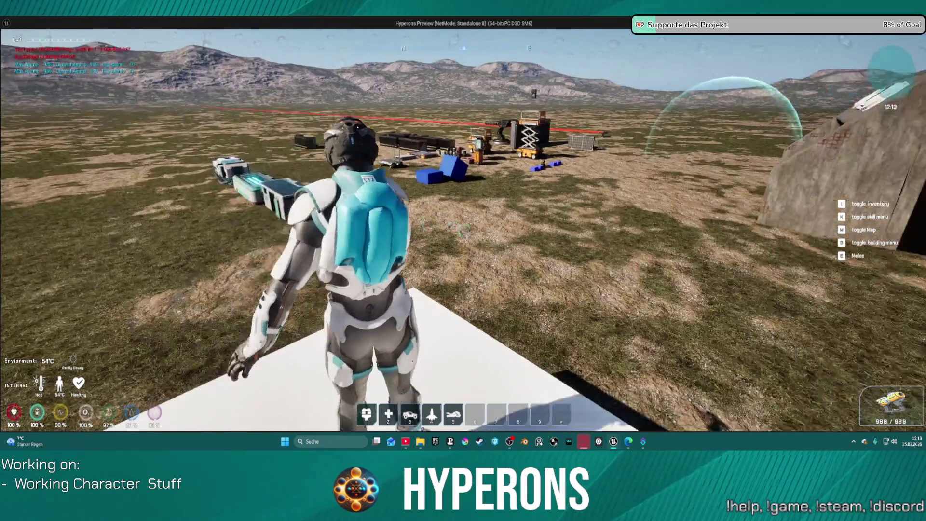
key(shift+w)
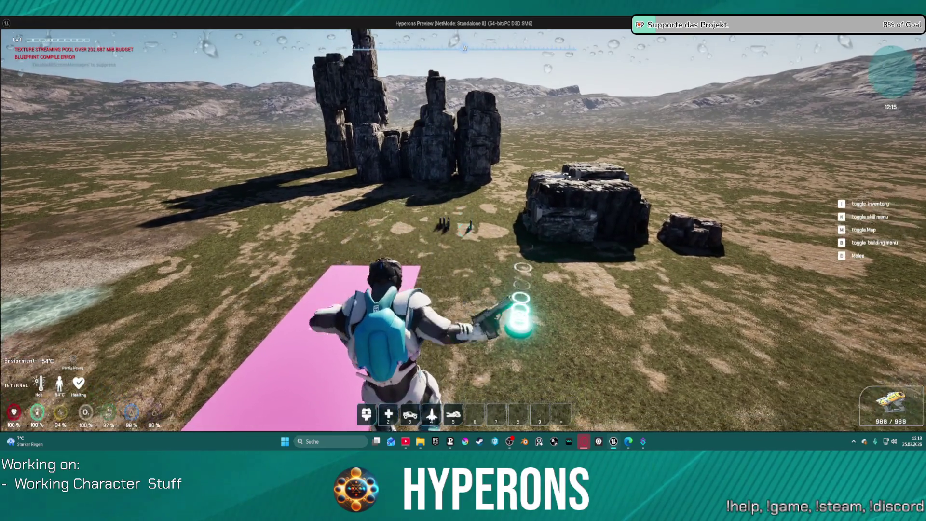
Step: End the play session and open the WeaponSystem blueprint's event graph
key(alt+Tab)
key(Escape)
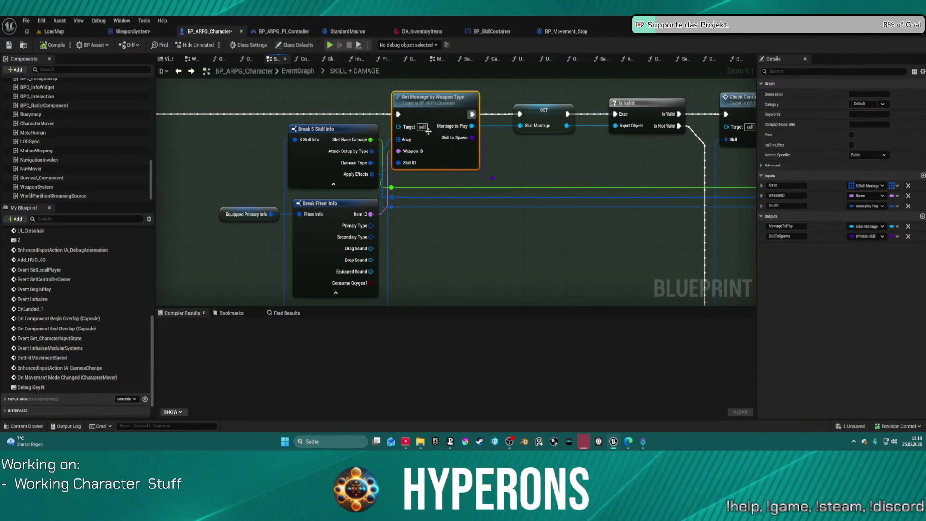
click(149, 33)
mouse_move(519, 161)
mouse_down()
mouse_move(466, 129)
mouse_move(643, 201)
mouse_up()
Step: Bring the Get Skill Info node chain into view and expand Break S Skill Info's hidden pins
scroll(642, 201, down, 3)
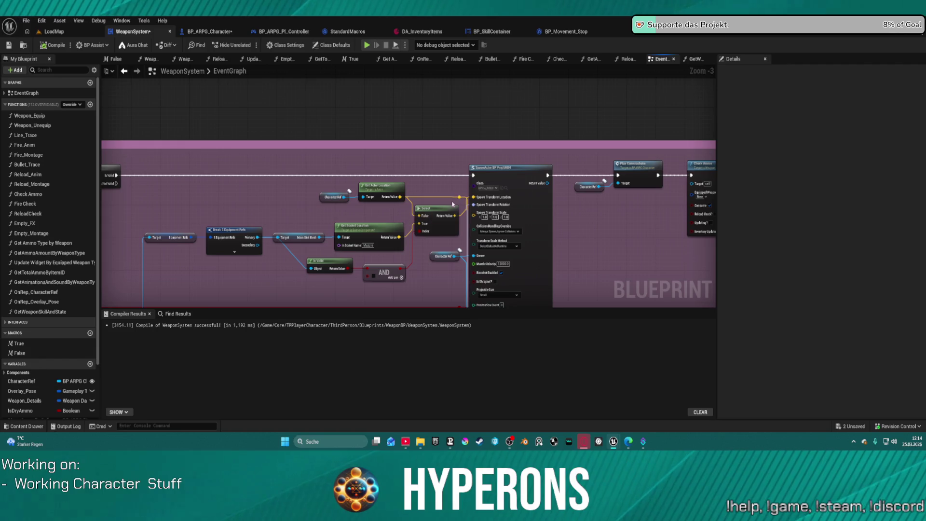
mouse_move(486, 185)
mouse_down()
mouse_move(675, 176)
mouse_move(713, 164)
mouse_up()
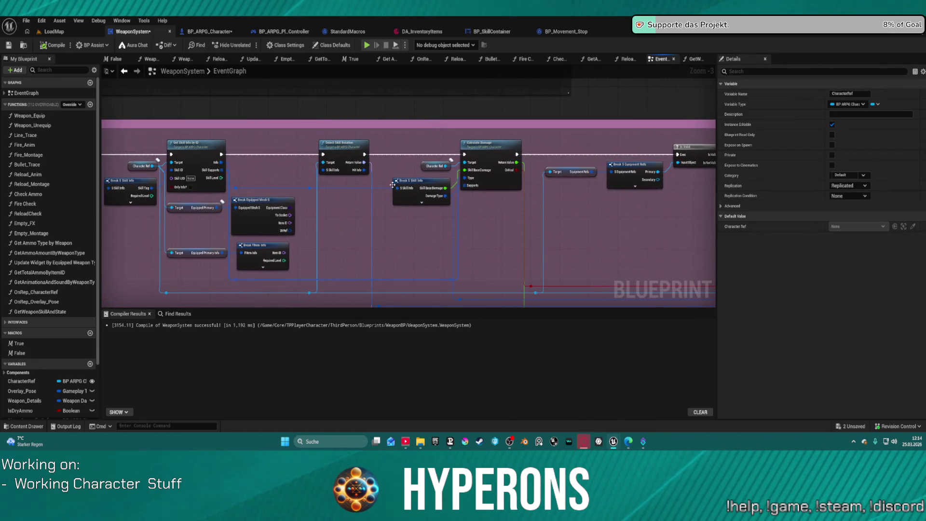
scroll(397, 182, up, 2)
mouse_move(299, 231)
mouse_down()
mouse_move(441, 234)
mouse_move(343, 202)
mouse_move(395, 195)
mouse_up()
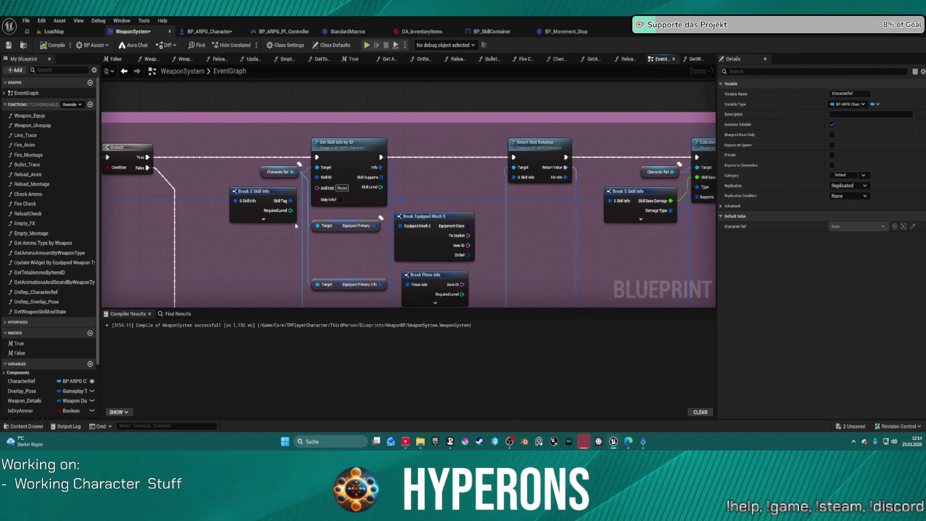
scroll(464, 202, down, 5)
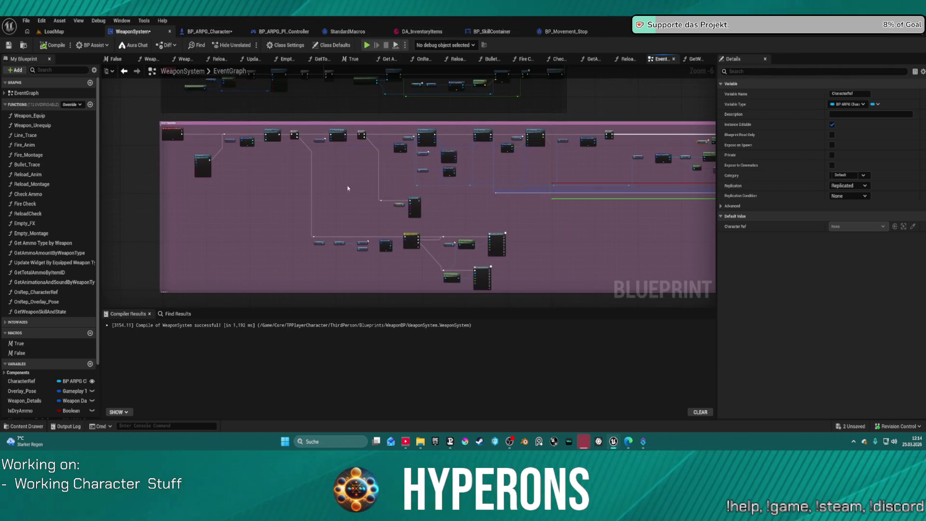
scroll(331, 140, up, 6)
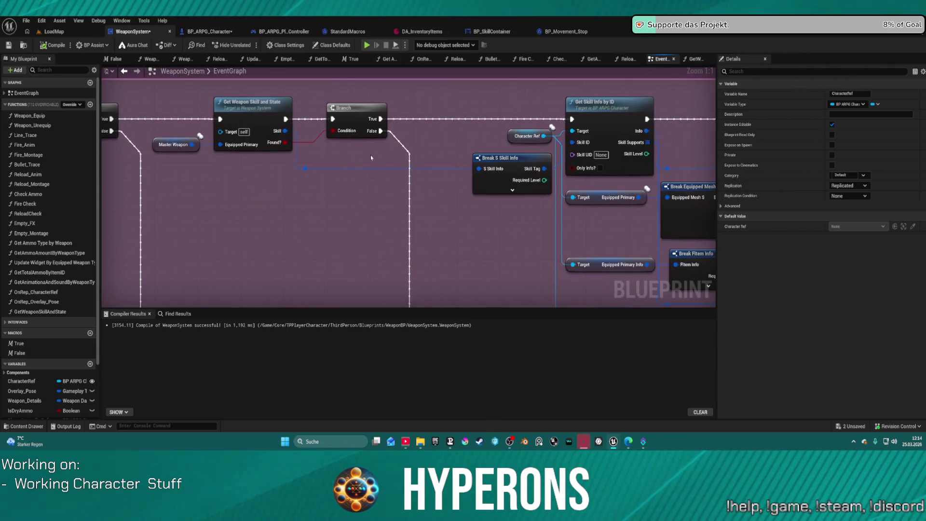
click(512, 190)
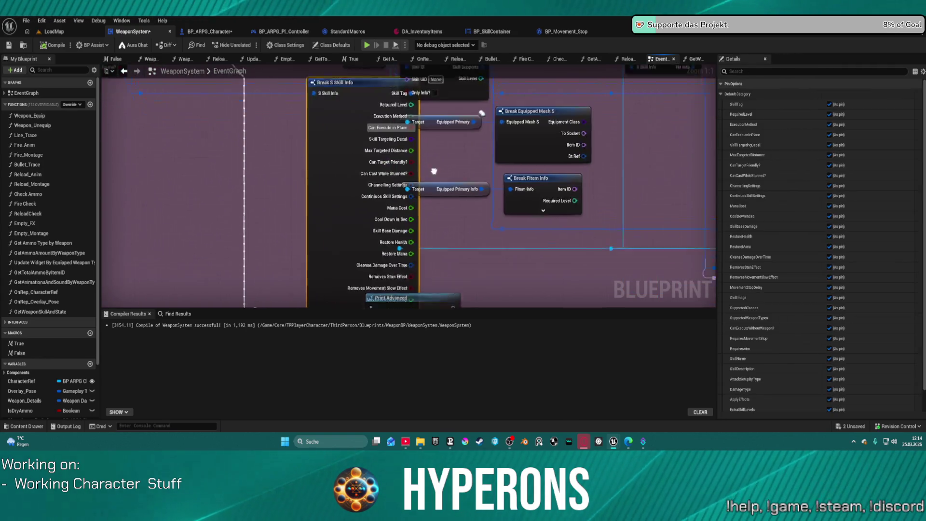
Step: Move Break S Skill Info clear of Print Advanced and return to BP_ARPG_Character
mouse_move(390, 285)
mouse_down()
mouse_move(390, 239)
mouse_move(390, 319)
mouse_move(391, 202)
mouse_move(351, 123)
mouse_up()
mouse_move(324, 180)
mouse_down()
mouse_move(260, 154)
mouse_move(314, 299)
mouse_move(324, 452)
mouse_move(336, 484)
mouse_up()
mouse_move(363, 518)
mouse_down()
mouse_move(379, 482)
mouse_move(402, 299)
mouse_up()
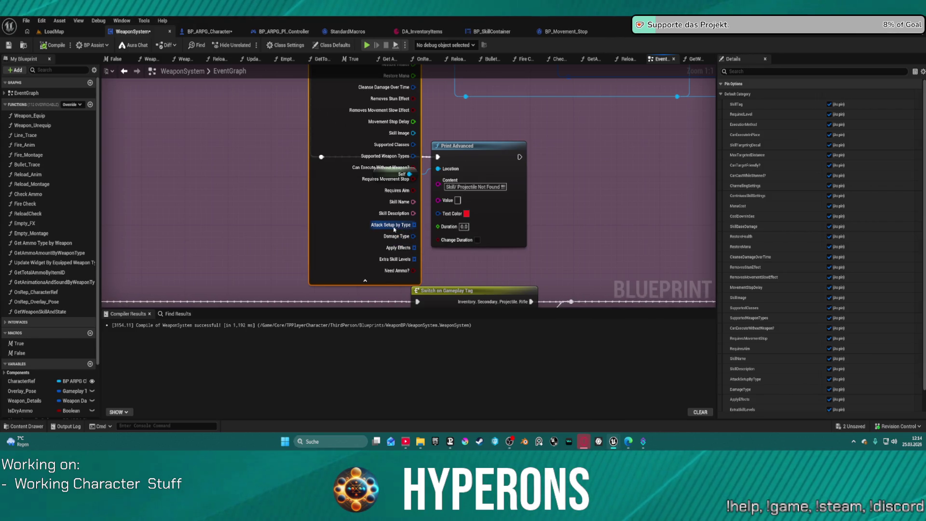
scroll(407, 122, down, 3)
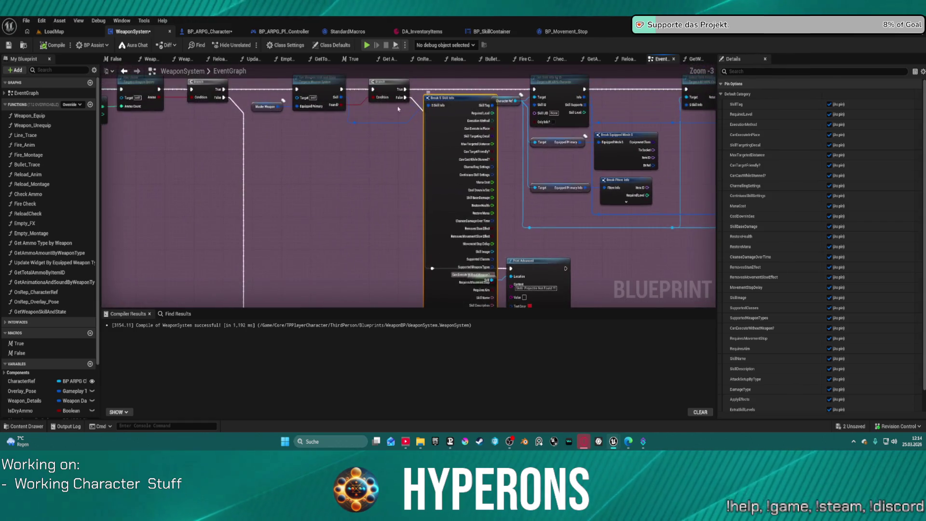
key(ctrl+Tab)
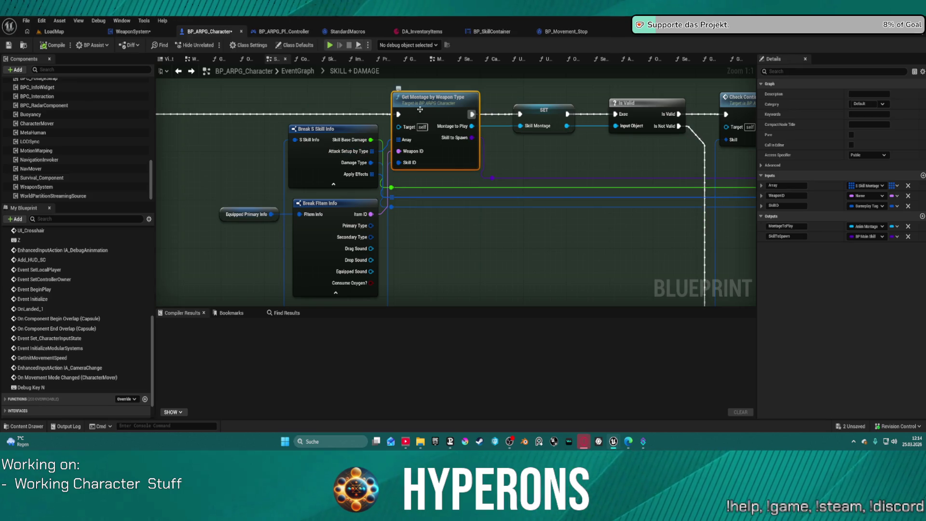
Step: Search the blueprint members for 'ge' and open the GetWeaponSkillAndState function graph
mouse_move(574, 154)
mouse_down()
mouse_move(488, 176)
mouse_move(531, 170)
mouse_up()
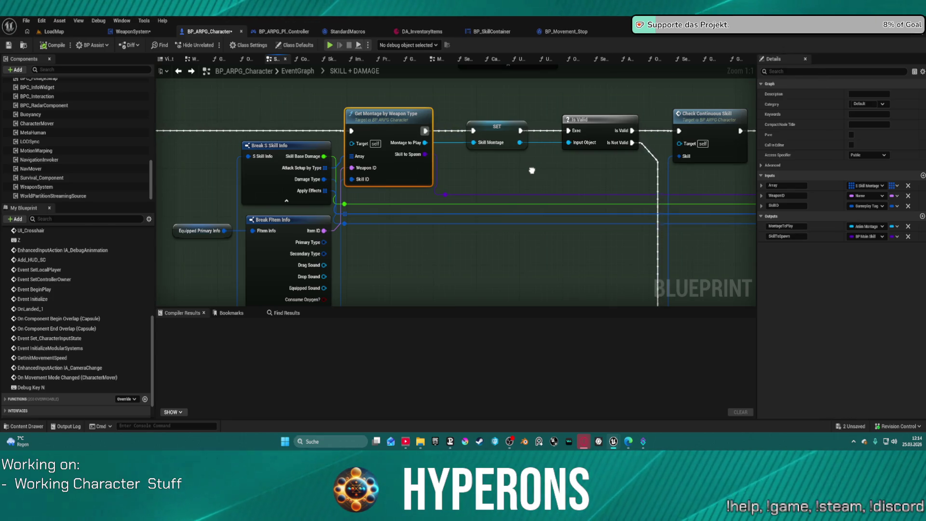
drag(531, 170, 543, 170)
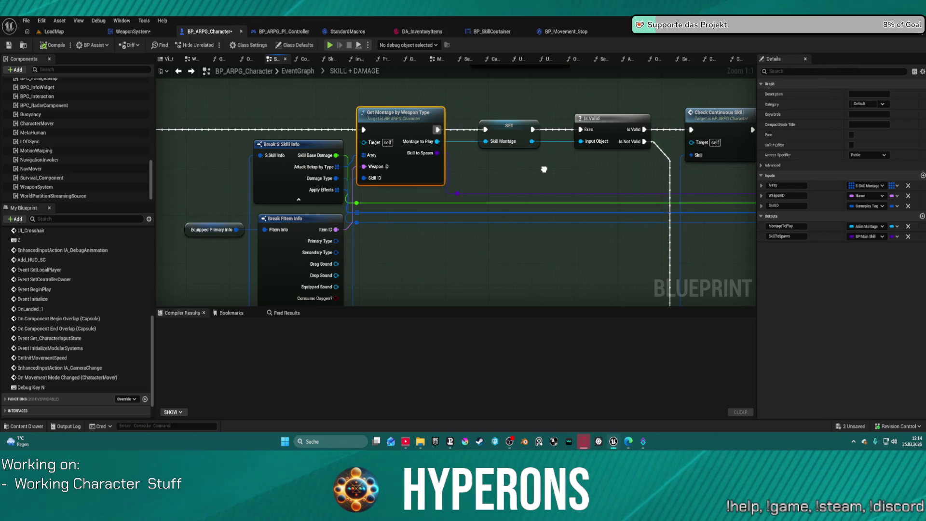
mouse_move(544, 169)
mouse_down()
mouse_move(543, 137)
mouse_move(526, 159)
mouse_up()
drag(514, 157, 508, 156)
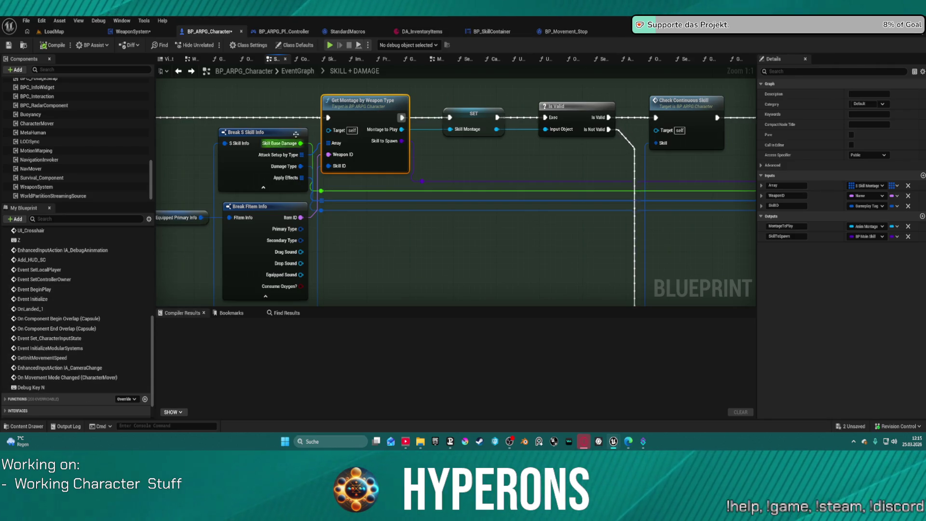
scroll(87, 295, up, 1)
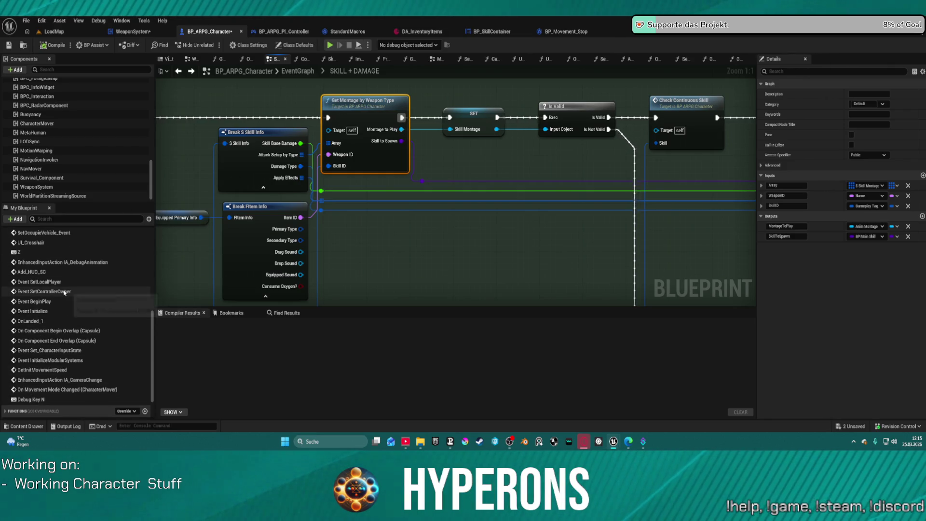
click(92, 219)
text(g)
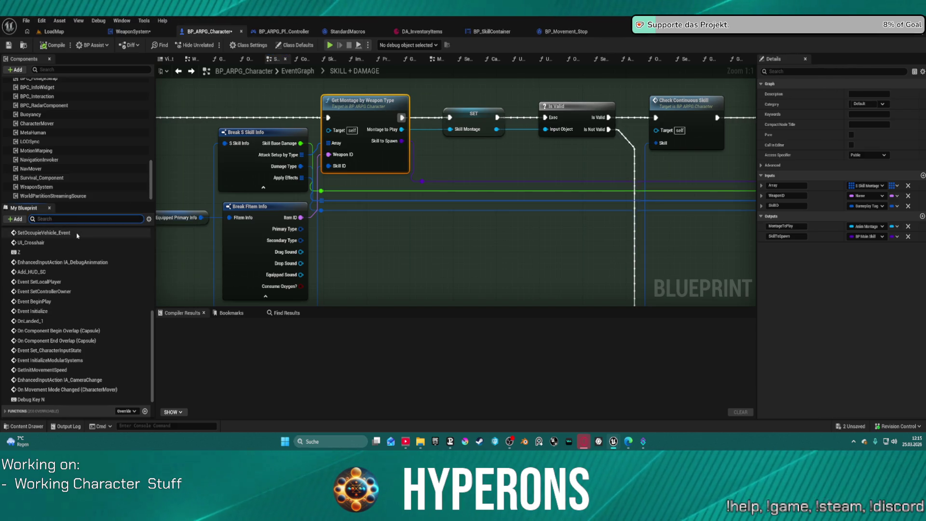
text(et wea)
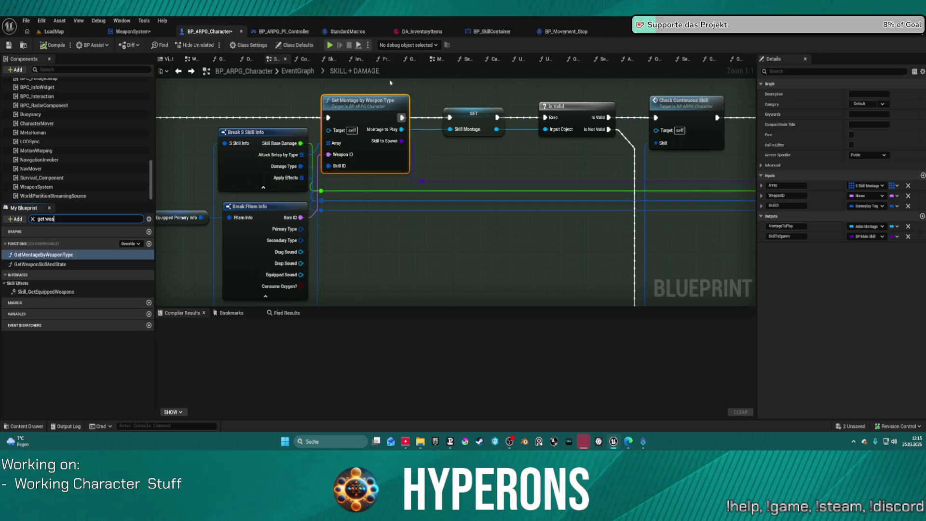
click(178, 72)
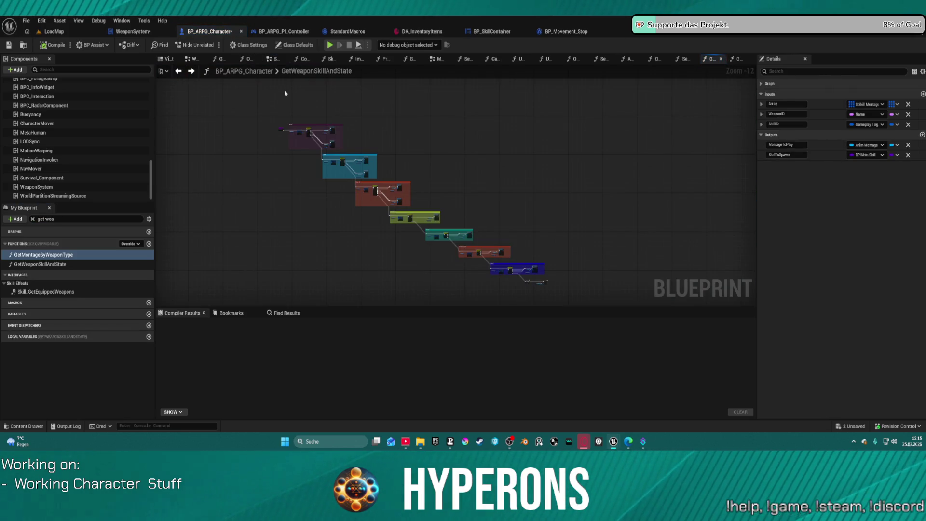
double_click(285, 72)
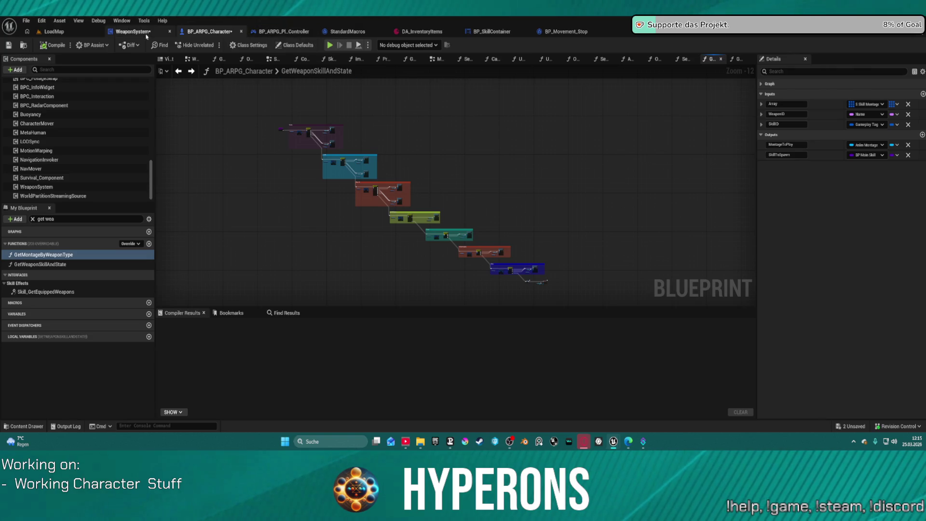
click(130, 32)
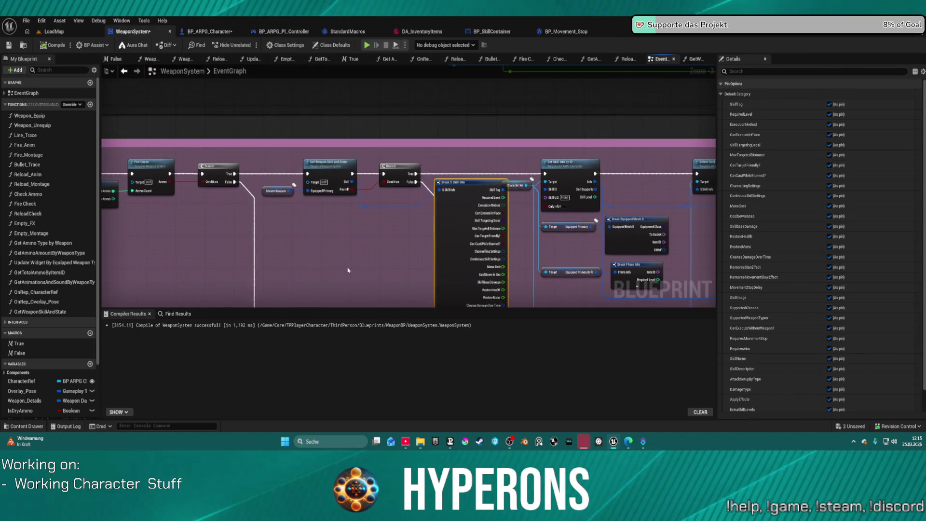
Step: From the Character Ref pin, add a Get Montage by Weapon Type node by searching 'get w monta'
right_click(303, 223)
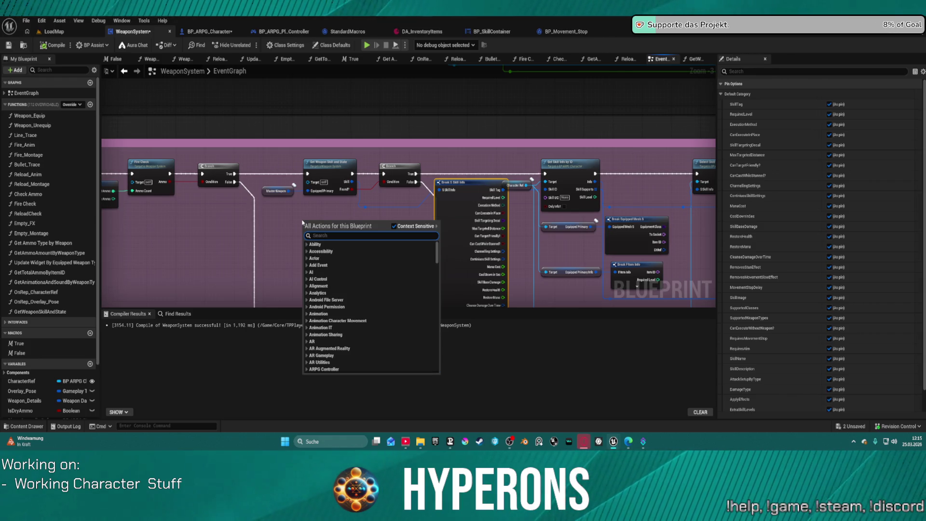
text(charac)
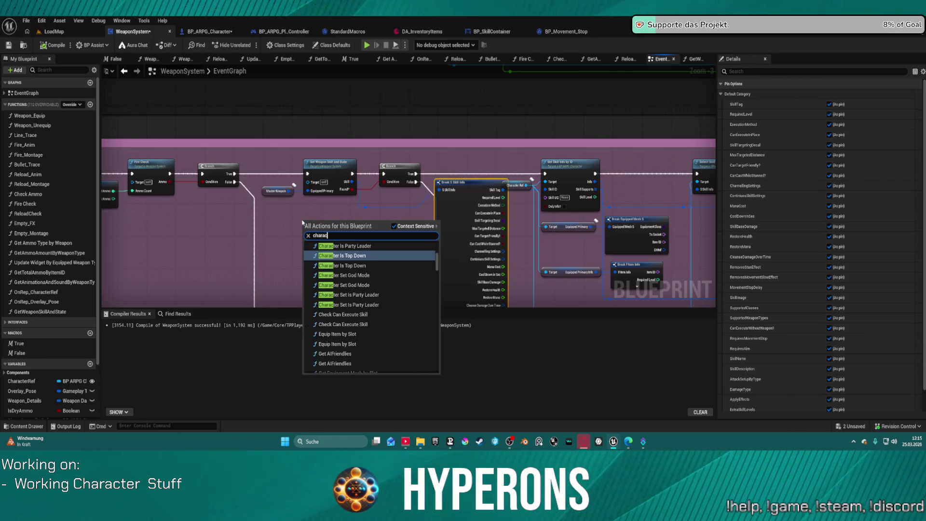
scroll(395, 367, down, 15)
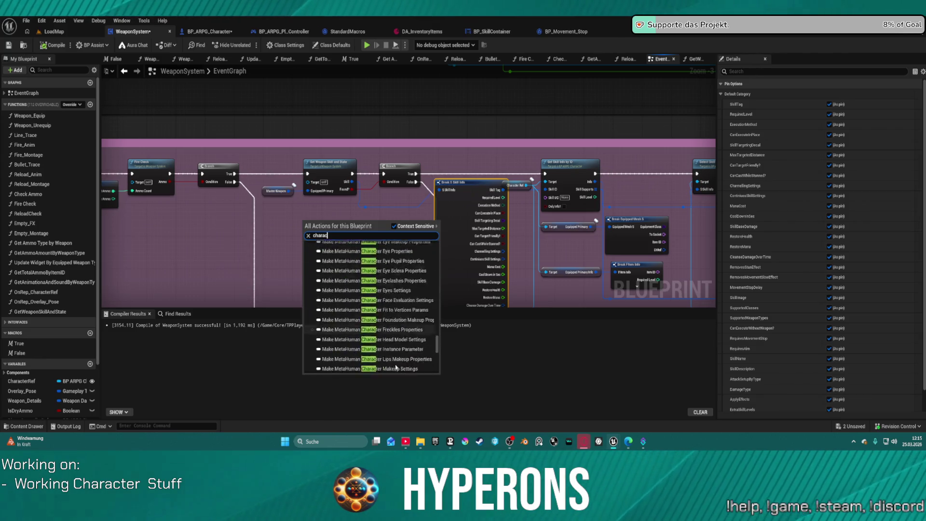
key(Escape)
scroll(323, 258, up, 2)
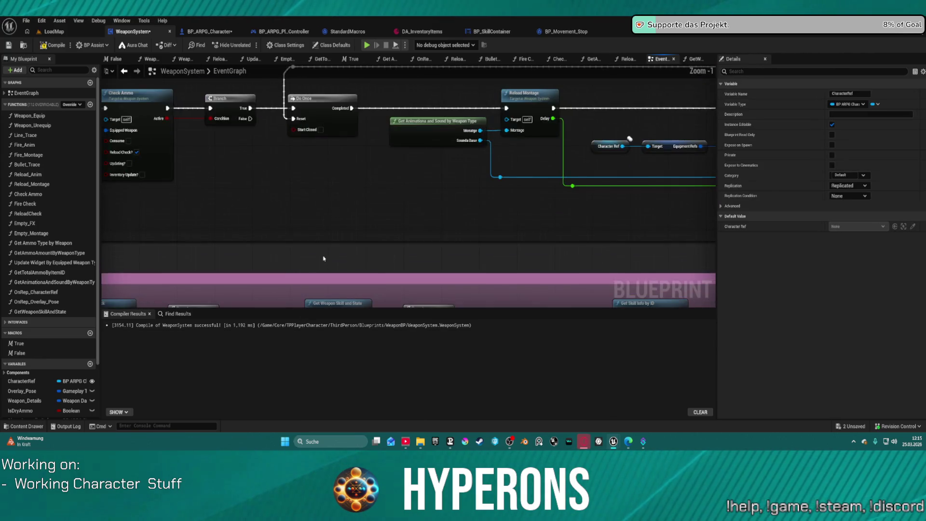
scroll(323, 259, up, 1)
click(320, 169)
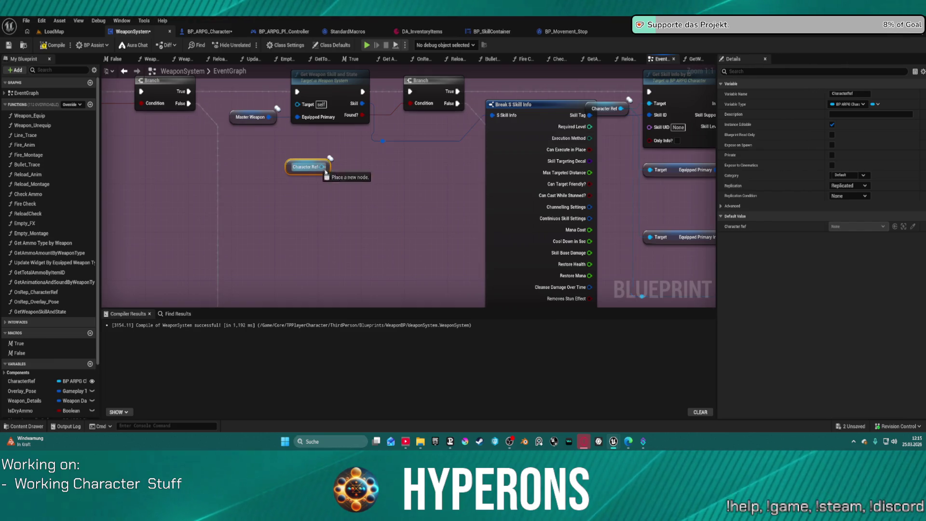
drag(321, 167, 416, 220)
text(get we)
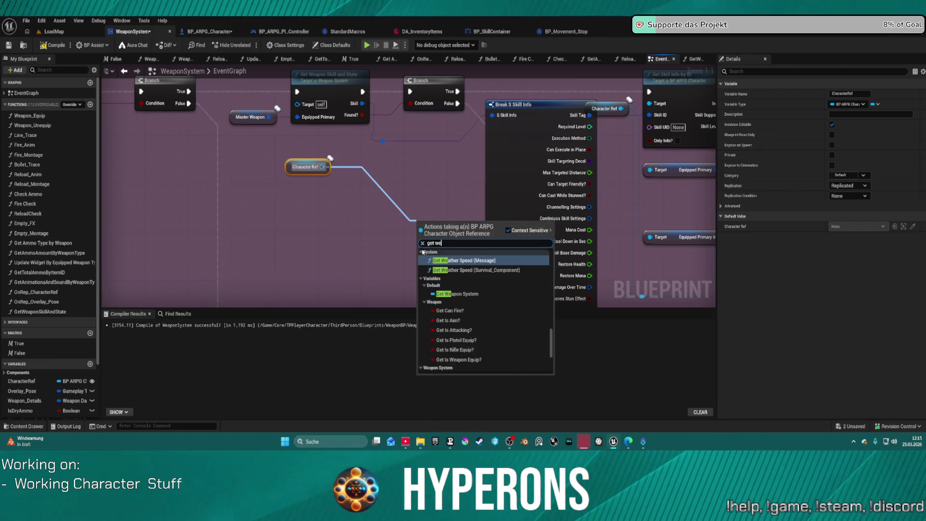
text(apo)
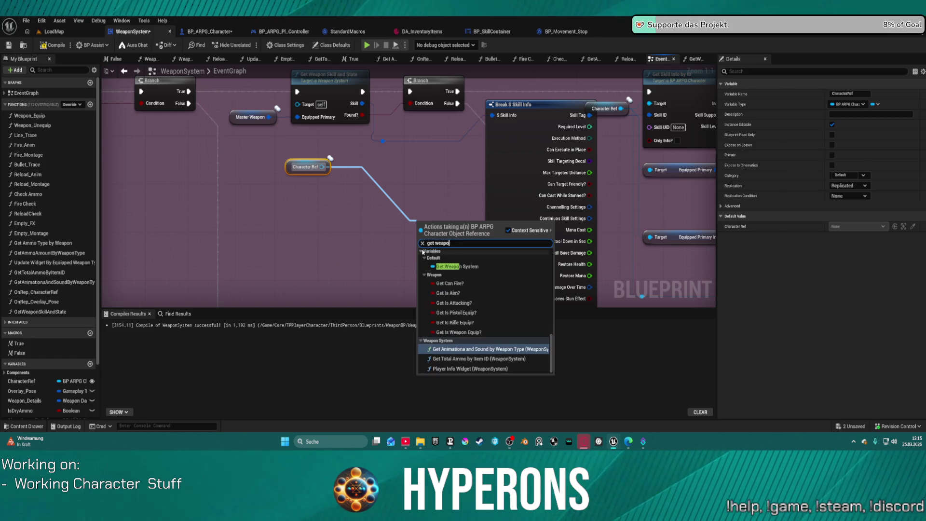
text(n)
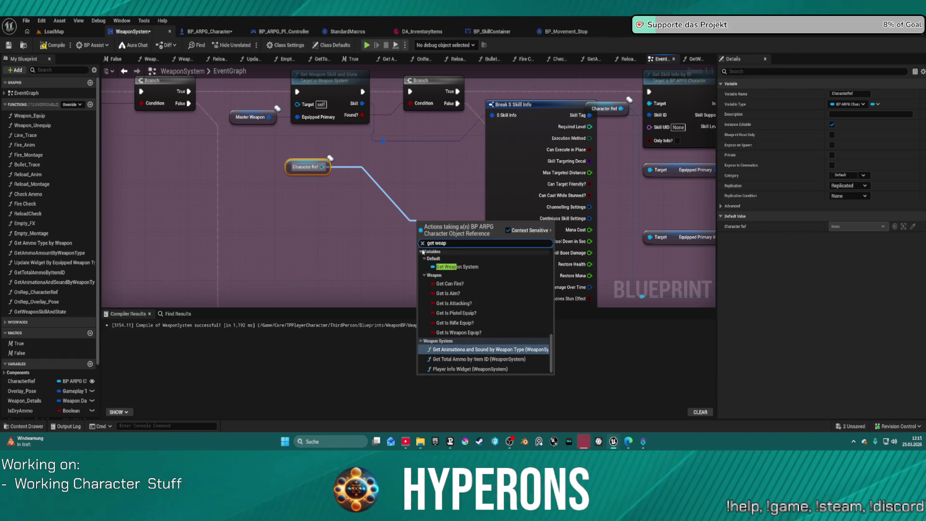
key(BackSpace)
key(BackSpace)
key(BackSpace)
key(BackSpace)
text(monta)
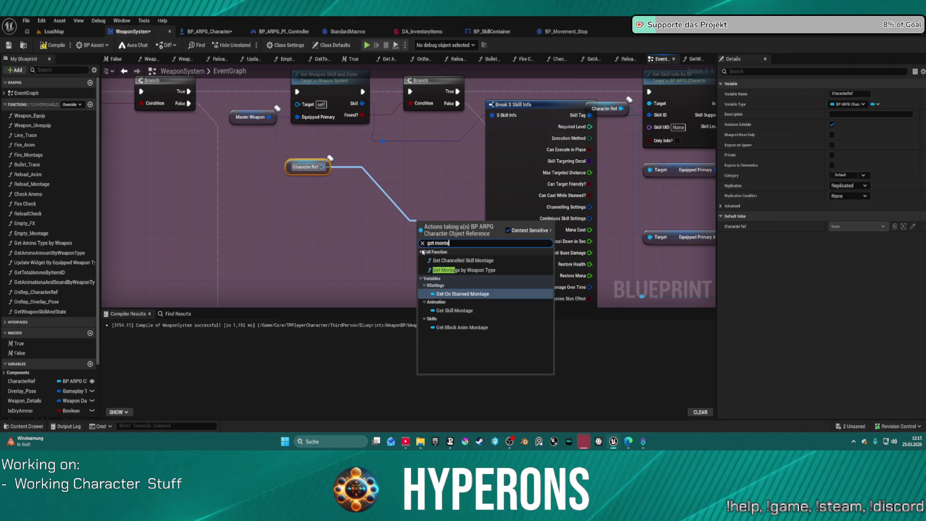
key(Return)
Step: Rearrange the Get Montage by Weapon Type and Character Ref nodes neatly in the graph
mouse_move(459, 233)
mouse_down()
mouse_move(437, 156)
mouse_move(433, 169)
mouse_up()
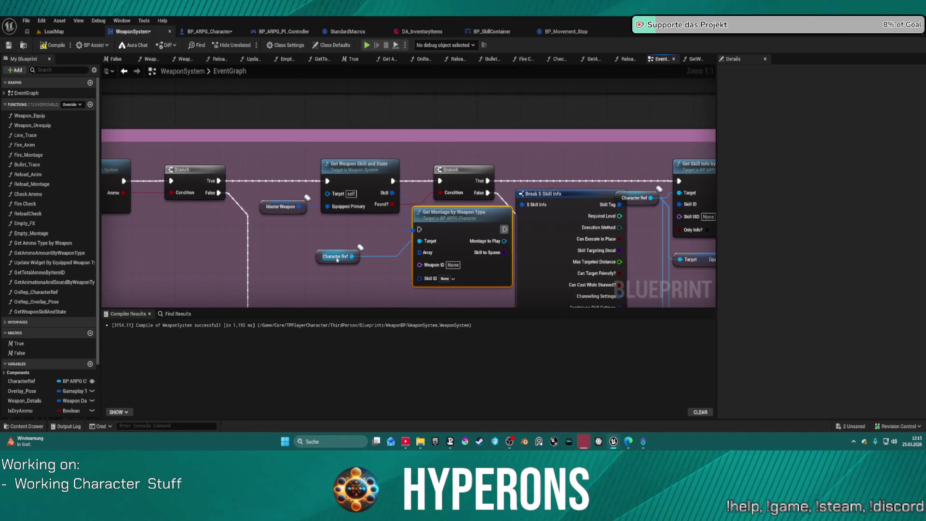
drag(337, 259, 307, 266)
drag(445, 222, 427, 261)
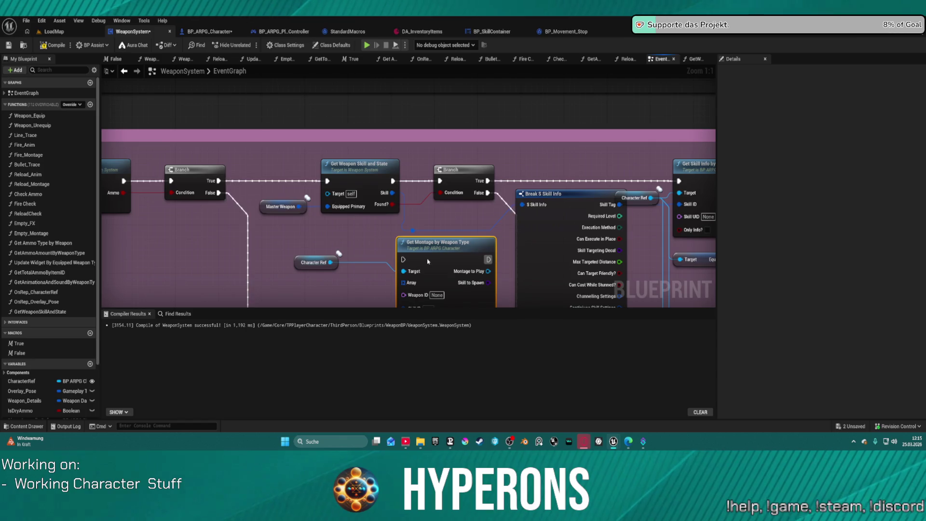
click(218, 31)
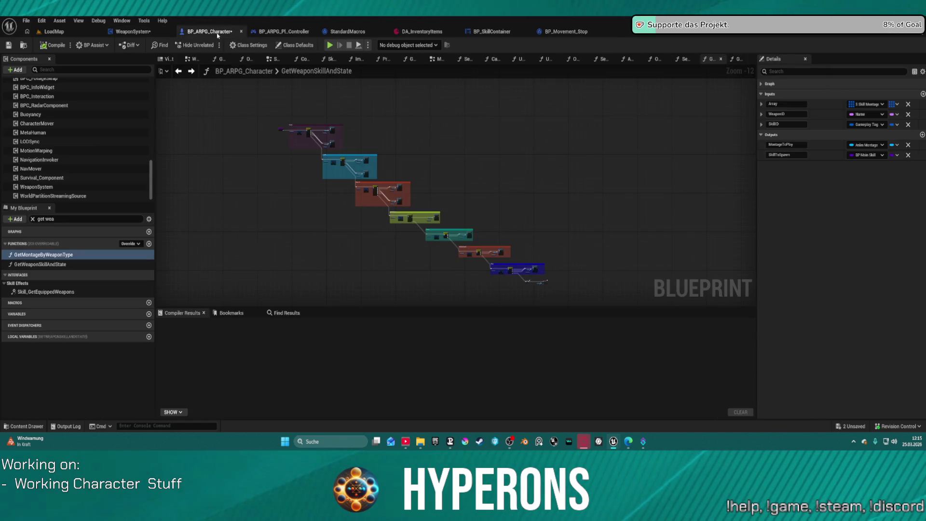
Step: Return to the SKILL + DAMAGE event graph and reposition the Break S Skill Info and Break FItem Info nodes
click(191, 72)
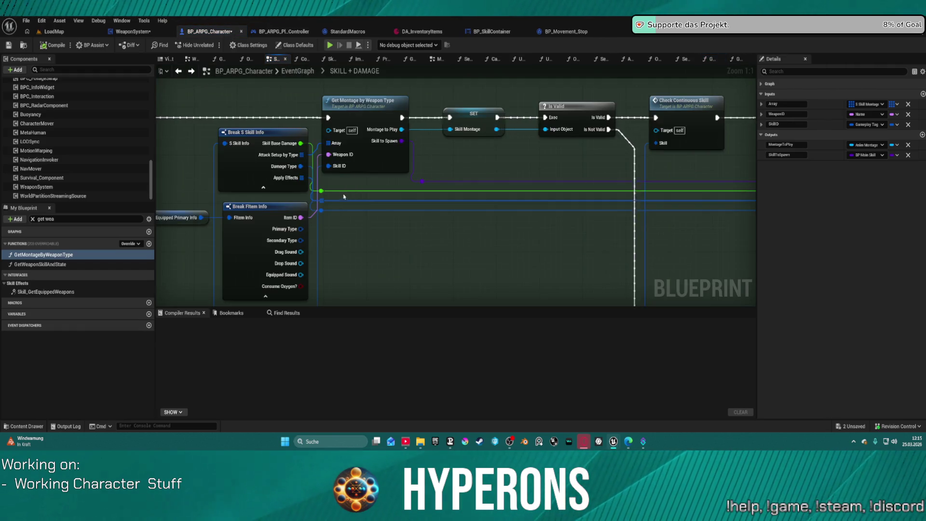
drag(273, 205, 413, 185)
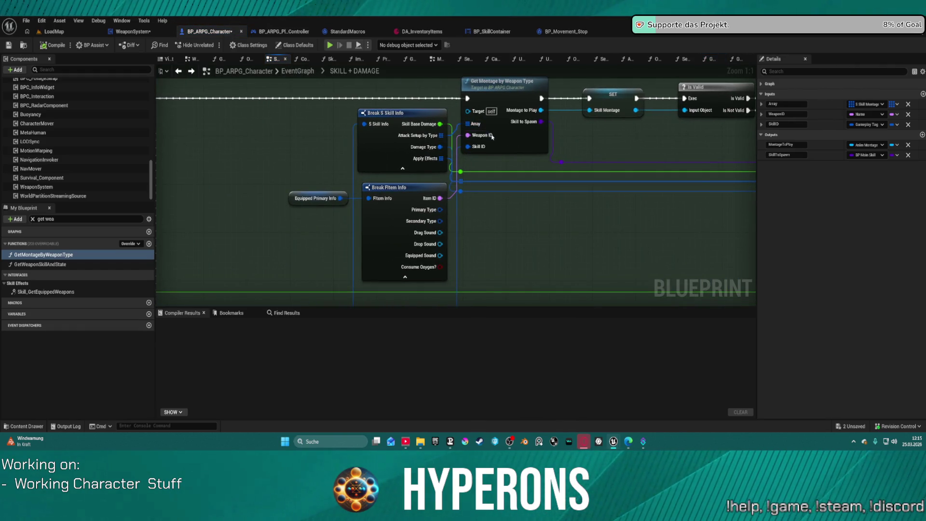
drag(409, 138, 369, 135)
click(378, 209)
mouse_move(378, 209)
mouse_down()
mouse_move(400, 203)
mouse_move(414, 182)
mouse_move(434, 97)
mouse_up()
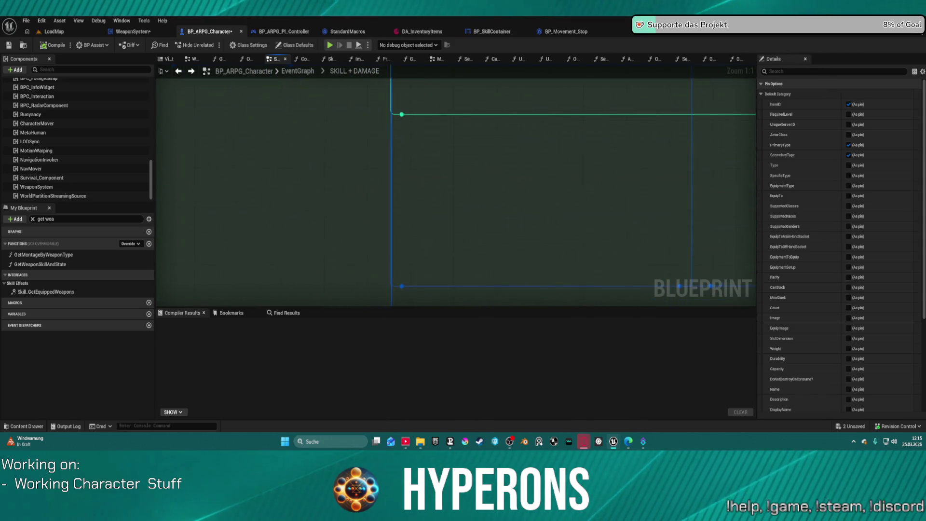